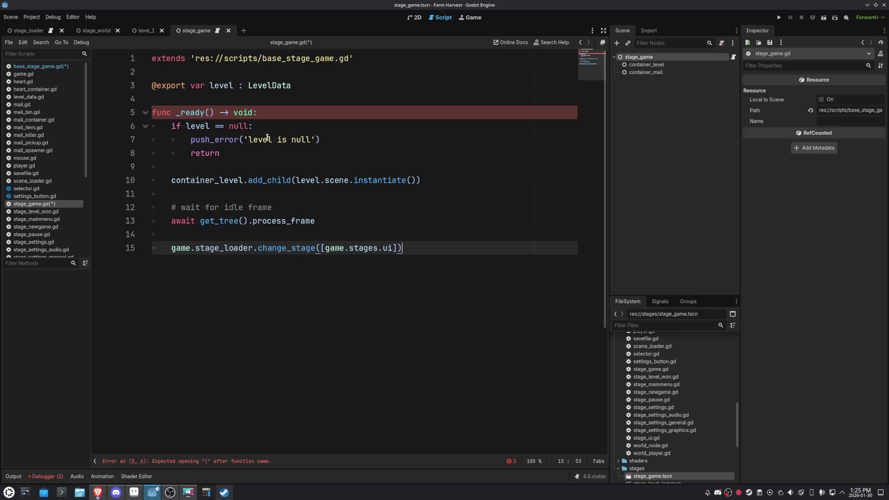
- Open the parent script base_stage_game.gd and delete the two empty lines below extends Node
{"action": "left_click", "coordinate": [332, 126]}
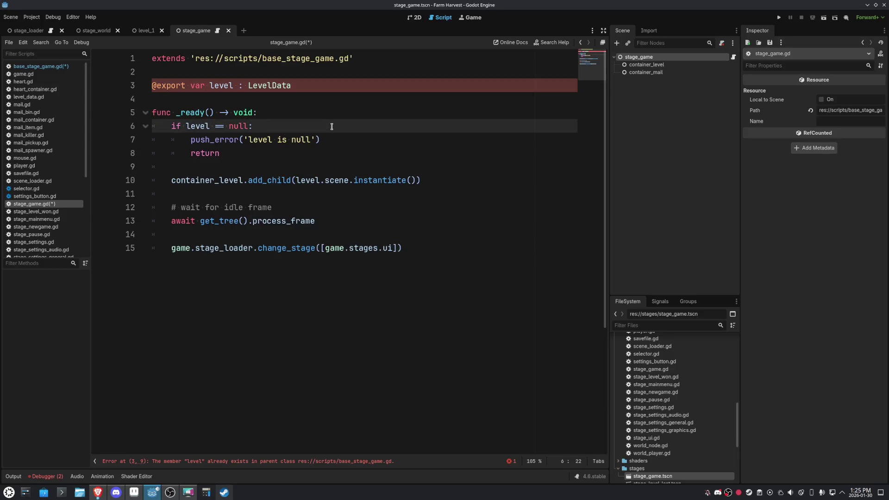
{"action": "left_click", "coordinate": [259, 59], "text": "ctrl"}
{"action": "key", "text": "ctrl+s"}
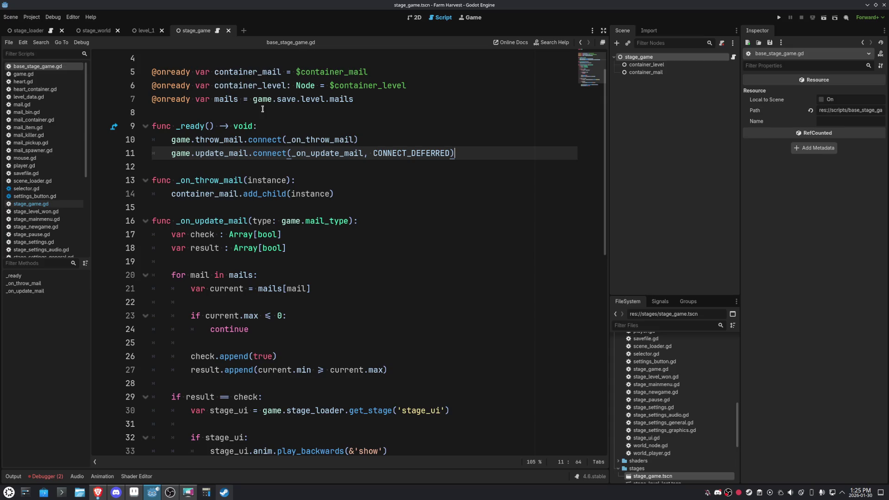
{"action": "left_click", "coordinate": [242, 82]}
{"action": "left_click", "coordinate": [250, 74]}
{"action": "key", "text": "Delete"}
{"action": "key", "text": "Delete"}
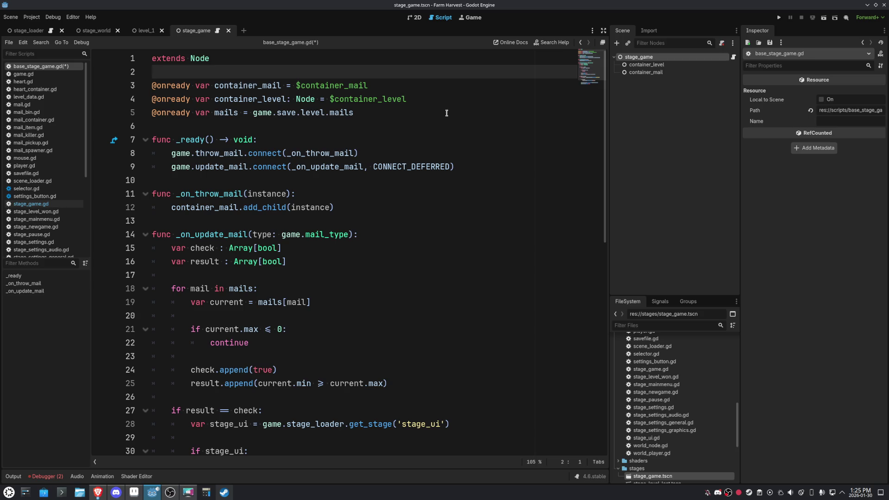
- In stage_game.gd, replace the base_stage_game.gd path after extends with Node
{"action": "left_click", "coordinate": [734, 57]}
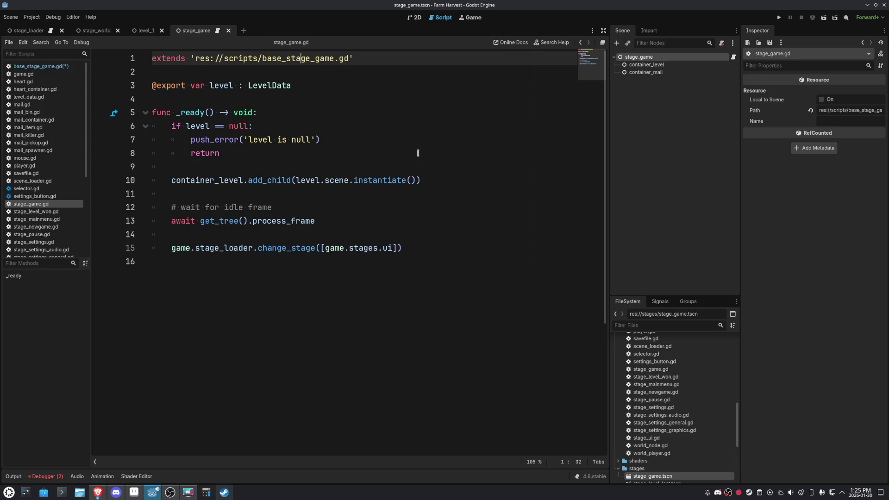
{"action": "left_click_drag", "start_coordinate": [355, 58], "coordinate": [189, 60]}
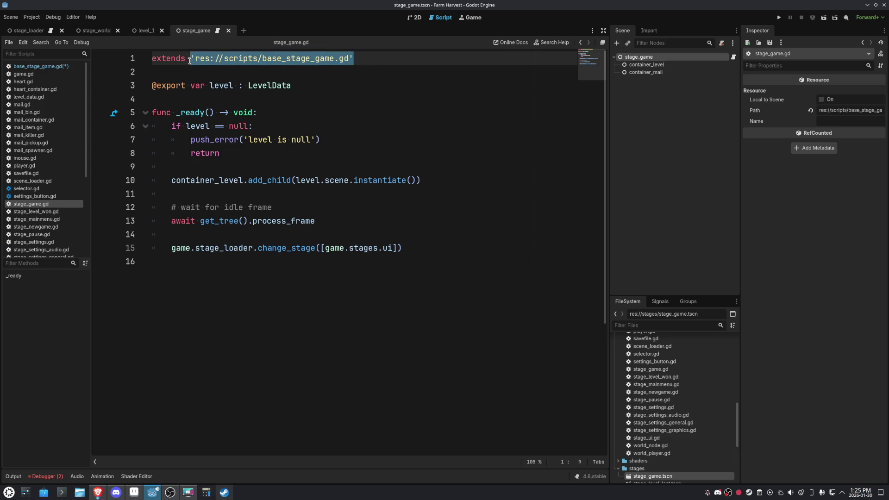
{"action": "type", "text": "node"}
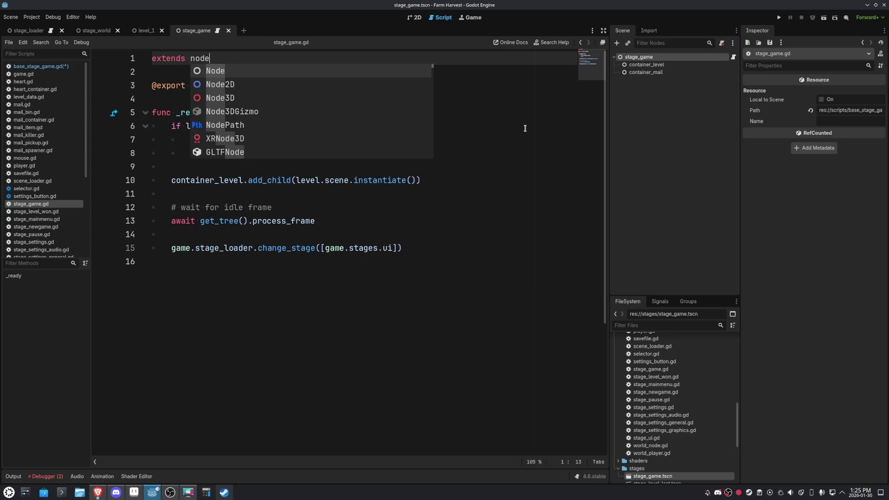
{"action": "key", "text": "Return"}
{"action": "left_click", "coordinate": [524, 134]}
{"action": "scroll", "coordinate": [678, 392], "scroll_direction": "up", "scroll_amount": 5}
{"action": "scroll", "coordinate": [678, 391], "scroll_direction": "up", "scroll_amount": 5}
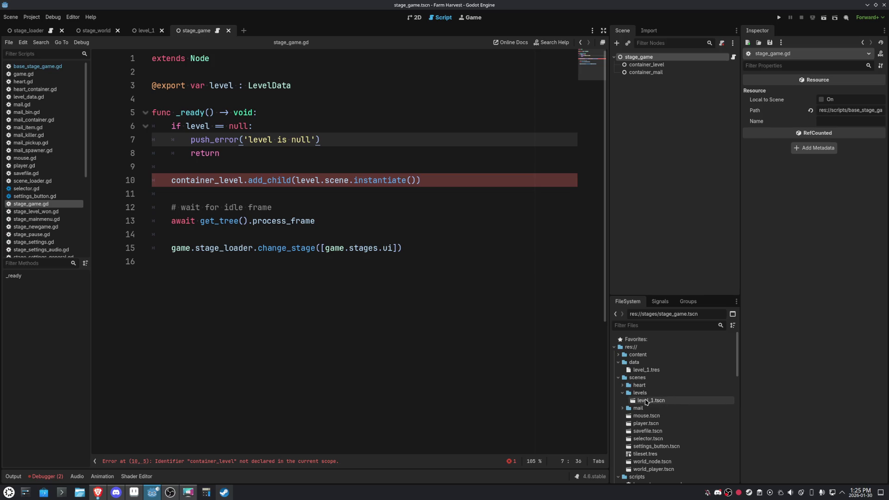
- Attach the existing res://scripts/base_stage_game.gd to the level_1 root node
{"action": "double_click", "coordinate": [646, 401]}
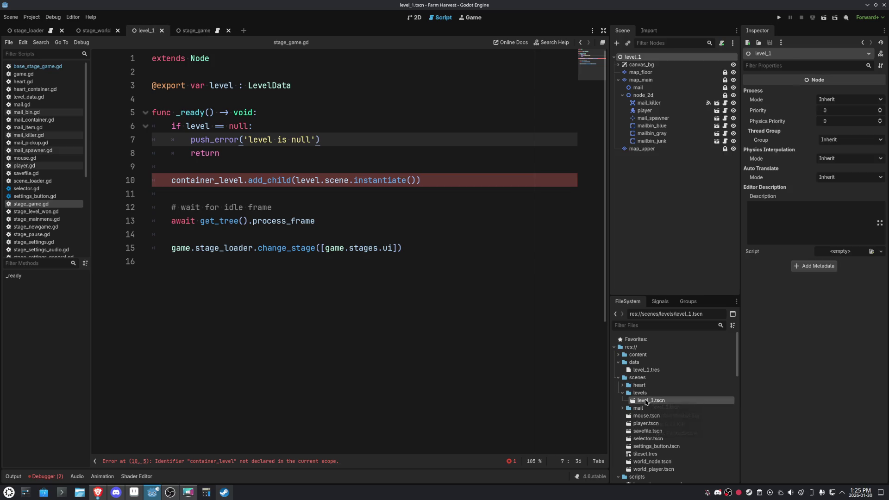
{"action": "left_click", "coordinate": [725, 44]}
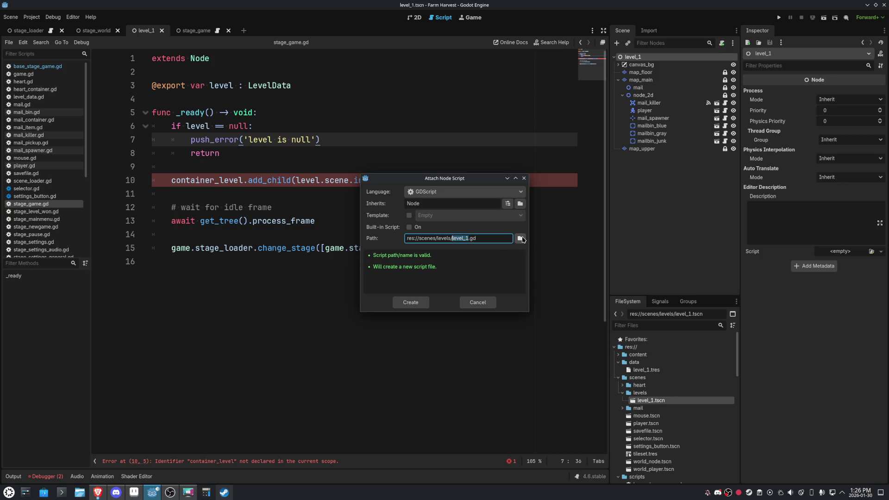
{"action": "left_click", "coordinate": [520, 239]}
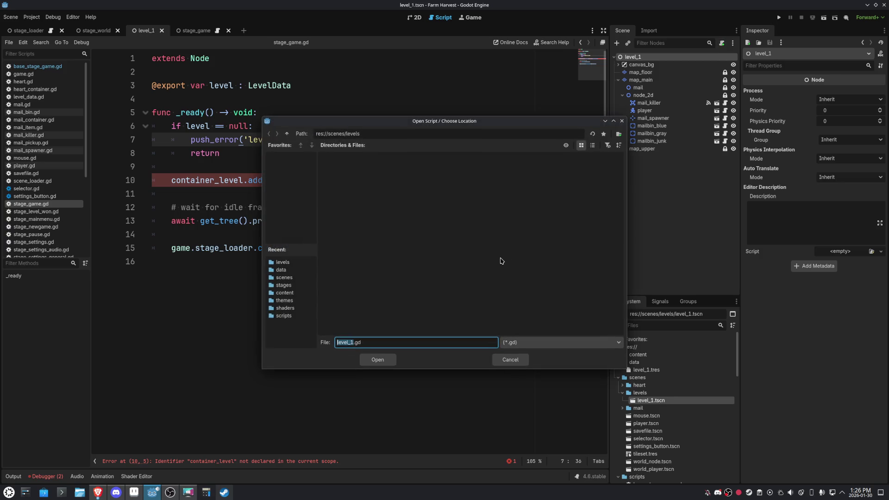
{"action": "left_click", "coordinate": [287, 134]}
{"action": "left_click", "coordinate": [287, 134]}
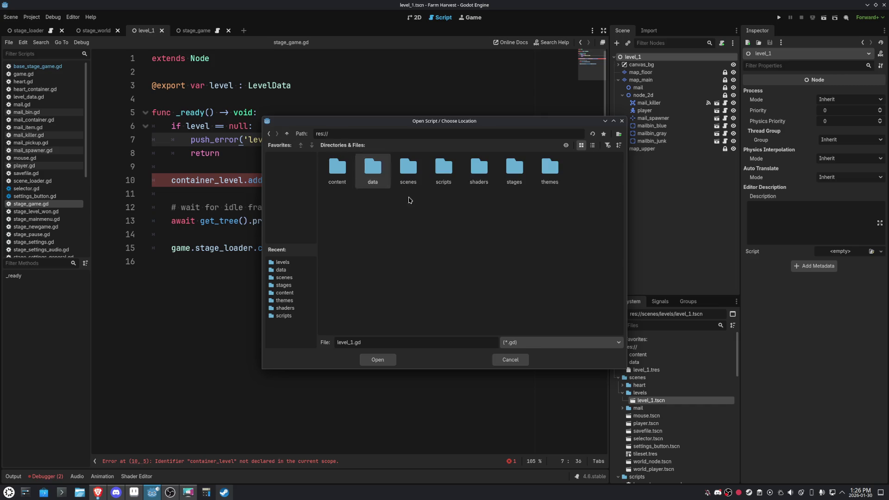
{"action": "double_click", "coordinate": [448, 173]}
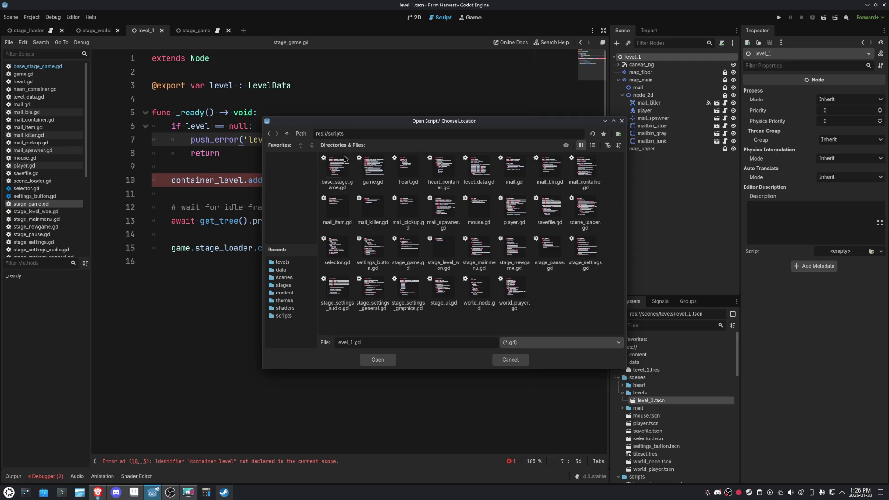
{"action": "left_click", "coordinate": [337, 171]}
{"action": "left_click", "coordinate": [377, 360]}
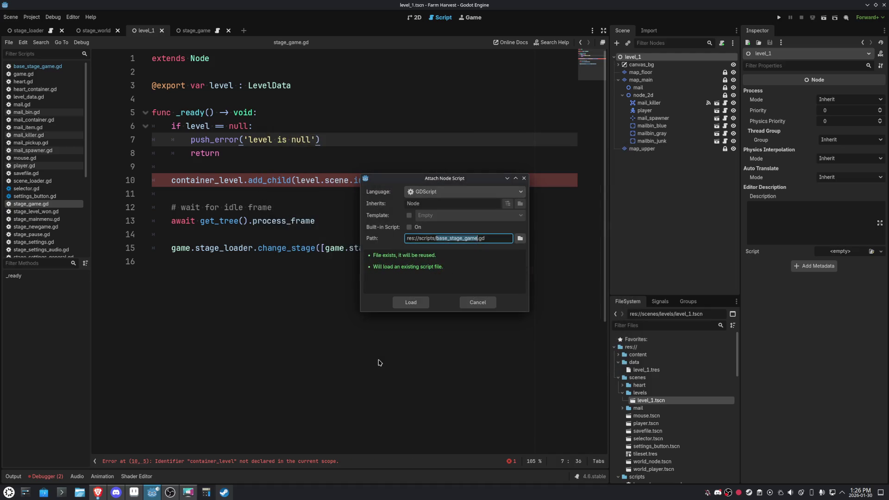
{"action": "left_click", "coordinate": [411, 304]}
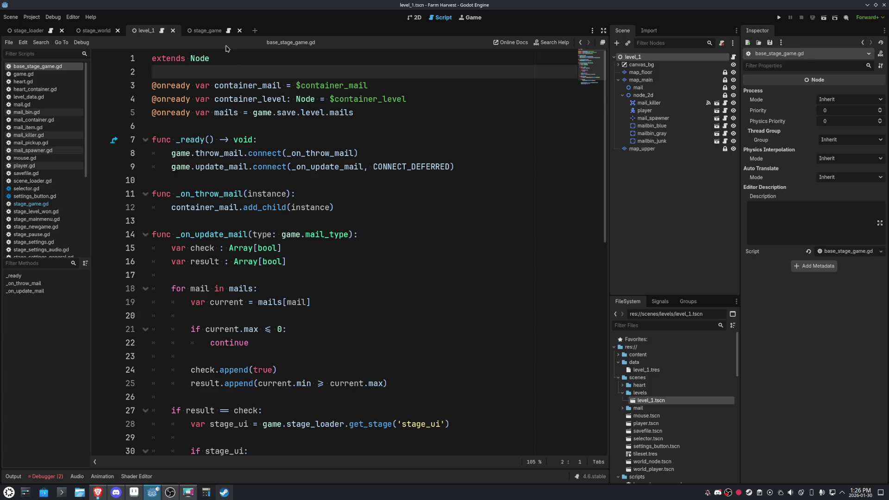
{"action": "left_click", "coordinate": [207, 31]}
{"action": "left_click", "coordinate": [429, 165]}
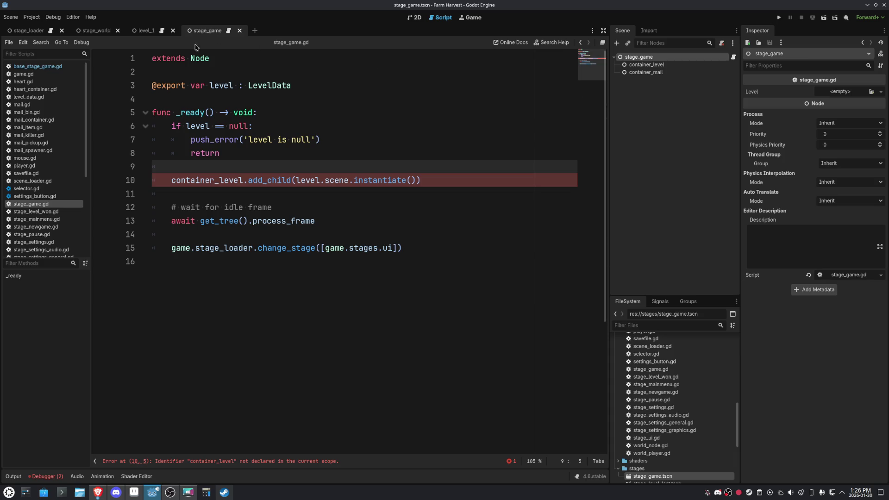
{"action": "left_click", "coordinate": [144, 30]}
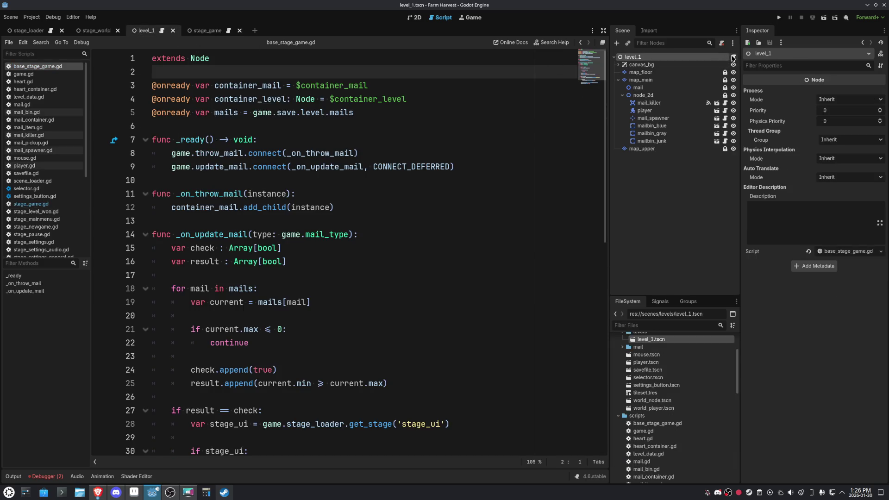
{"action": "left_click", "coordinate": [412, 98]}
{"action": "mouse_move", "coordinate": [412, 98]}
{"action": "left_mouse_down"}
{"action": "mouse_move", "coordinate": [130, 97]}
{"action": "mouse_move", "coordinate": [127, 89]}
{"action": "left_mouse_up"}
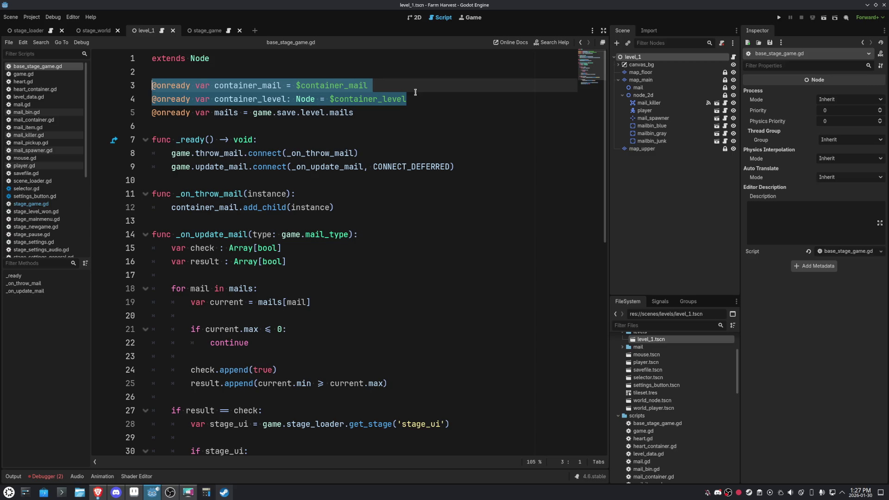
{"action": "left_click", "coordinate": [415, 95]}
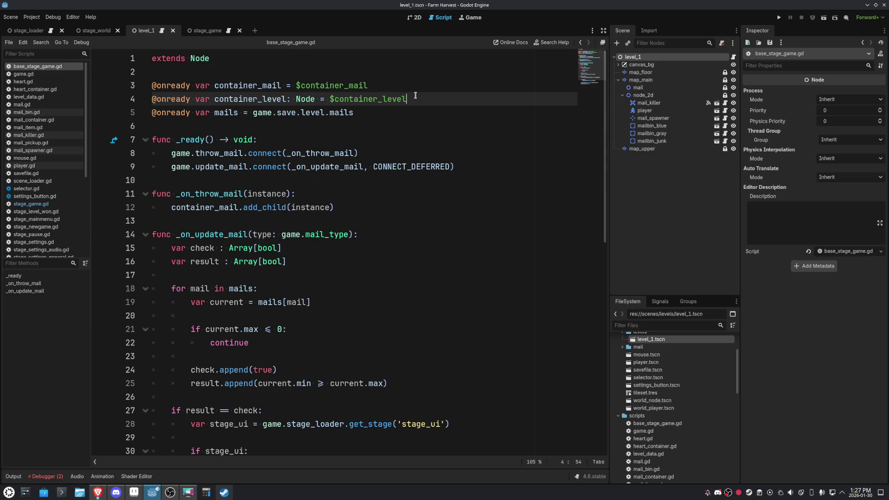
{"action": "key", "text": "shift+Home"}
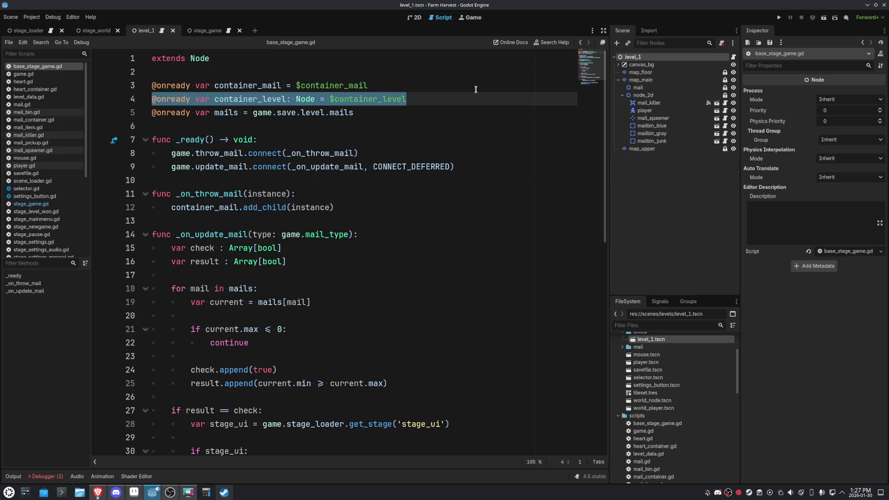
{"action": "key", "text": "BackSpace"}
{"action": "key", "text": "ctrl+z"}
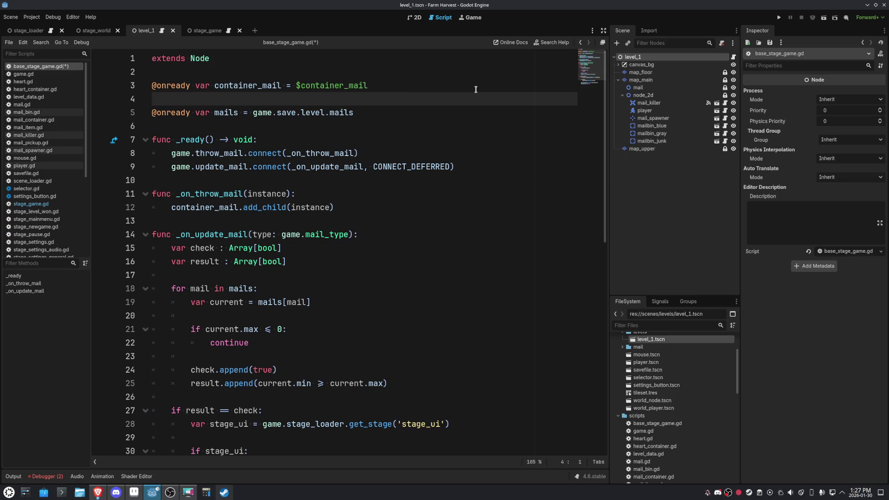
{"action": "key", "text": "ctrl+s"}
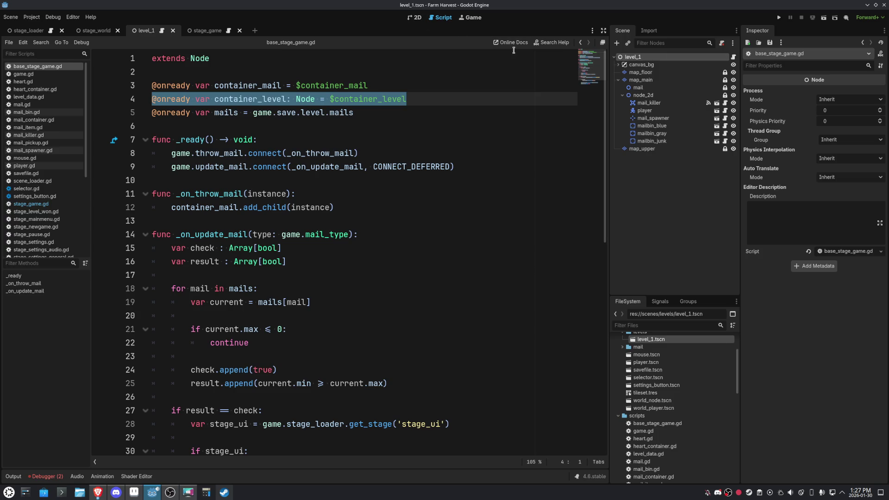
{"action": "left_click", "coordinate": [416, 101]}
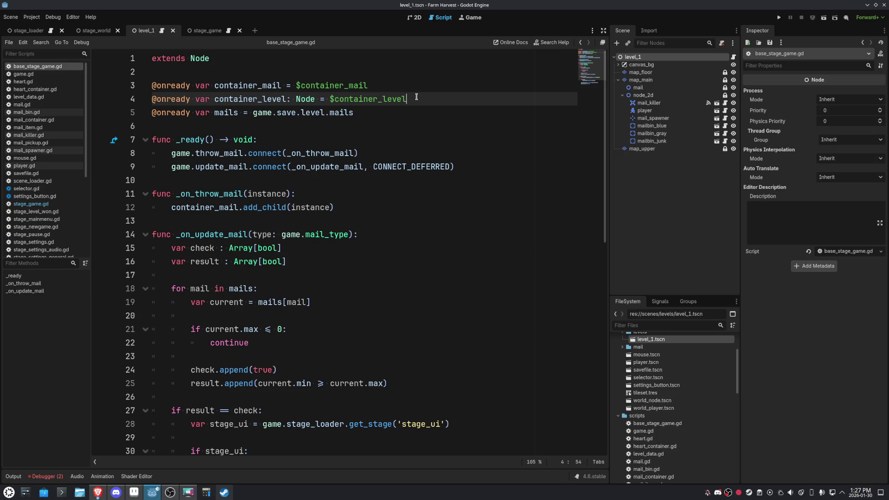
{"action": "left_click", "coordinate": [204, 30]}
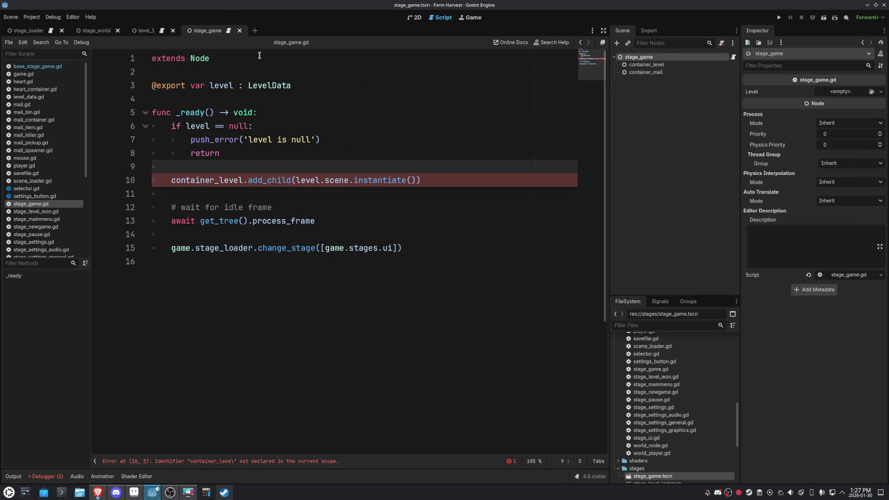
- Review stage_game.gd's level-loading lines, then show the stage_game scene in 2D
{"action": "left_click", "coordinate": [478, 155]}
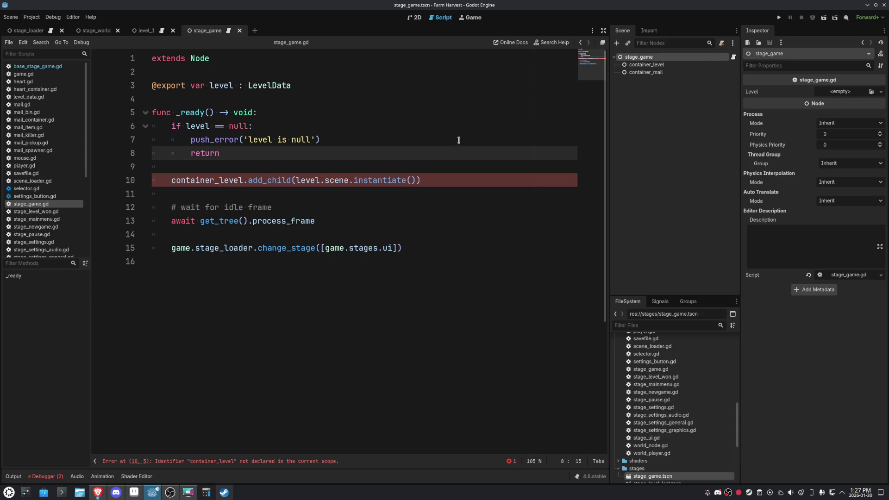
{"action": "left_click", "coordinate": [460, 139]}
{"action": "left_click", "coordinate": [462, 125]}
{"action": "left_click", "coordinate": [456, 139]}
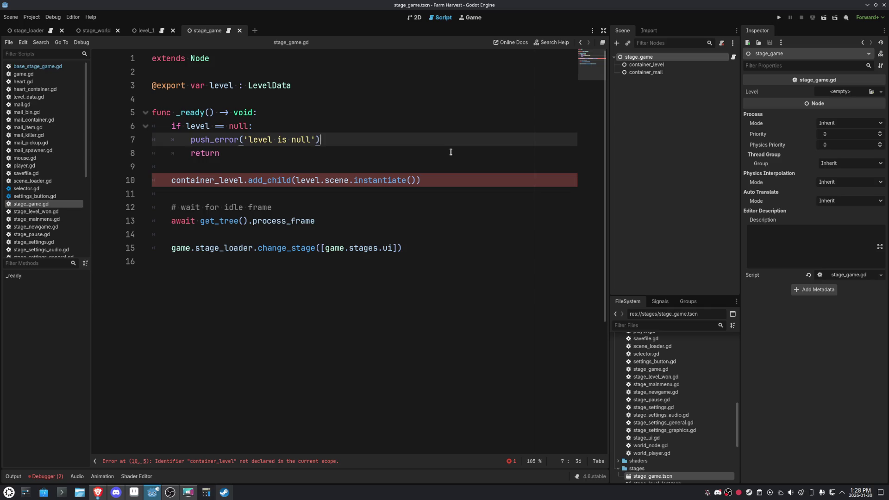
{"action": "left_click", "coordinate": [450, 152]}
{"action": "left_click", "coordinate": [446, 136]}
{"action": "left_click", "coordinate": [460, 182]}
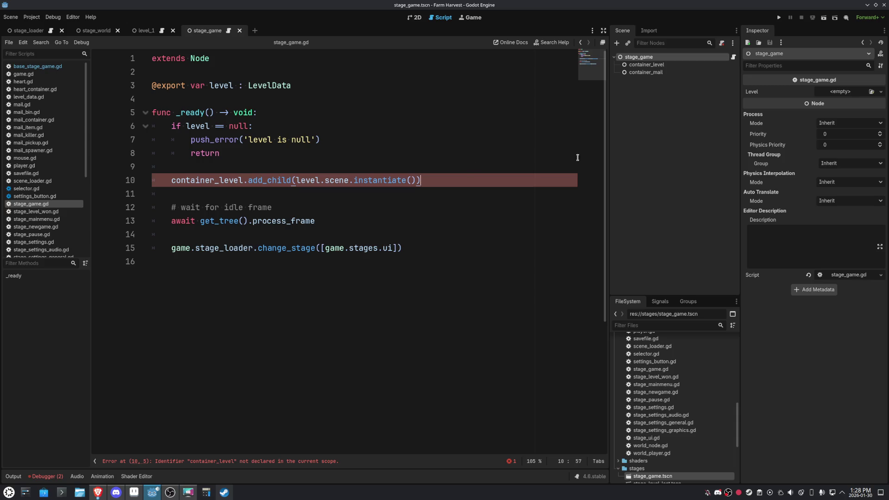
{"action": "left_click", "coordinate": [426, 247]}
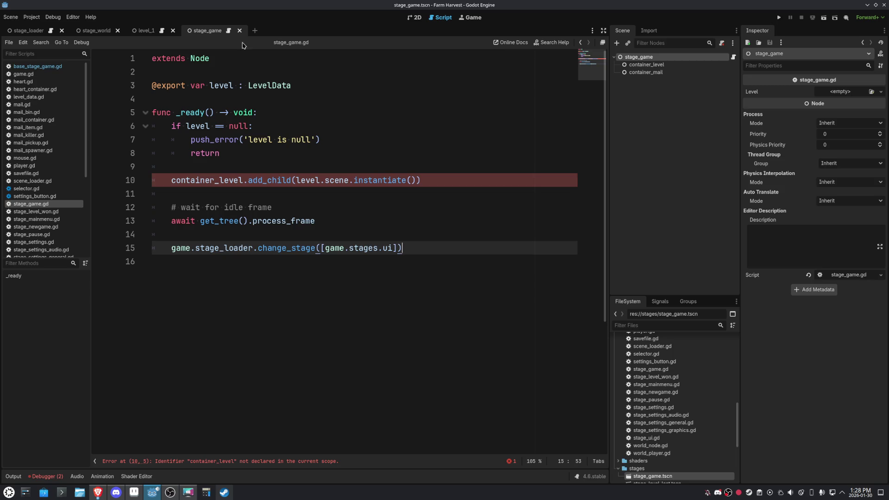
{"action": "left_click", "coordinate": [415, 17]}
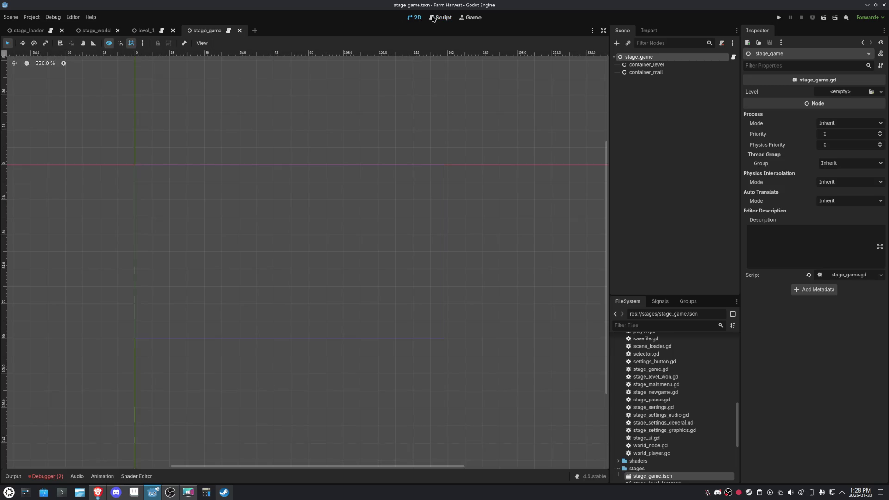
- Switch from the 2D view back to the stage_game.gd script editor
{"action": "left_click", "coordinate": [441, 19]}
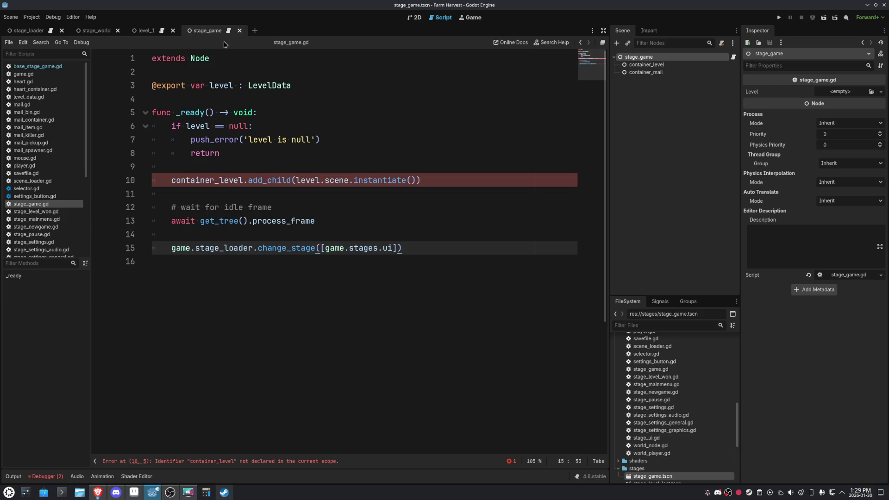
{"action": "left_click_drag", "start_coordinate": [403, 248], "coordinate": [168, 250]}
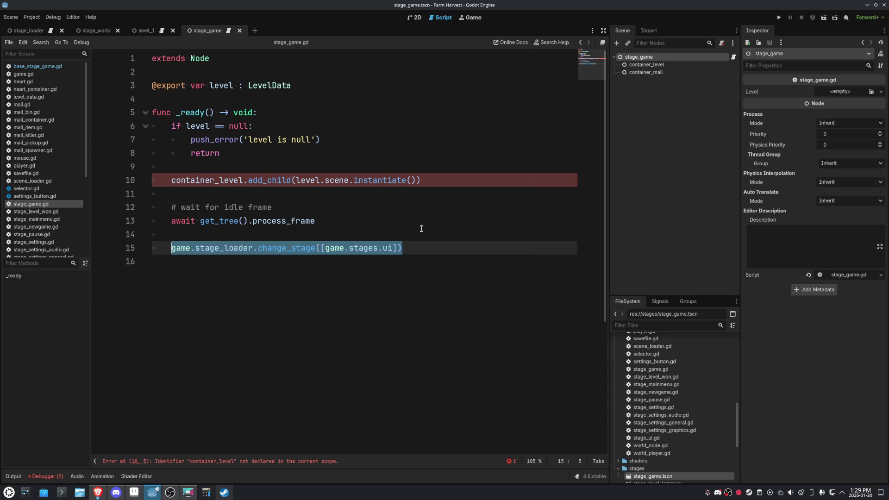
{"action": "scroll", "coordinate": [680, 365], "scroll_direction": "up", "scroll_amount": 10}
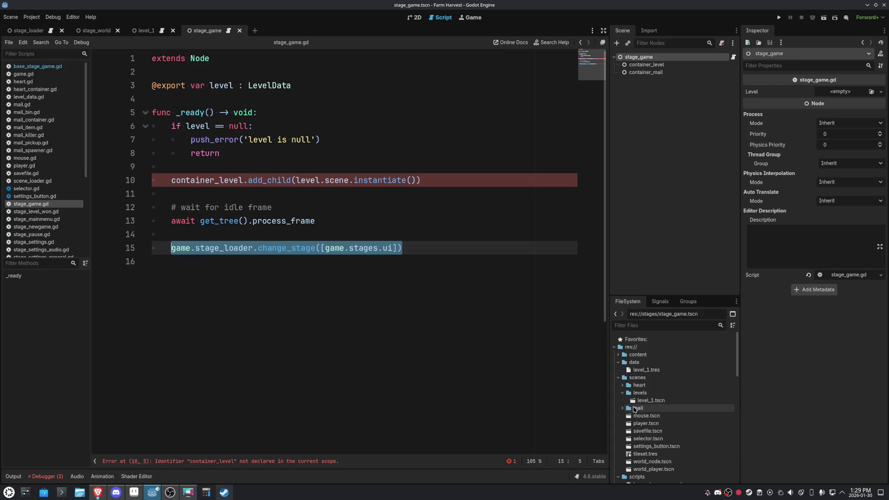
{"action": "left_click", "coordinate": [619, 379]}
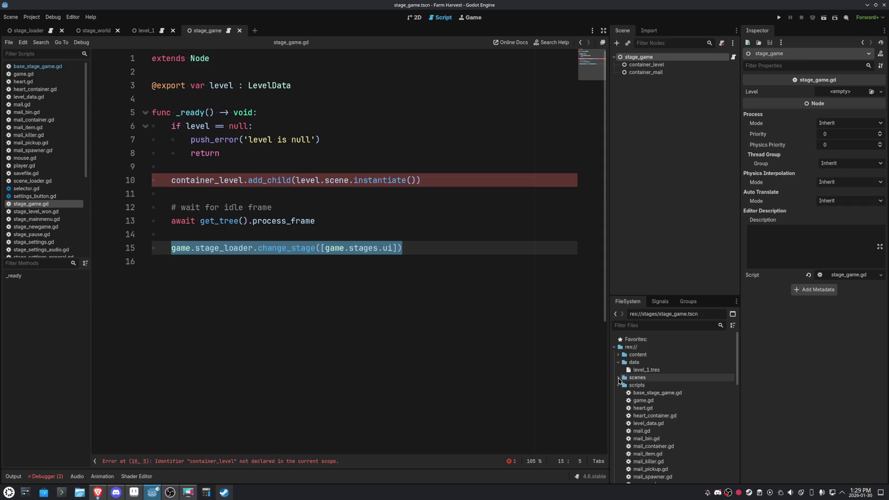
{"action": "double_click", "coordinate": [645, 393]}
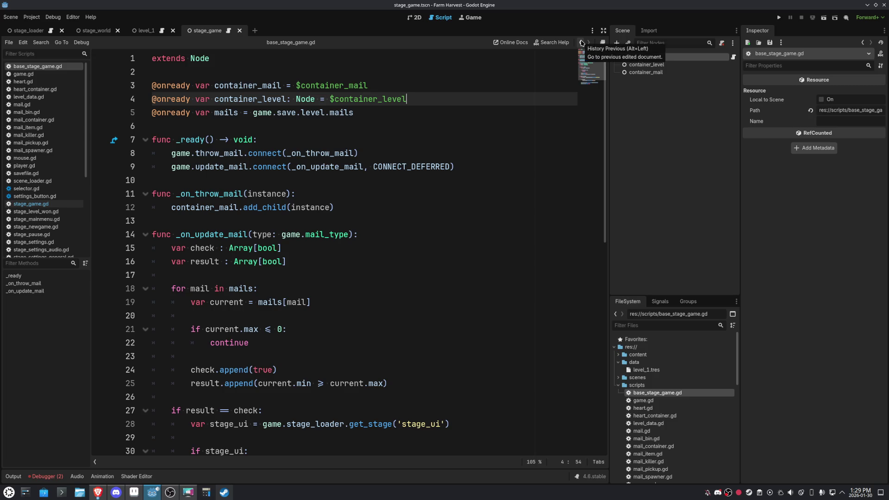
{"action": "left_click_drag", "start_coordinate": [407, 99], "coordinate": [116, 91]}
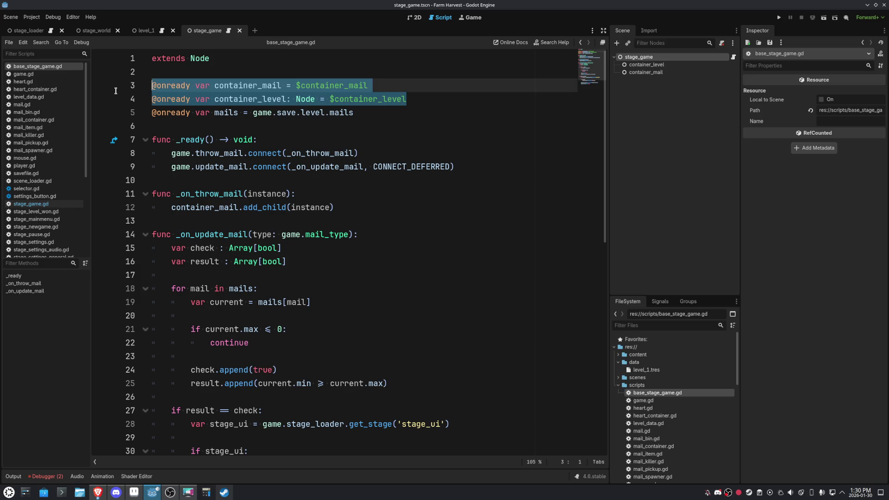
{"action": "left_click", "coordinate": [415, 94]}
{"action": "key", "text": "ctrl+shift+k"}
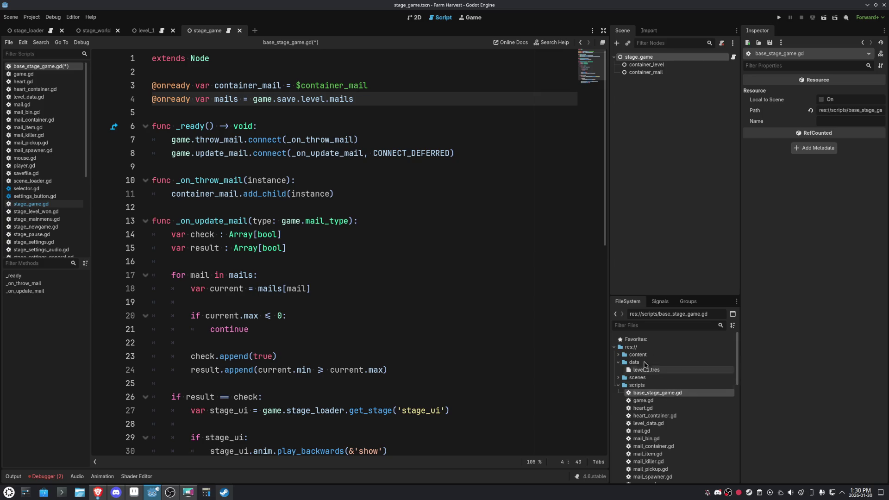
{"action": "type", "text": "level_1"}
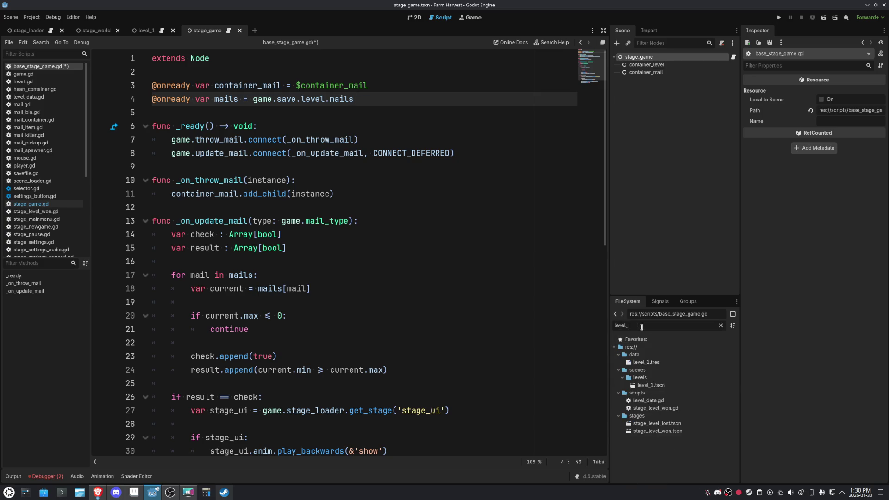
{"action": "double_click", "coordinate": [654, 386]}
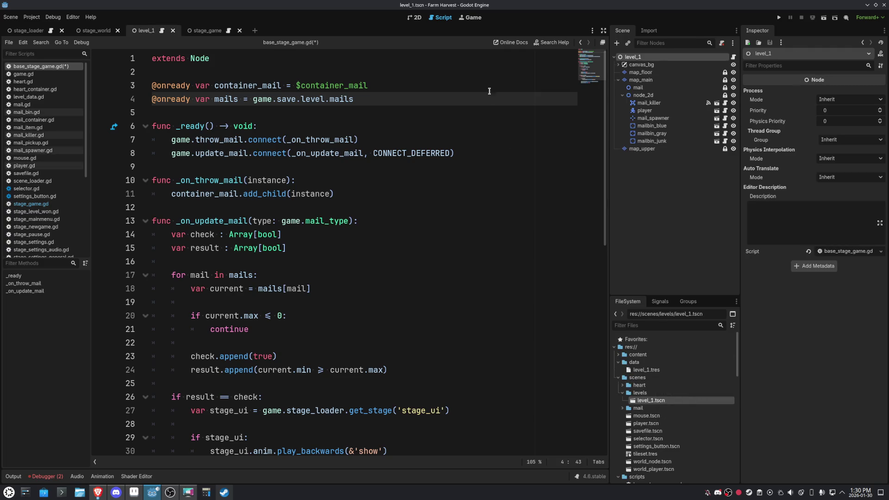
- Add a plain Node child to level_1 and move it up the Scene tree
{"action": "left_click", "coordinate": [616, 43]}
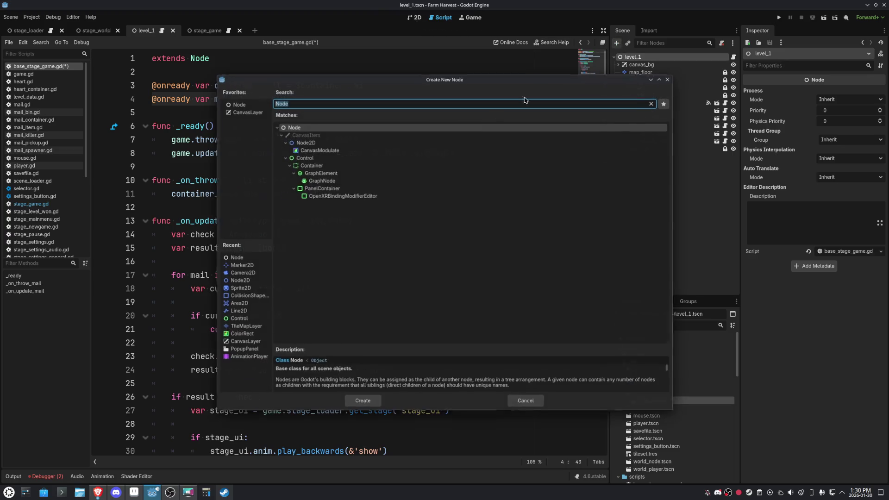
{"action": "double_click", "coordinate": [294, 126]}
{"action": "left_click_drag", "start_coordinate": [636, 154], "coordinate": [640, 70]}
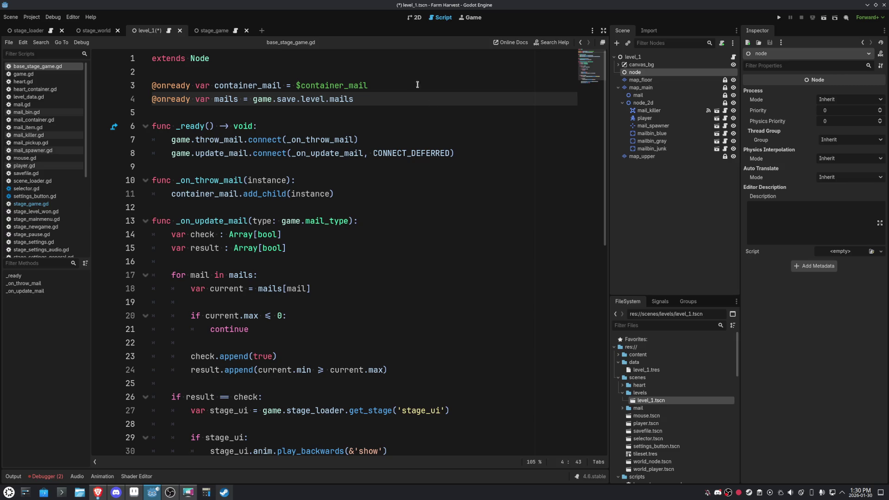
- In the 2D view, select the map_main and map_upper layers and close the tile map panel
{"action": "left_click", "coordinate": [417, 20]}
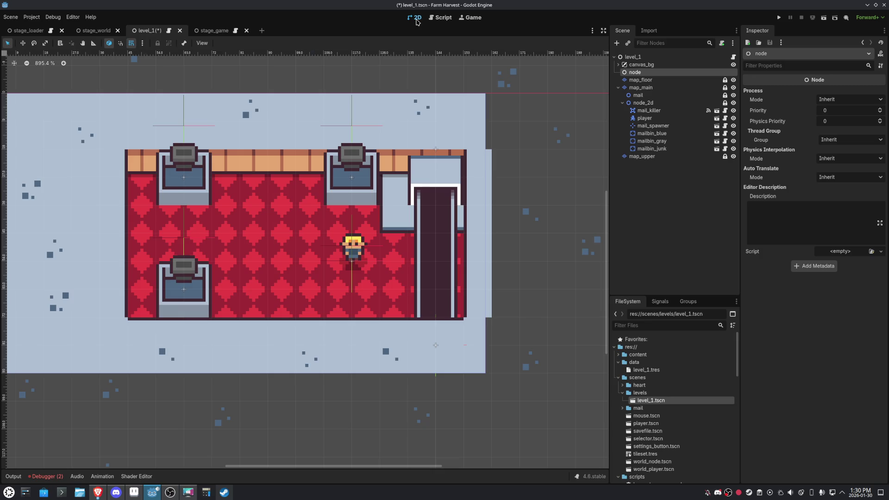
{"action": "left_click", "coordinate": [652, 88]}
{"action": "left_click", "coordinate": [642, 156]}
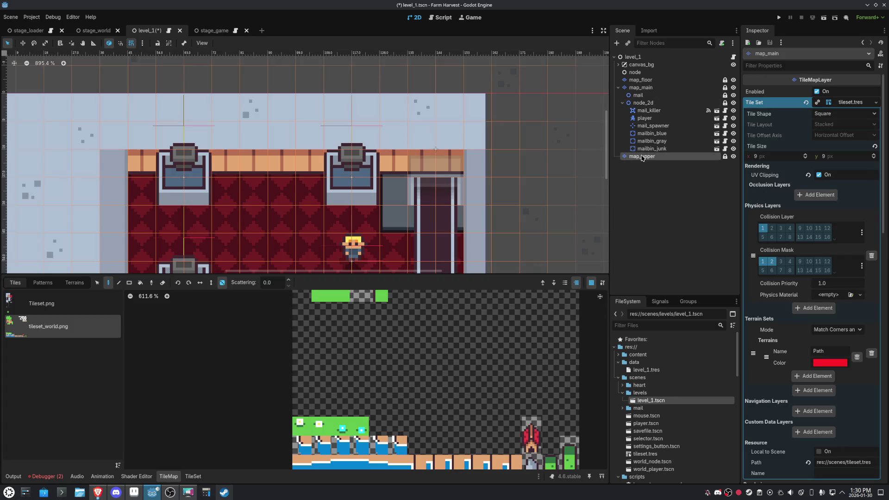
{"action": "left_click", "coordinate": [168, 476]}
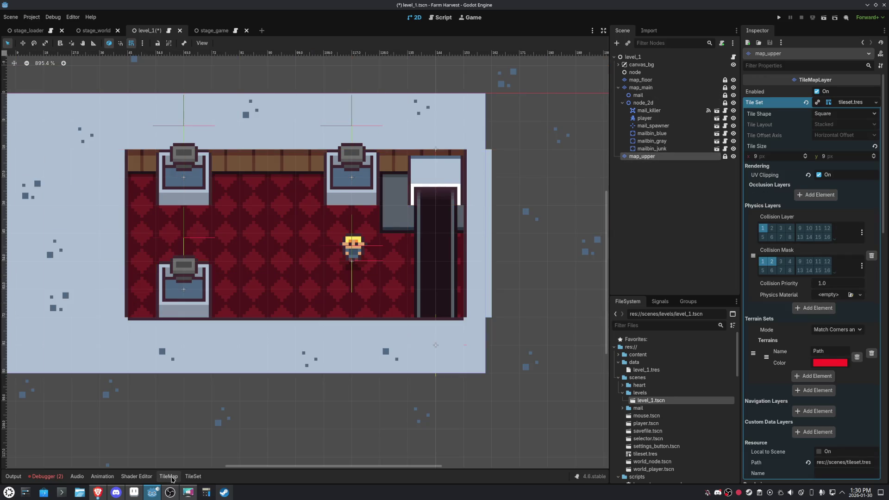
{"action": "scroll", "coordinate": [282, 297], "scroll_direction": "up", "scroll_amount": 3}
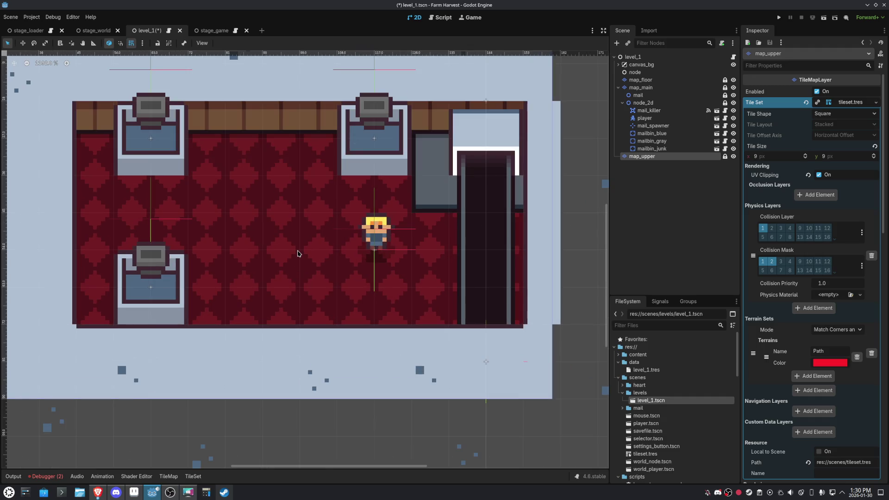
{"action": "left_click", "coordinate": [657, 134]}
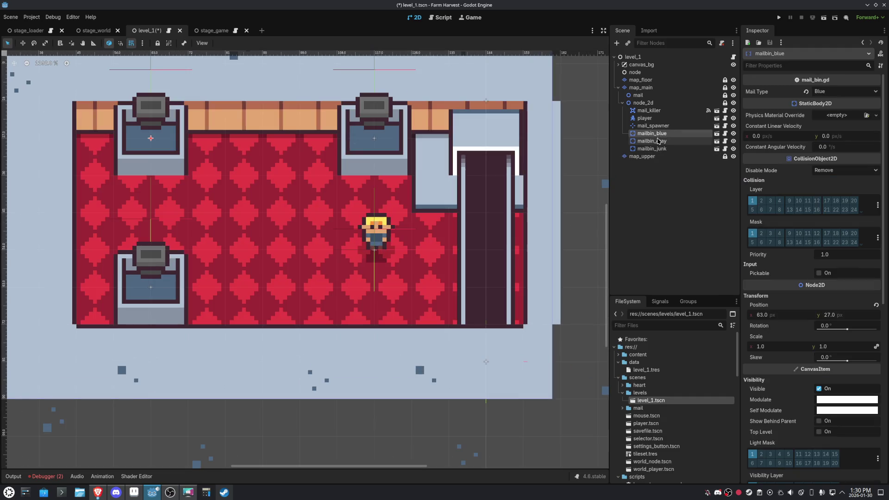
{"action": "left_click", "coordinate": [660, 156]}
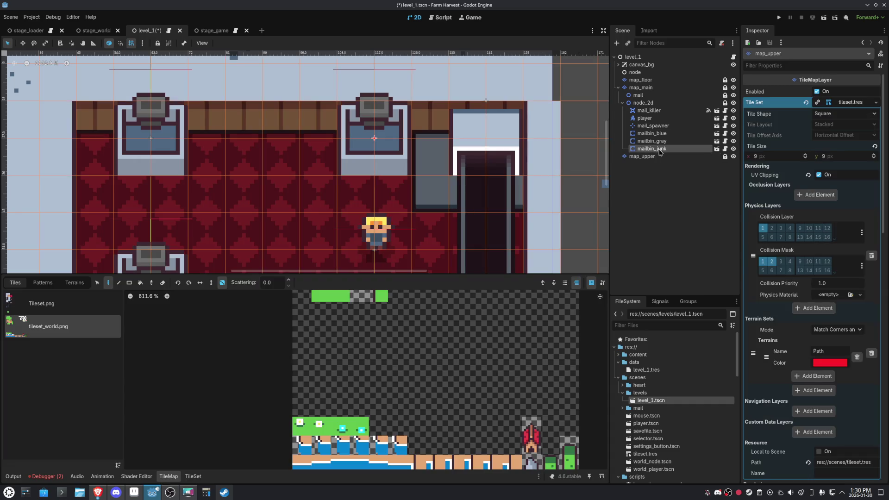
{"action": "left_click", "coordinate": [659, 148]}
{"action": "key", "text": "Up"}
{"action": "left_click", "coordinate": [660, 151]}
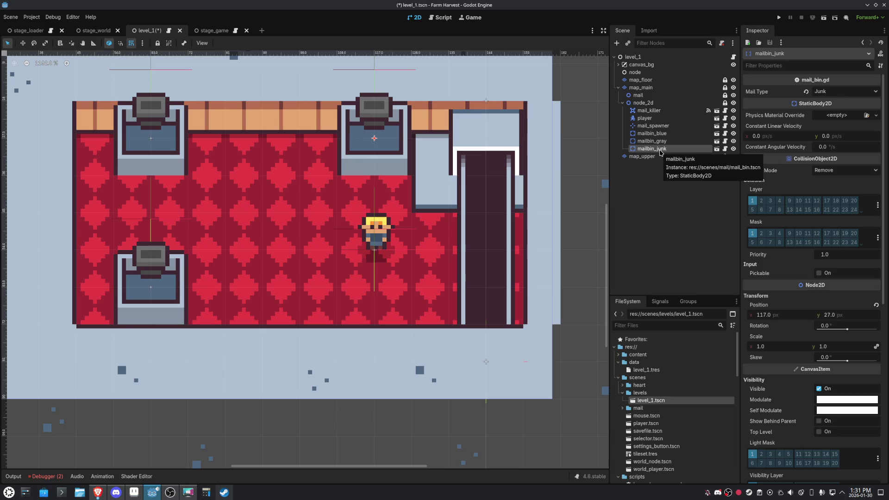
{"action": "left_click", "coordinate": [643, 102]}
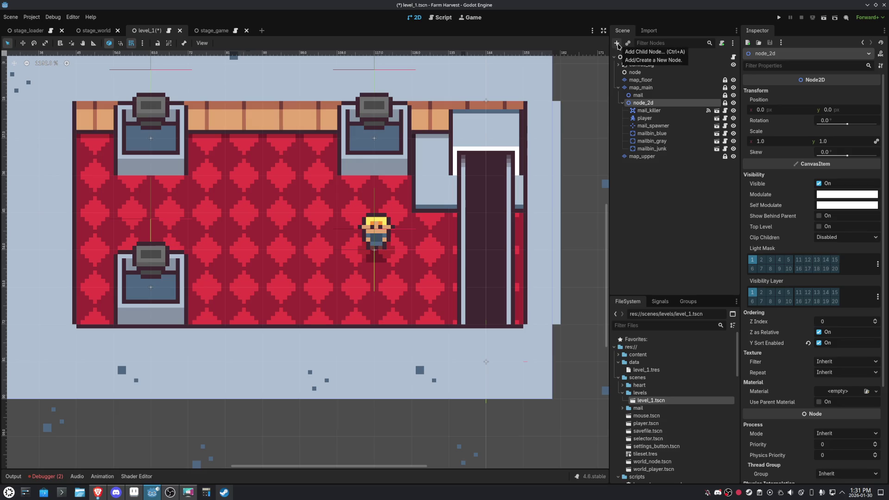
- Create a Node2D named mail_coantiner above mail_killer under node_2d and save level_1
{"action": "left_click", "coordinate": [617, 43]}
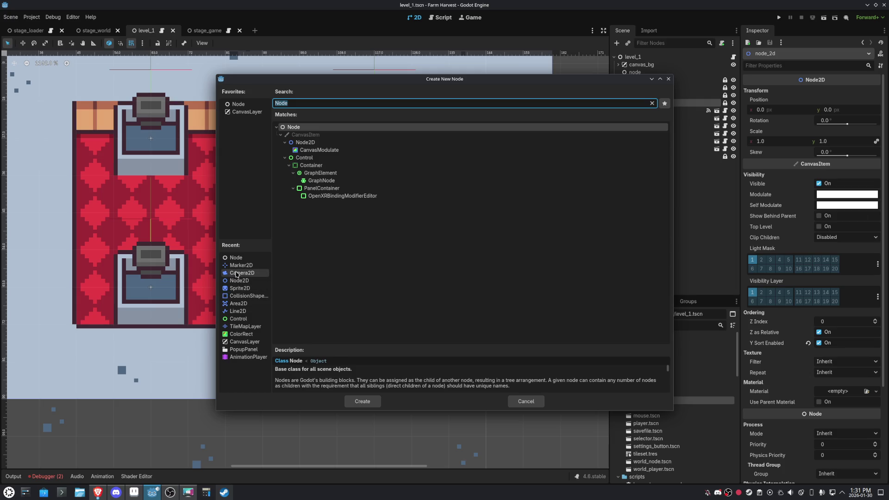
{"action": "double_click", "coordinate": [239, 281]}
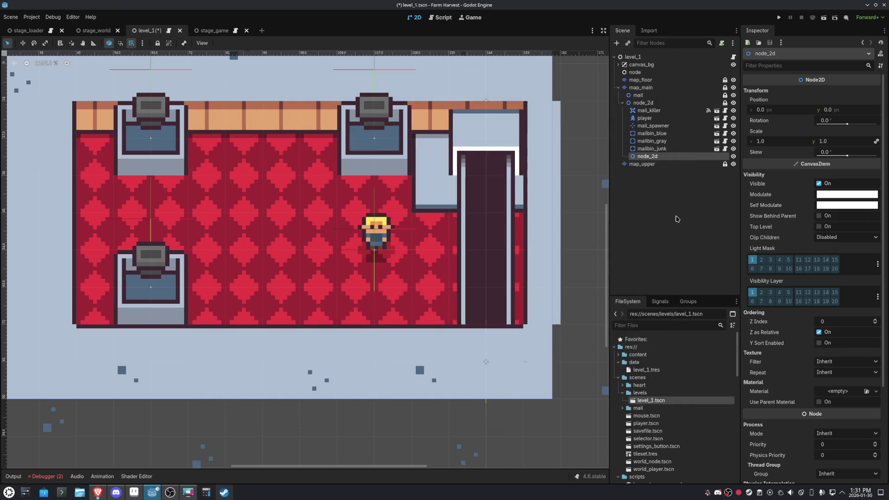
{"action": "left_click_drag", "start_coordinate": [644, 153], "coordinate": [646, 110]}
{"action": "left_click", "coordinate": [647, 112]}
{"action": "type", "text": "mail_coantiner"}
{"action": "key", "text": "Return"}
{"action": "key", "text": "ctrl+s"}
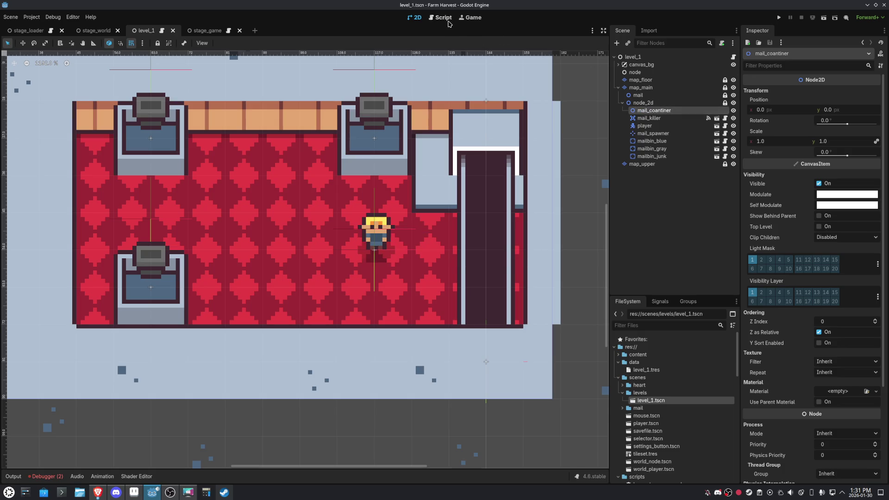
{"action": "left_click", "coordinate": [447, 20]}
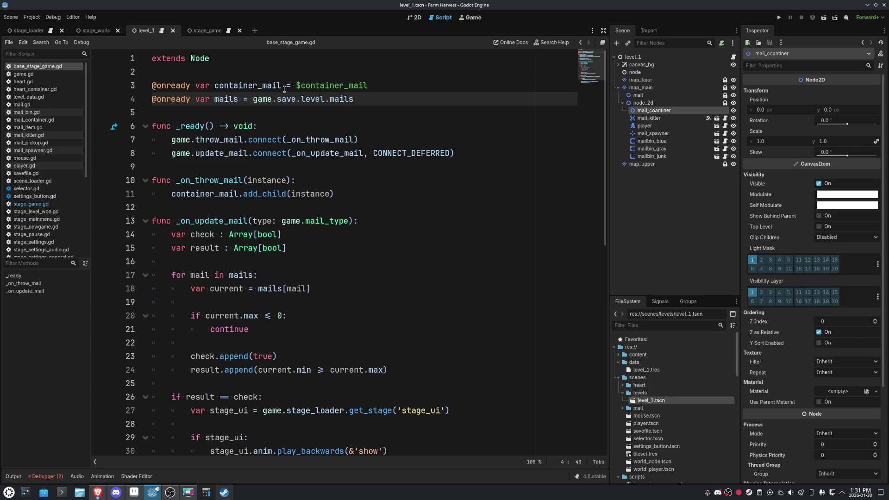
- Replace line 3's old $container_mail reference with the dragged-in mail_coantiner node path
{"action": "left_click_drag", "start_coordinate": [654, 112], "coordinate": [433, 89]}
{"action": "left_click_drag", "start_coordinate": [370, 86], "coordinate": [296, 86]}
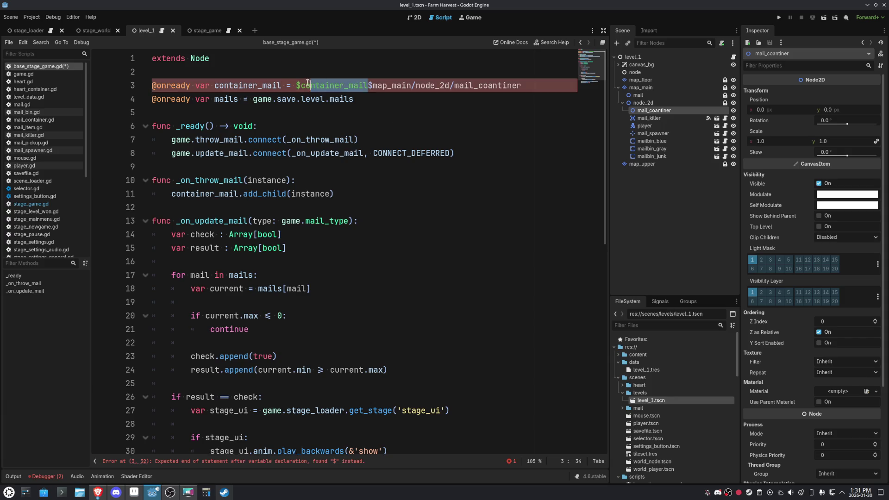
{"action": "key", "text": "BackSpace"}
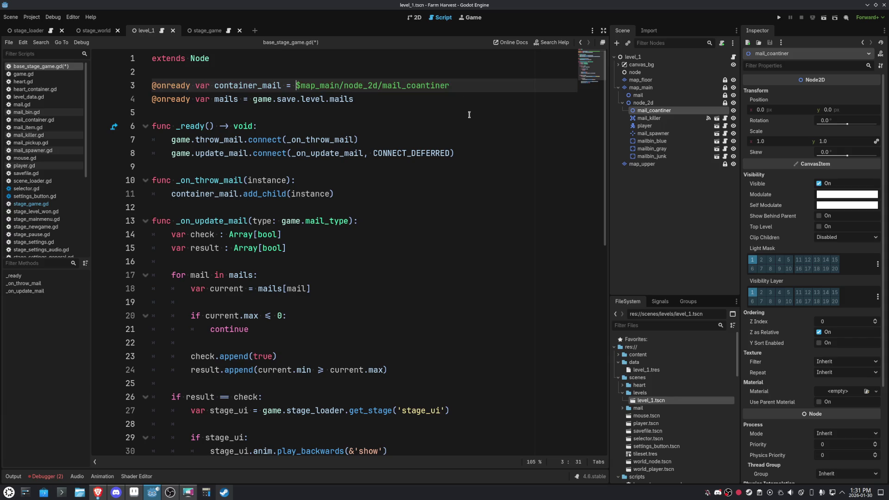
- Rename node_2d to container
{"action": "left_click", "coordinate": [645, 103]}
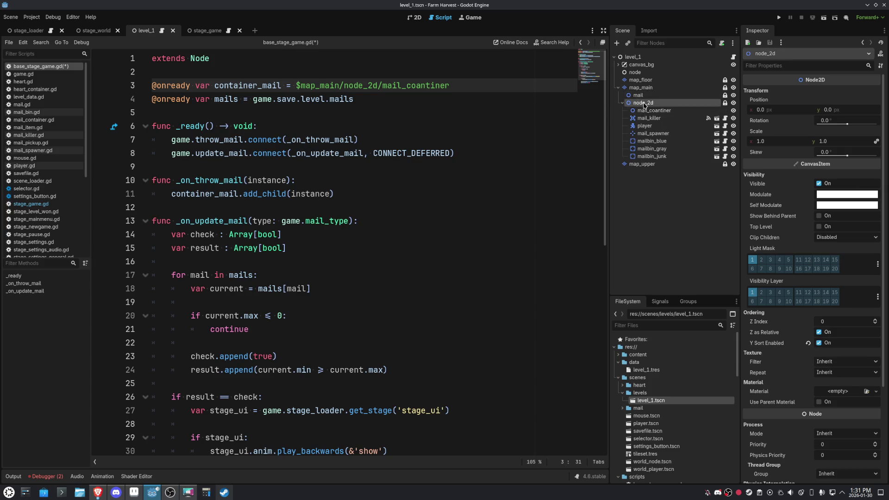
{"action": "key", "text": "F2"}
{"action": "type", "text": "cib"}
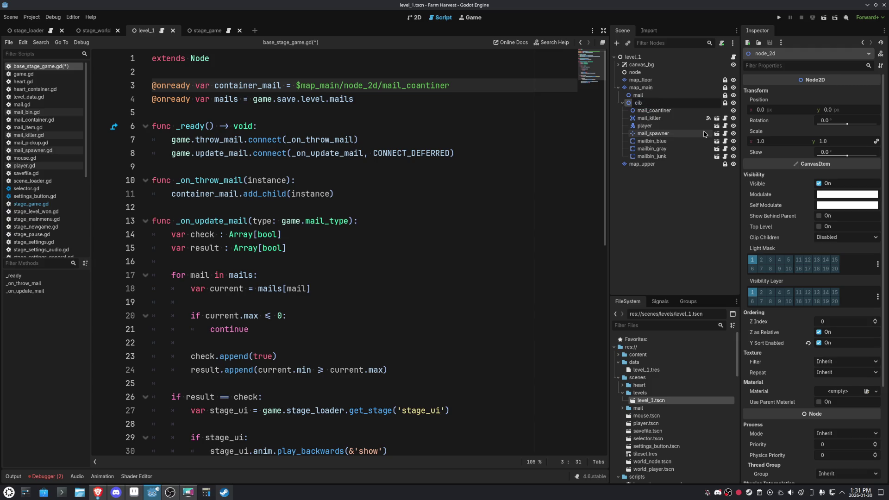
{"action": "type", "text": "ontainer"}
{"action": "key", "text": "Return"}
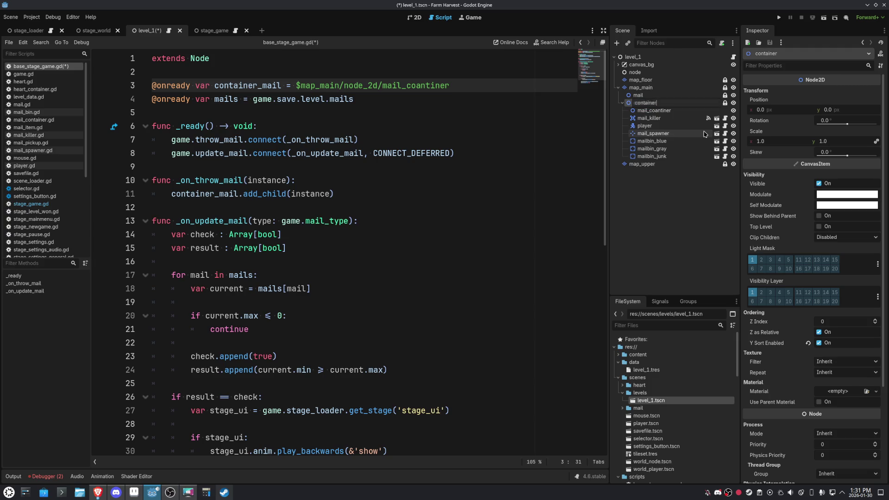
{"action": "double_click", "coordinate": [643, 103]}
{"action": "key", "text": "ctrl+c"}
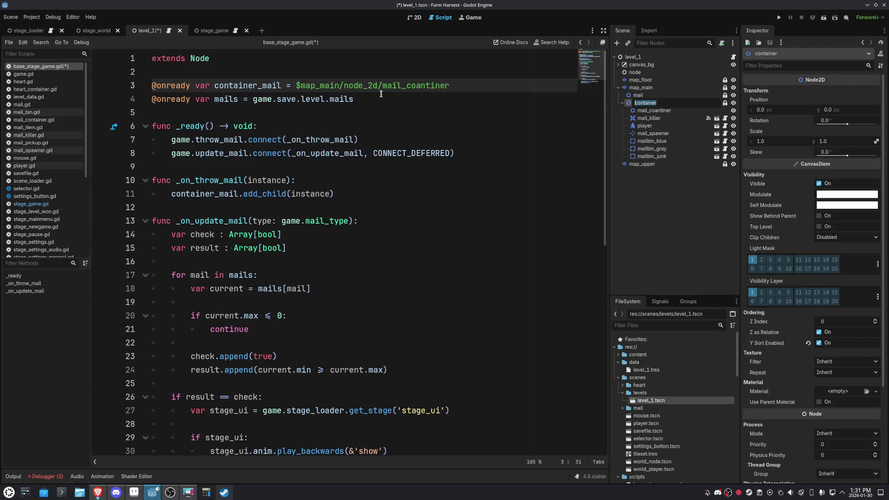
- Set container_mail on line 3 to $map_main/container/mail_coantiner
{"action": "double_click", "coordinate": [372, 86]}
{"action": "key", "text": "ctrl+v"}
{"action": "left_click", "coordinate": [498, 135]}
{"action": "left_click", "coordinate": [460, 85]}
{"action": "key", "text": "ctrl+shift+Left"}
{"action": "key", "text": "ctrl+shift+Left"}
{"action": "key", "text": "ctrl+shift+Left"}
{"action": "key", "text": "BackSpace"}
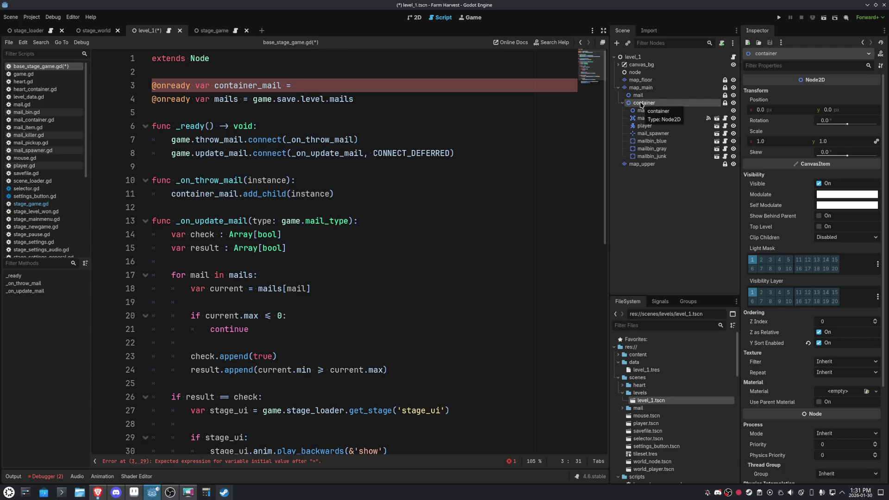
{"action": "left_click_drag", "start_coordinate": [640, 104], "coordinate": [338, 75]}
{"action": "left_click_drag", "start_coordinate": [326, 87], "coordinate": [326, 87]}
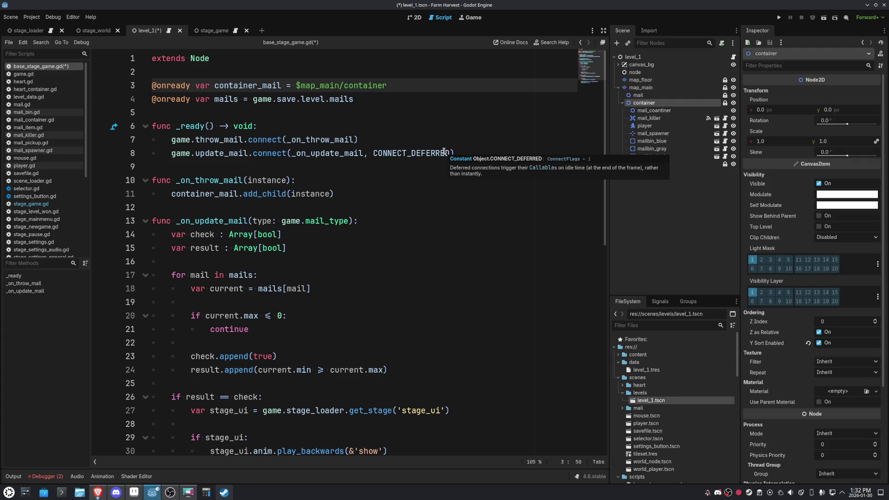
{"action": "left_click_drag", "start_coordinate": [400, 87], "coordinate": [296, 87]}
{"action": "key", "text": "BackSpace"}
{"action": "left_click_drag", "start_coordinate": [649, 111], "coordinate": [366, 95]}
{"action": "left_click", "coordinate": [472, 131]}
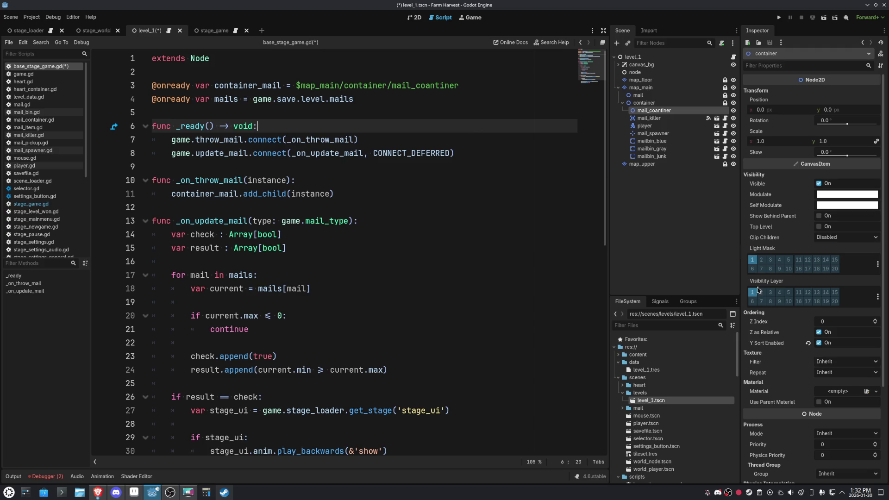
- Enable Y Sort on mail_coantiner and save all changes
{"action": "left_click", "coordinate": [650, 111]}
{"action": "left_click", "coordinate": [820, 342]}
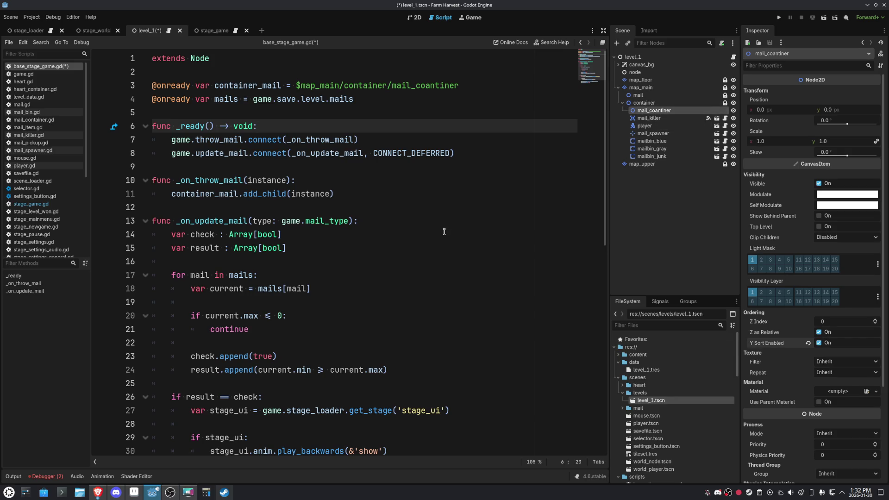
{"action": "key", "text": "ctrl+s"}
{"action": "left_click", "coordinate": [530, 165]}
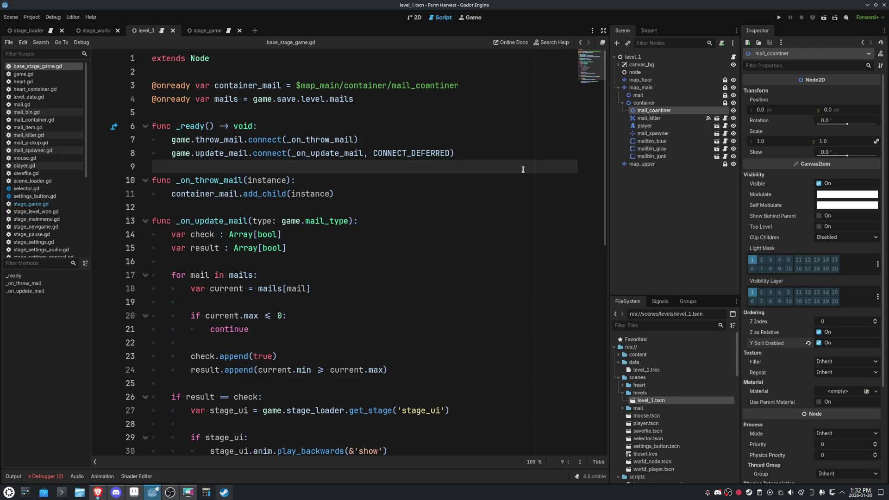
- Delete lines 3–15 of stage_game.gd, leaving only extends Node, and view the scene in 2D
{"action": "left_click", "coordinate": [203, 32]}
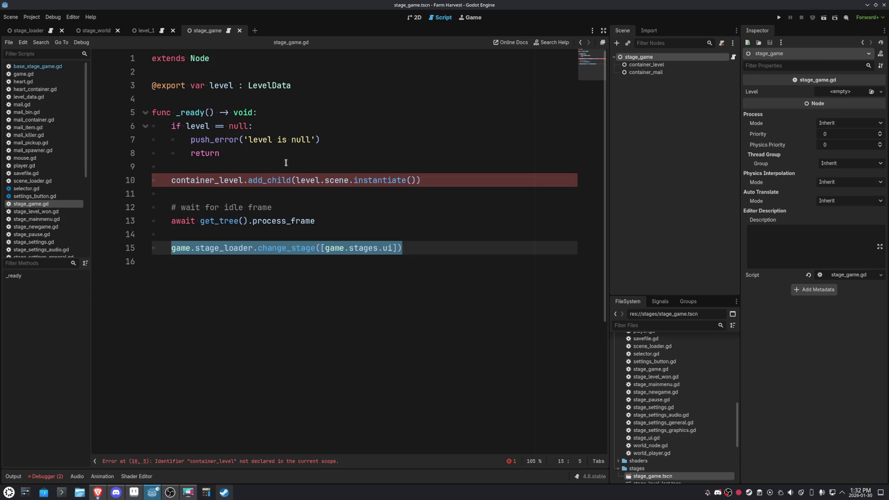
{"action": "left_click_drag", "start_coordinate": [300, 85], "coordinate": [152, 85]}
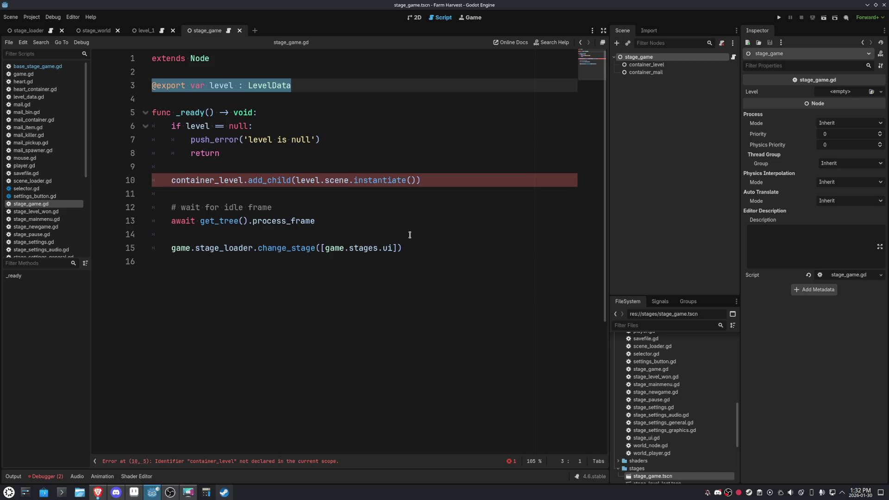
{"action": "mouse_move", "coordinate": [410, 248]}
{"action": "left_mouse_down"}
{"action": "mouse_move", "coordinate": [167, 249]}
{"action": "mouse_move", "coordinate": [148, 113]}
{"action": "mouse_move", "coordinate": [128, 91]}
{"action": "left_mouse_up"}
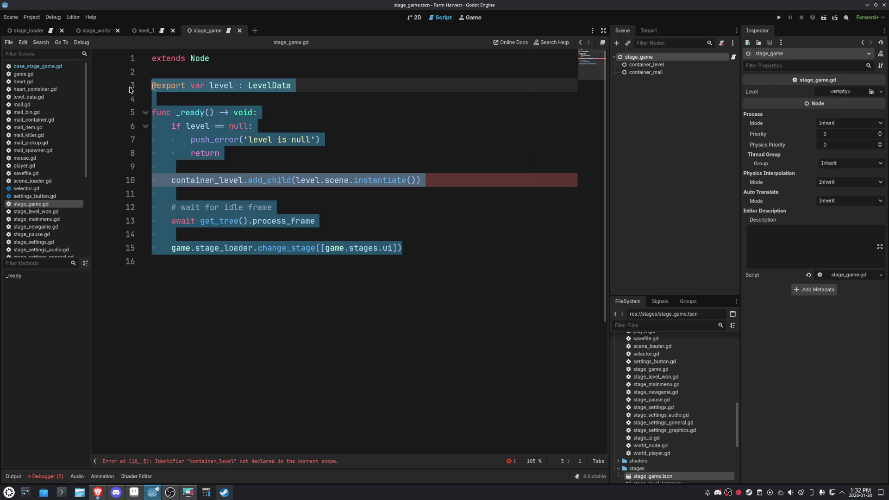
{"action": "key", "text": "Delete"}
{"action": "key", "text": "BackSpace"}
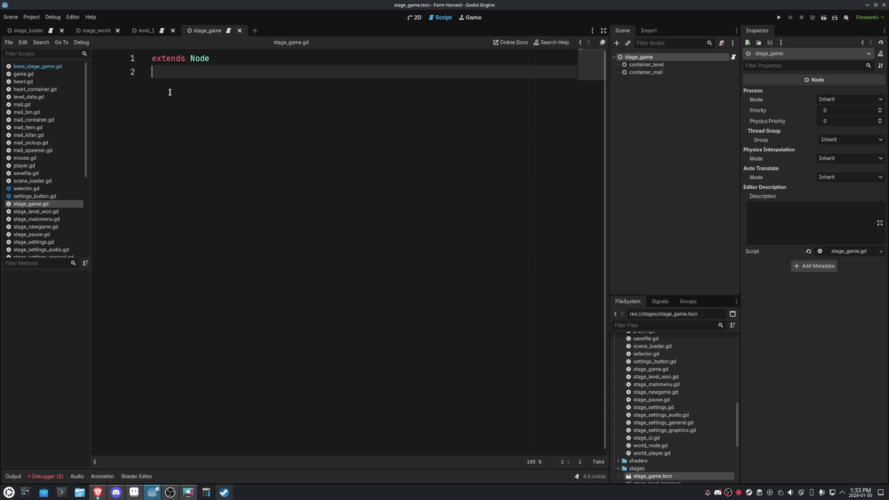
{"action": "left_click", "coordinate": [418, 17]}
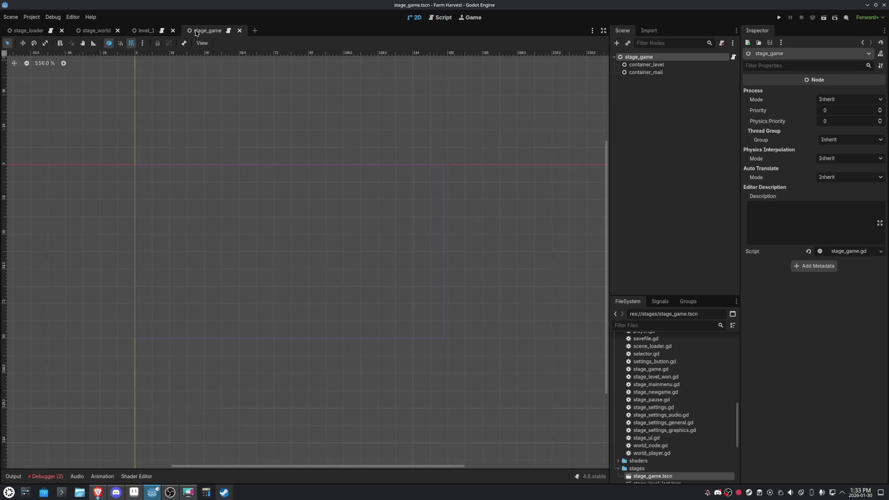
- Switch to level_1 and test-run the scene once
{"action": "left_click", "coordinate": [147, 31]}
{"action": "left_click", "coordinate": [824, 18]}
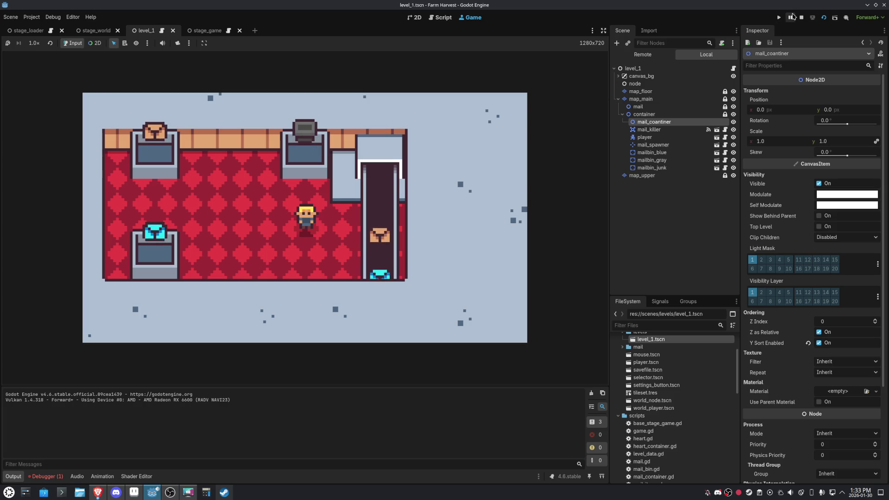
{"action": "key", "text": "F8"}
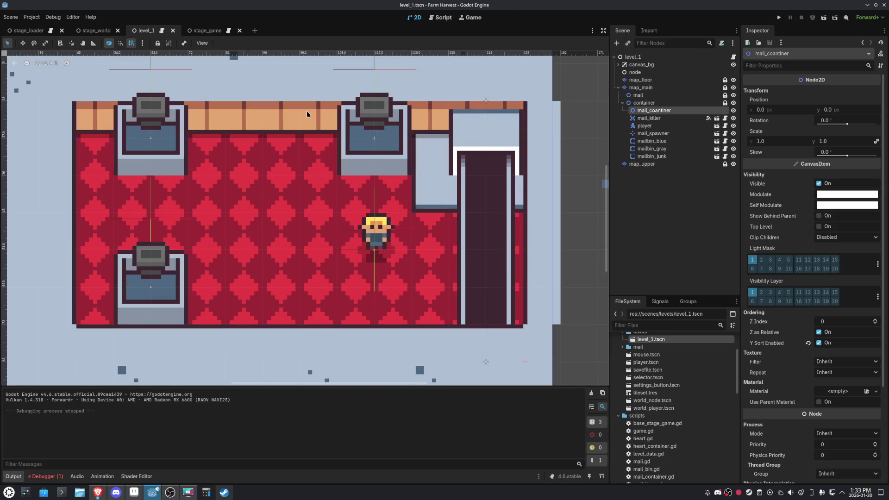
- Drag the player 18 px left to (99, 54) and rerun the scene
{"action": "left_click", "coordinate": [378, 248]}
{"action": "left_click_drag", "start_coordinate": [369, 253], "coordinate": [294, 253]}
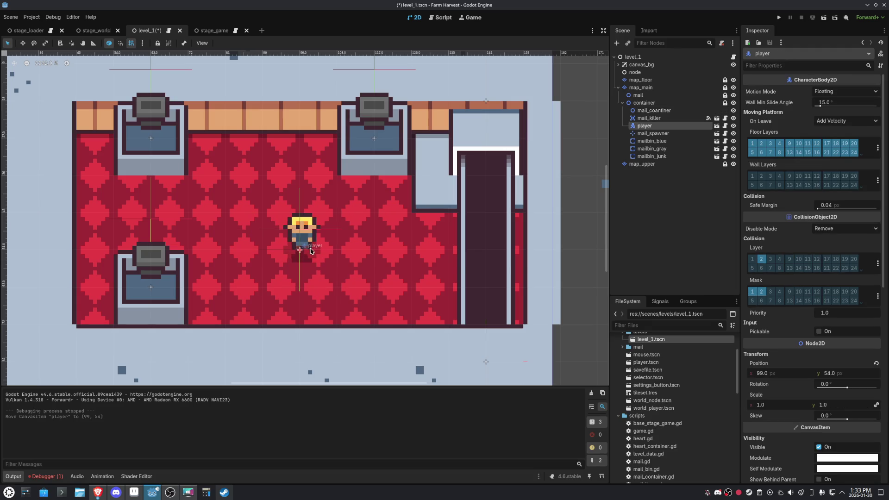
{"action": "left_click", "coordinate": [824, 17]}
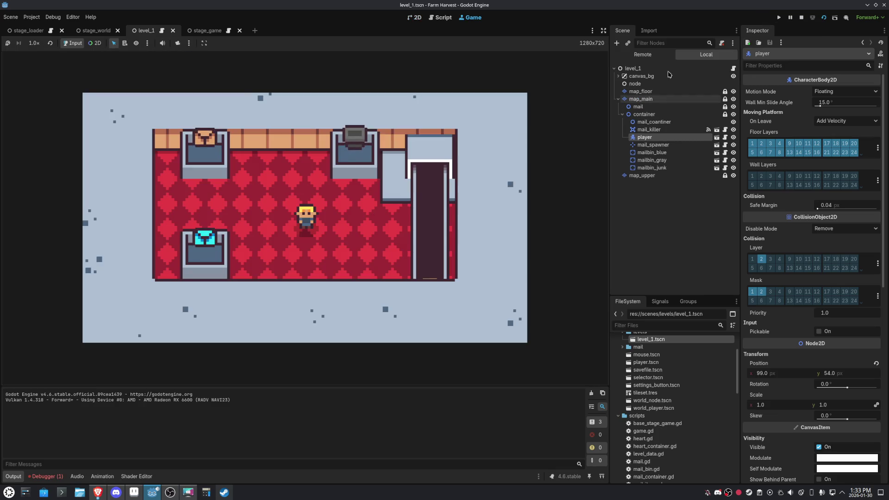
{"action": "left_click", "coordinate": [802, 17]}
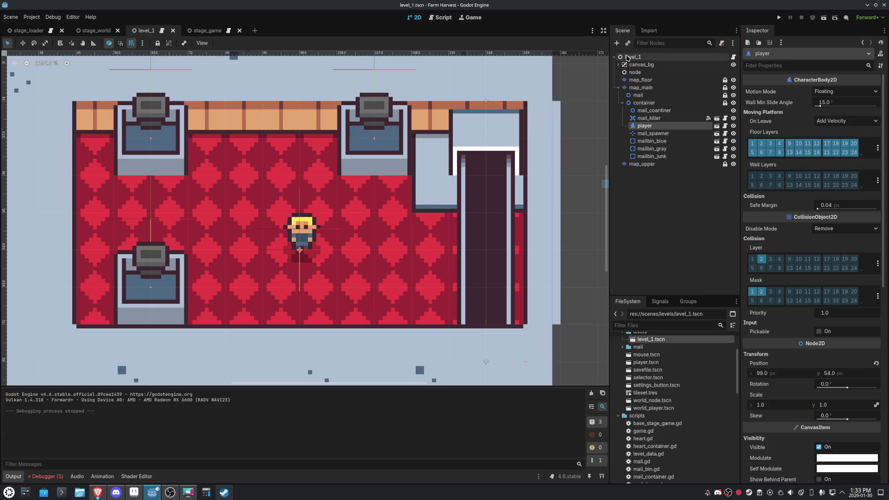
- Open the level_1 root node's script and run the level again
{"action": "left_click", "coordinate": [729, 57]}
{"action": "left_click", "coordinate": [732, 56]}
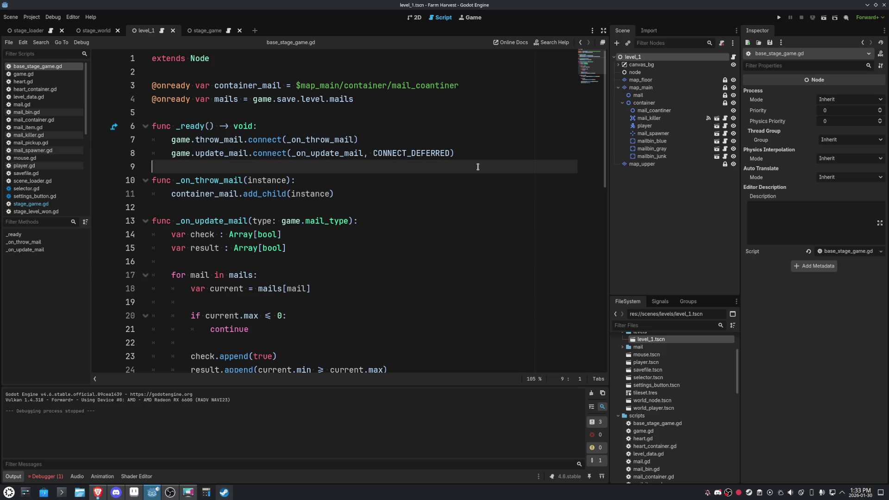
{"action": "left_click", "coordinate": [824, 17]}
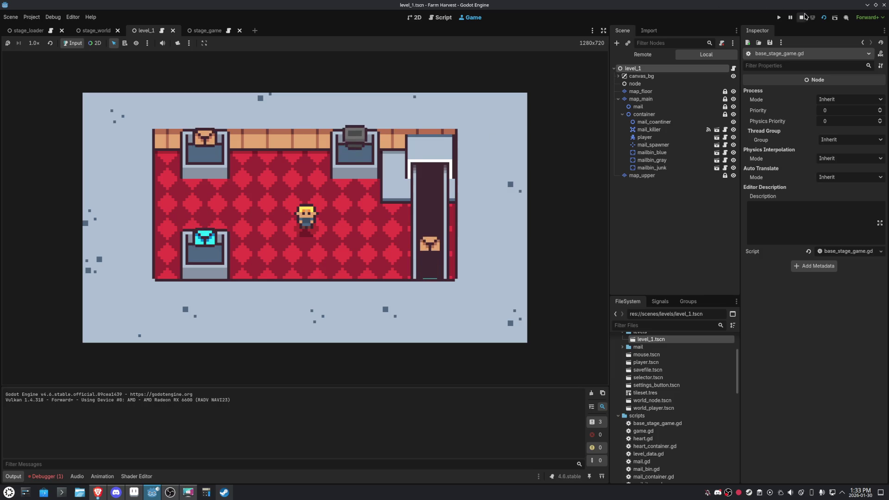
{"action": "key", "text": "F8"}
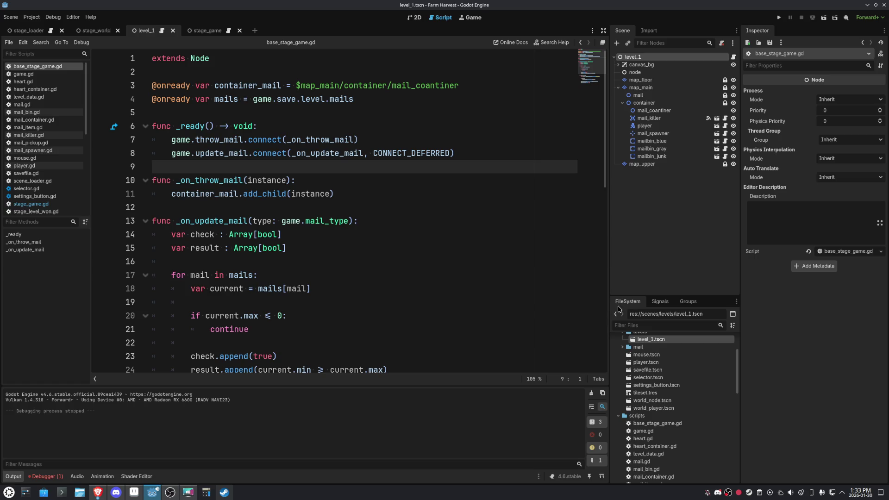
- Open the player scene and its player.gd script, highlighting the game.ui_shown check on line 29
{"action": "double_click", "coordinate": [658, 363]}
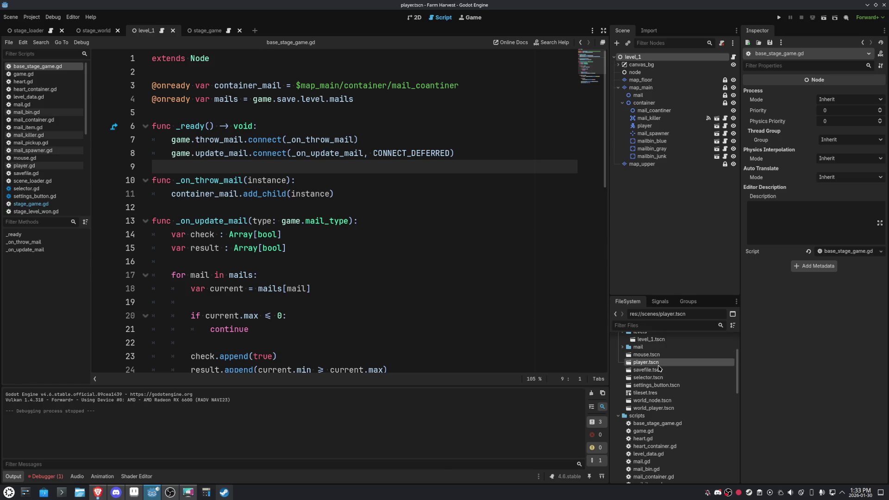
{"action": "left_click", "coordinate": [726, 57]}
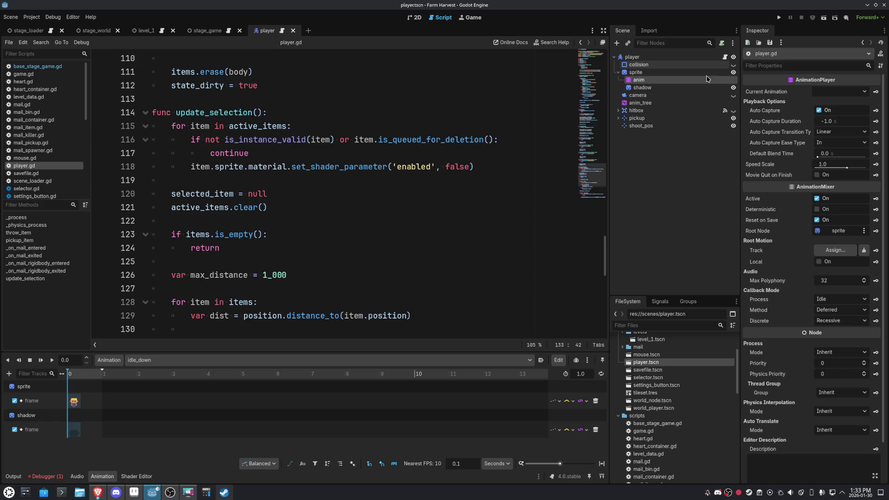
{"action": "scroll", "coordinate": [373, 218], "scroll_direction": "up", "scroll_amount": 10}
{"action": "scroll", "coordinate": [373, 219], "scroll_direction": "up", "scroll_amount": 11}
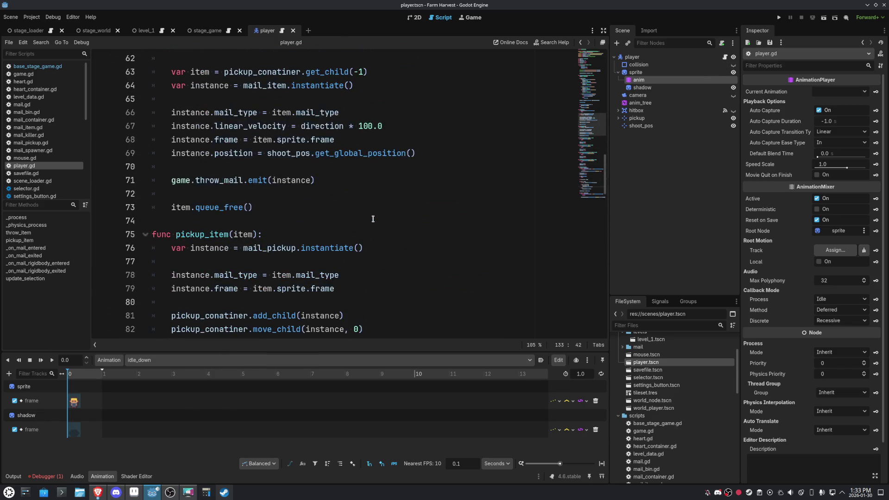
{"action": "scroll", "coordinate": [379, 217], "scroll_direction": "up", "scroll_amount": 12}
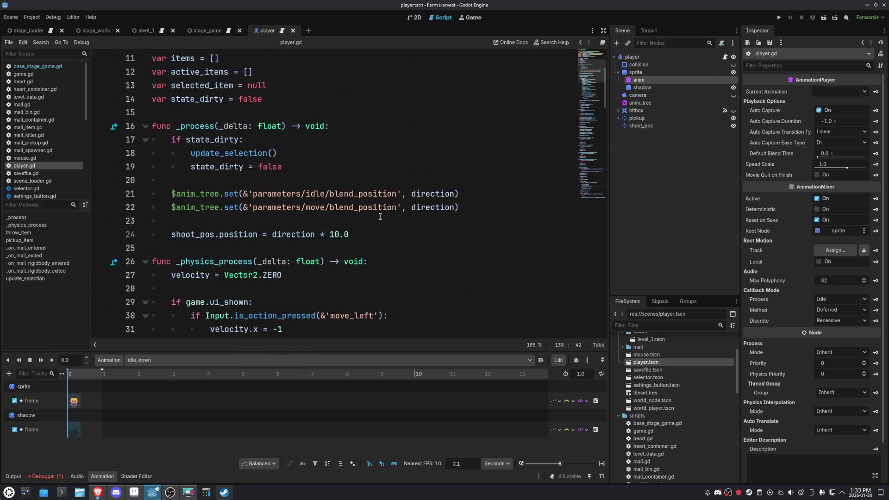
{"action": "scroll", "coordinate": [380, 216], "scroll_direction": "down", "scroll_amount": 4}
{"action": "left_click_drag", "start_coordinate": [251, 139], "coordinate": [186, 141]}
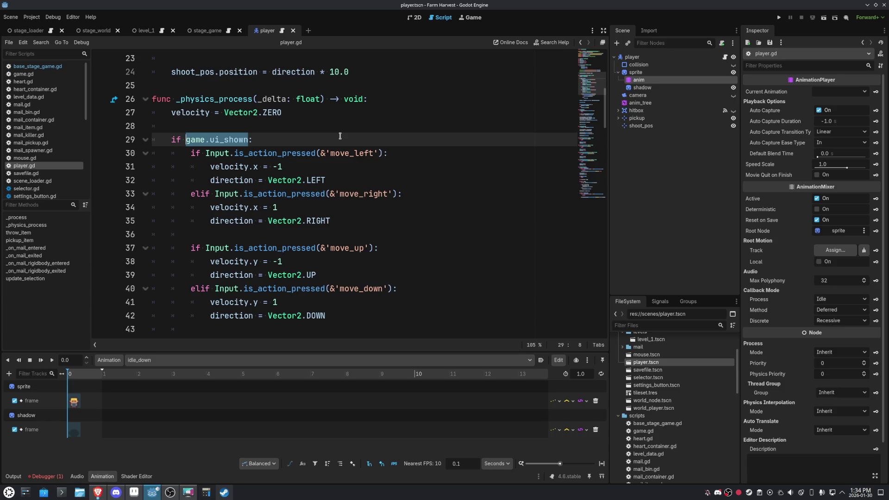
- Glance at the stage_world scene, then return to level_1's script at empty line 2
{"action": "left_click", "coordinate": [89, 32]}
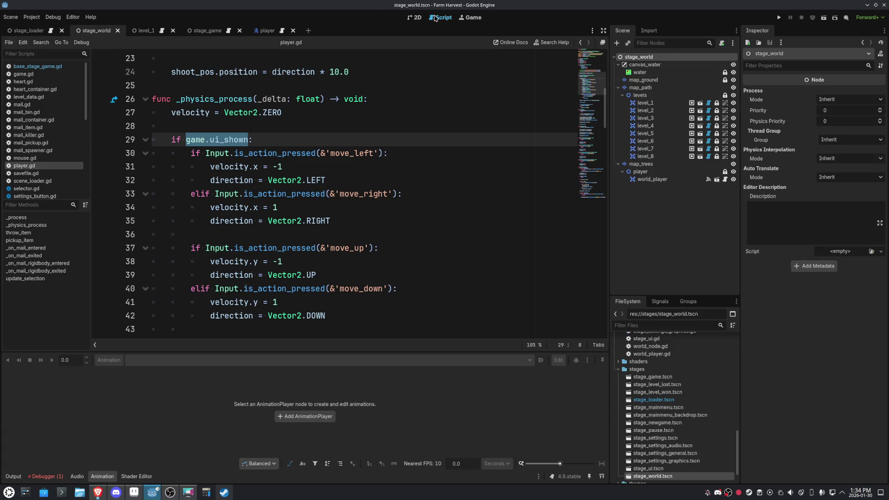
{"action": "scroll", "coordinate": [423, 183], "scroll_direction": "up", "scroll_amount": 7}
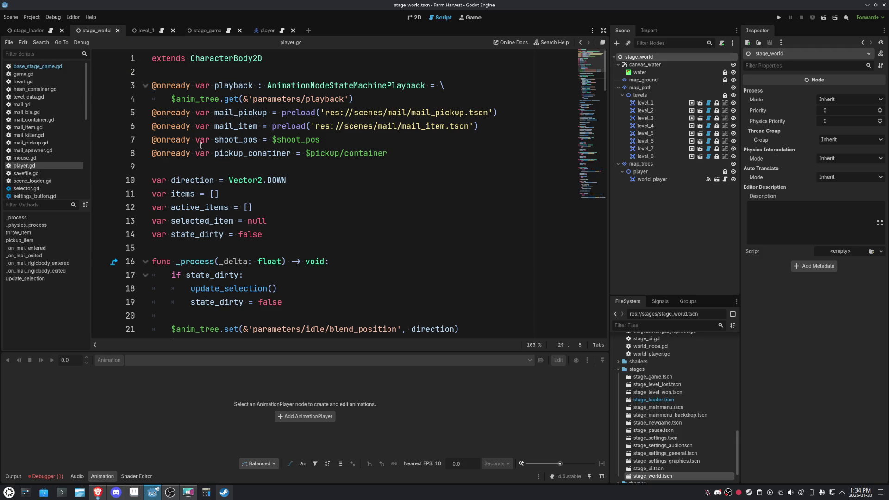
{"action": "left_click", "coordinate": [145, 31]}
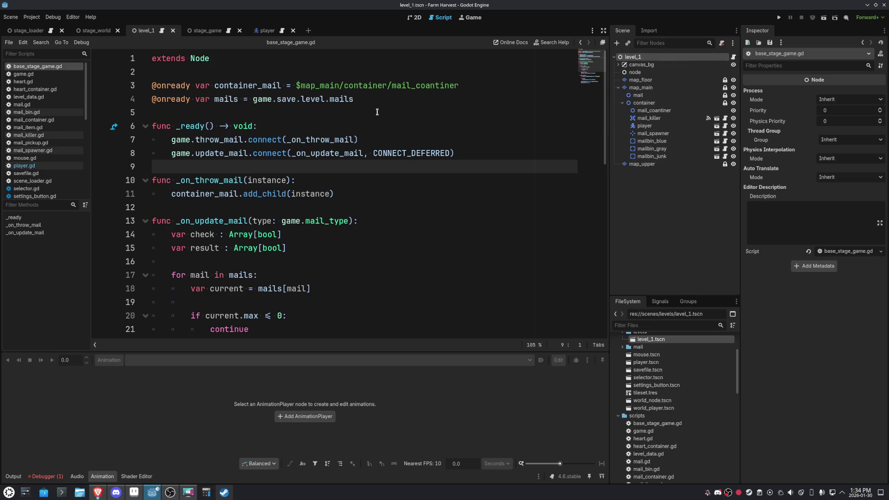
{"action": "left_click", "coordinate": [269, 69]}
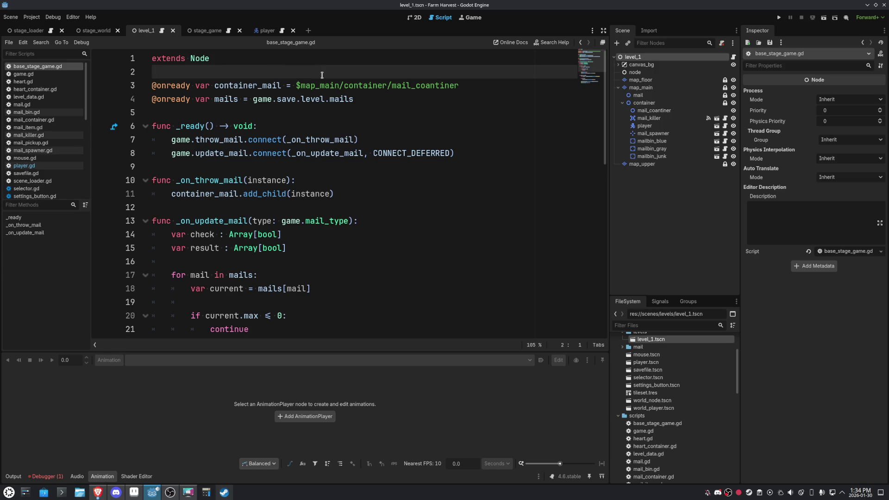
- Add 'export var test_level := false' on line 3 of base_stage_game.gd
{"action": "key", "text": "Return"}
{"action": "key", "text": "Return"}
{"action": "key", "text": "Up"}
{"action": "type", "text": "export va"}
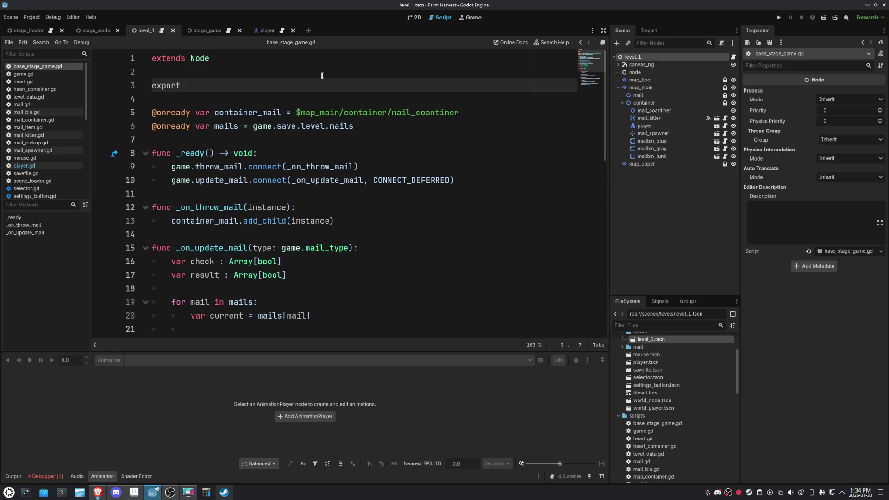
{"action": "type", "text": "r "}
{"action": "type", "text": "test_level :"}
{"action": "type", "text": "= false"}
{"action": "left_click", "coordinate": [220, 86]}
{"action": "double_click", "coordinate": [220, 85]}
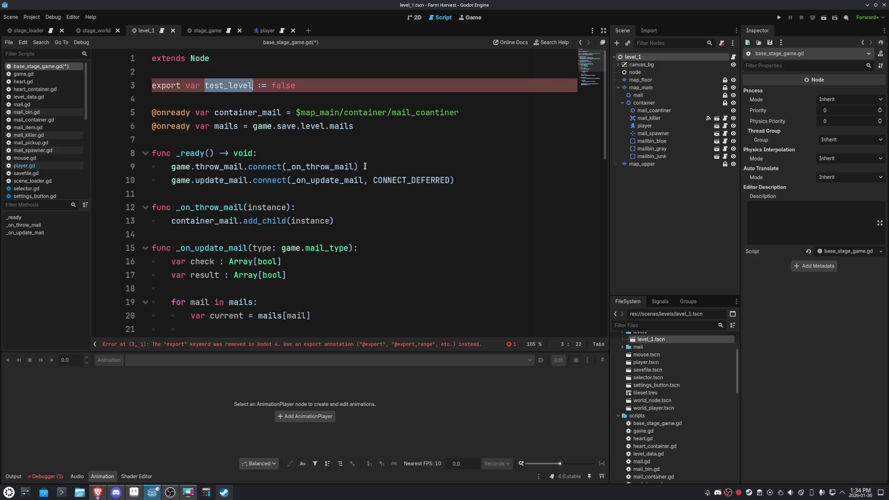
- Add 'if test_level: game.ui_shown = true' inside _ready and save the script
{"action": "left_click", "coordinate": [481, 182]}
{"action": "key", "text": "Return"}
{"action": "key", "text": "Return"}
{"action": "type", "text": "if test_level:"}
{"action": "key", "text": "Return"}
{"action": "type", "text": "ame.ui_"}
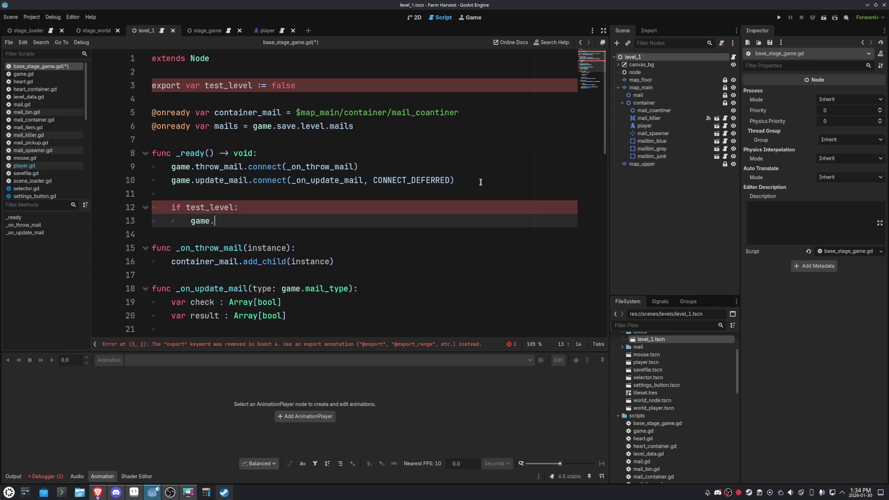
{"action": "key", "text": "Return"}
{"action": "type", "text": "ru"}
{"action": "key", "text": "Return"}
{"action": "key", "text": "ctrl+s"}
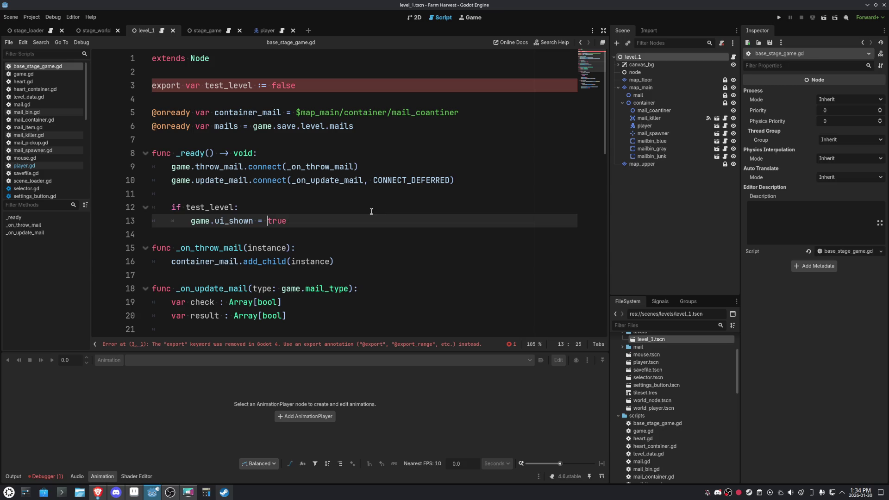
{"action": "key", "text": "Up"}
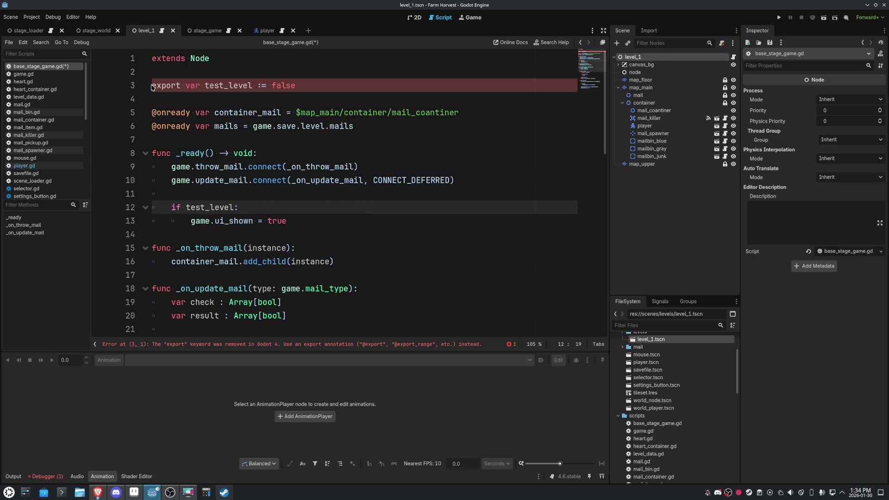
{"action": "left_click", "coordinate": [344, 85]}
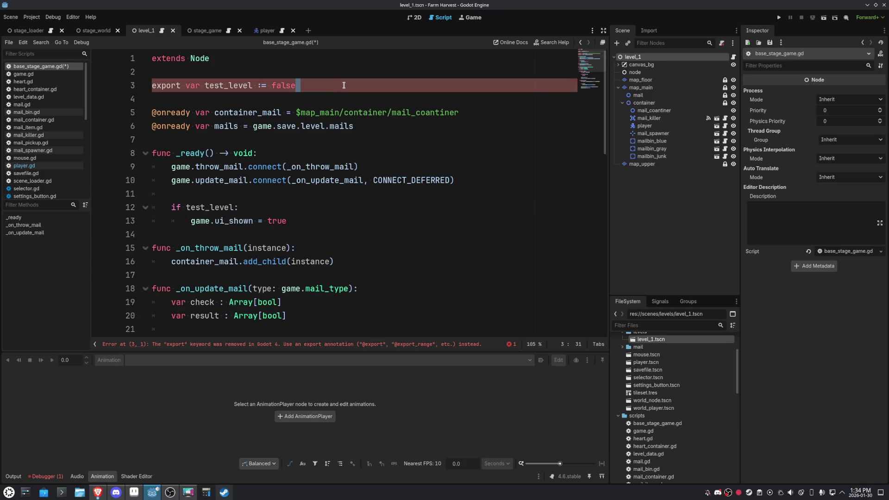
{"action": "key", "text": "Home"}
{"action": "type", "text": "@"}
{"action": "key", "text": "Escape"}
{"action": "key", "text": "Up"}
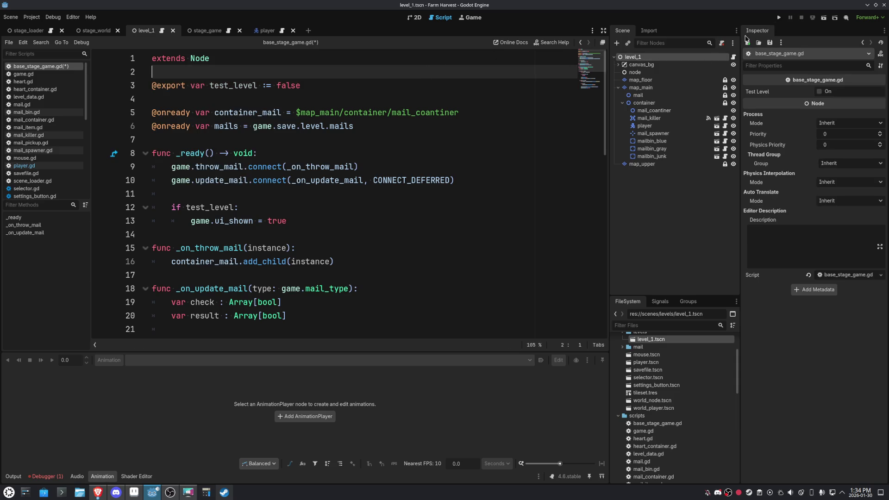
{"action": "left_click", "coordinate": [823, 19]}
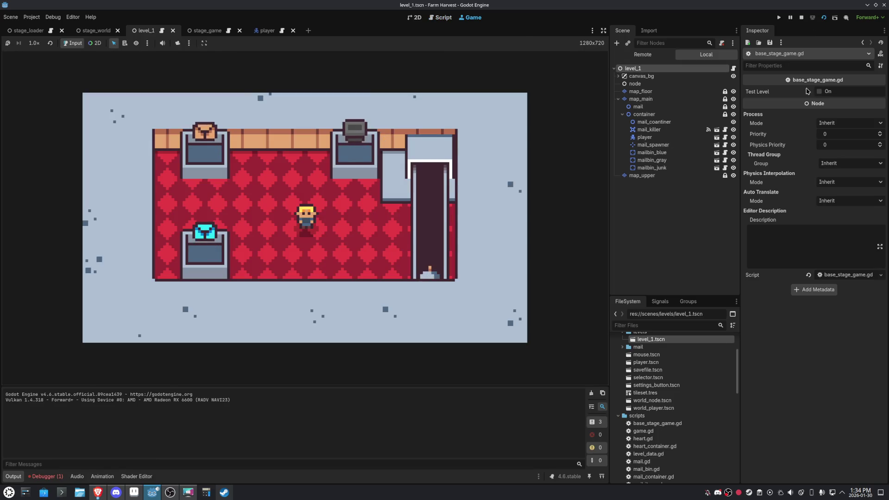
- Stop the game, turn Test Level on for level_1 in the Inspector, and rerun the scene
{"action": "left_click", "coordinate": [802, 17]}
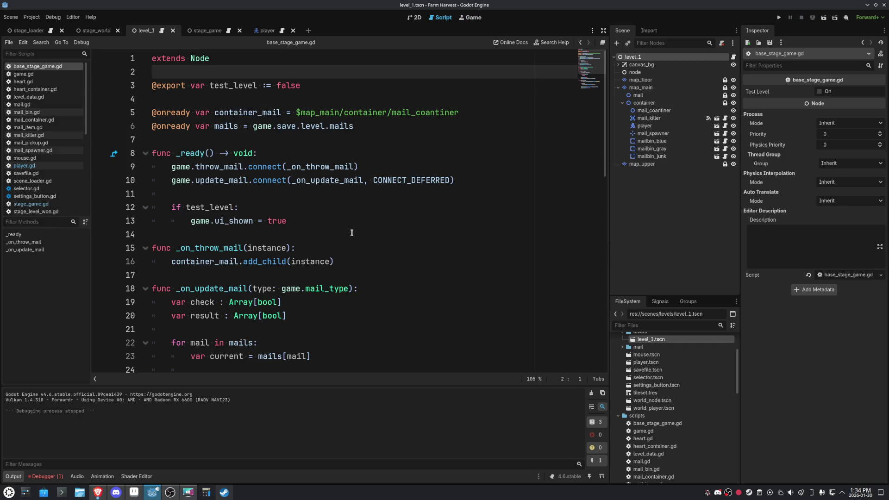
{"action": "left_click", "coordinate": [819, 91]}
{"action": "left_click", "coordinate": [824, 18]}
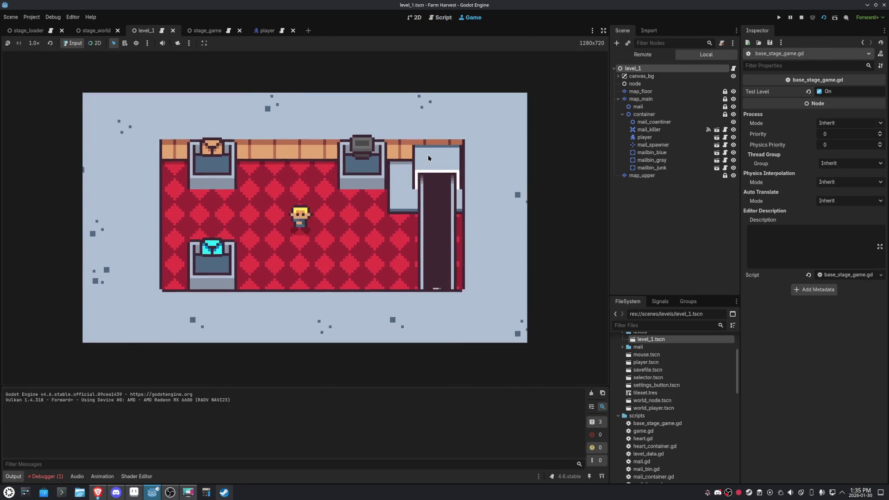
- Play the mail room, moving the grey item, cyan mail, brown package and box, then stop
{"action": "key", "text": "Right"}
{"action": "key", "text": "Down"}
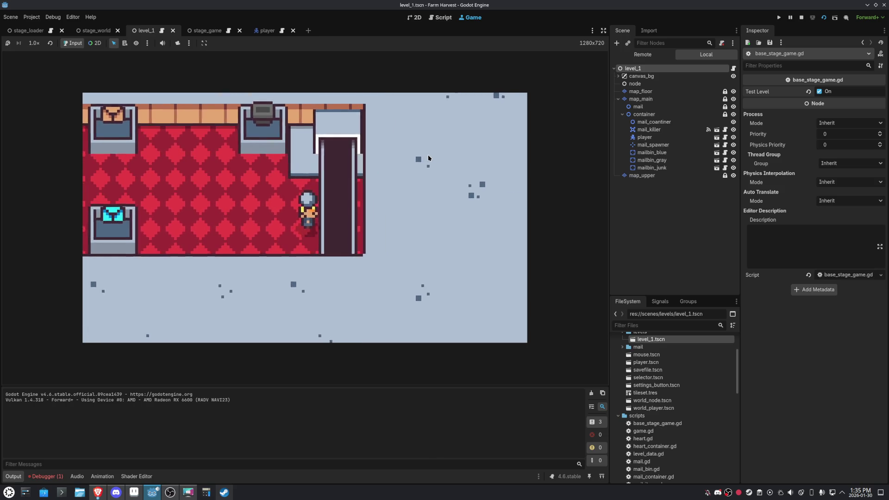
{"action": "key", "text": "Right"}
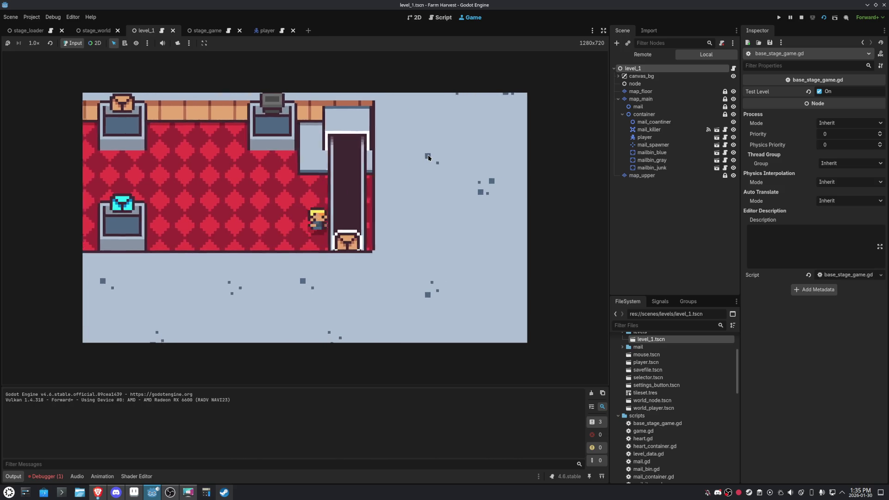
{"action": "key", "text": "Left"}
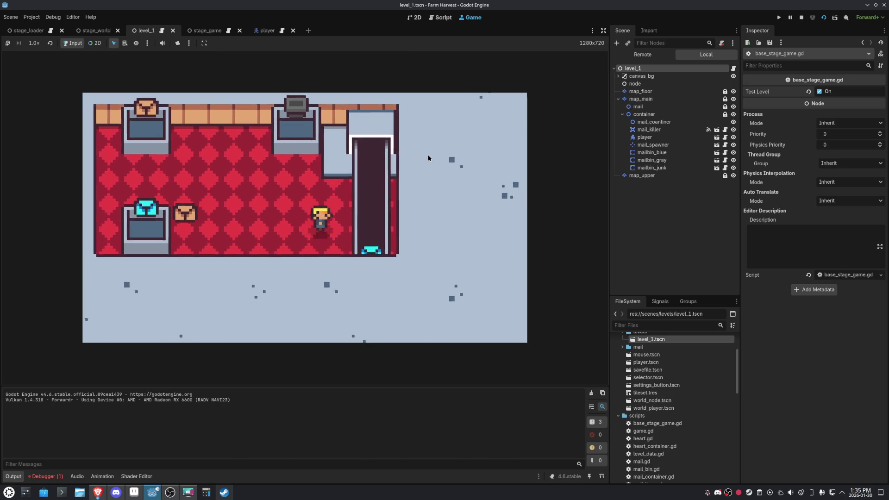
{"action": "key", "text": "Left"}
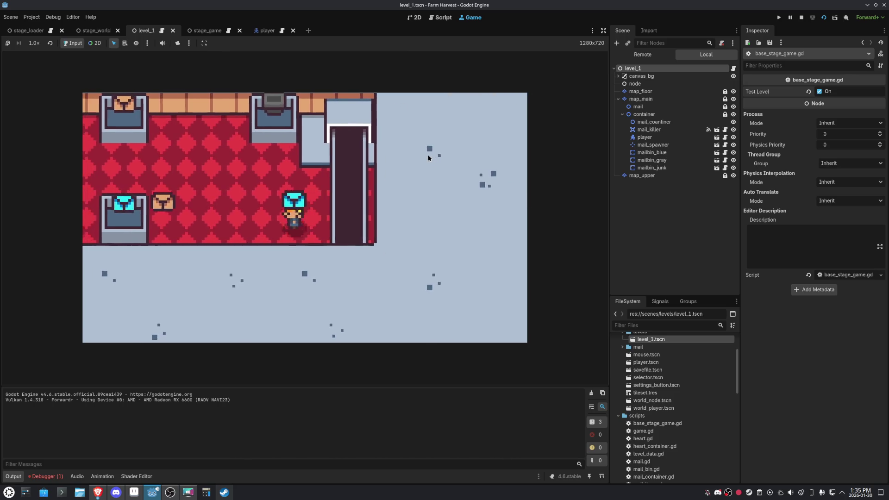
{"action": "key", "text": "Right"}
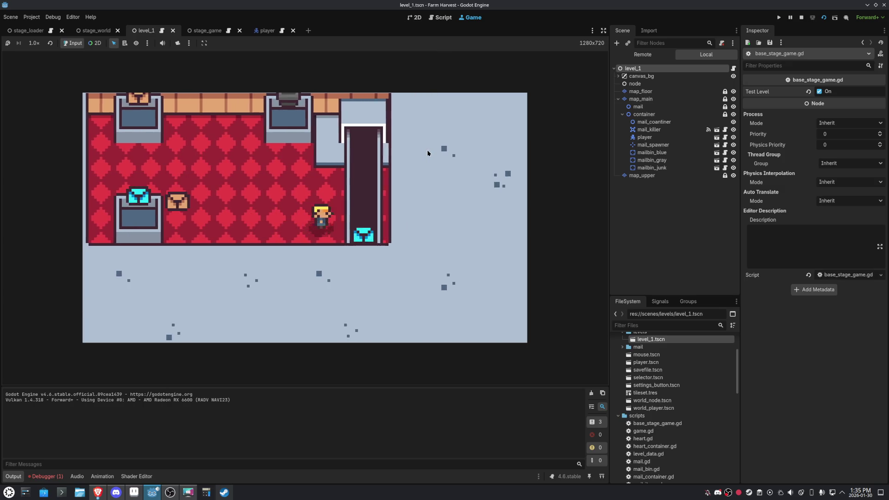
{"action": "key", "text": "Left"}
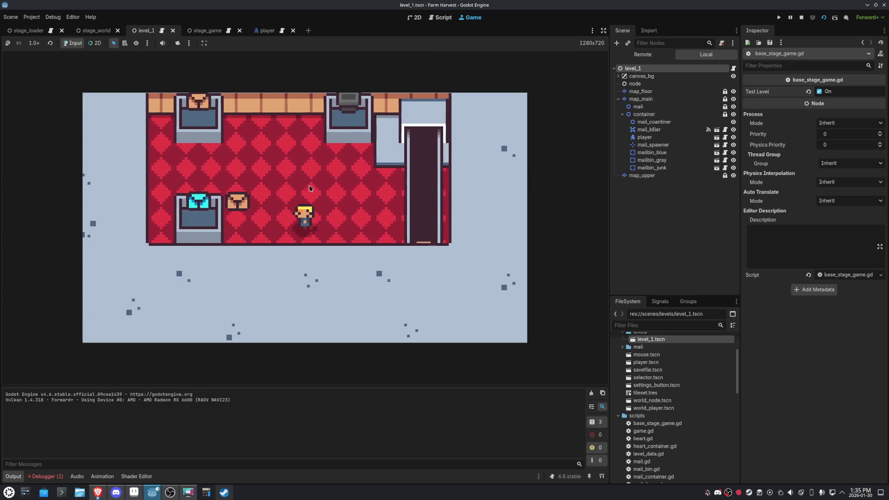
{"action": "key", "text": "Right"}
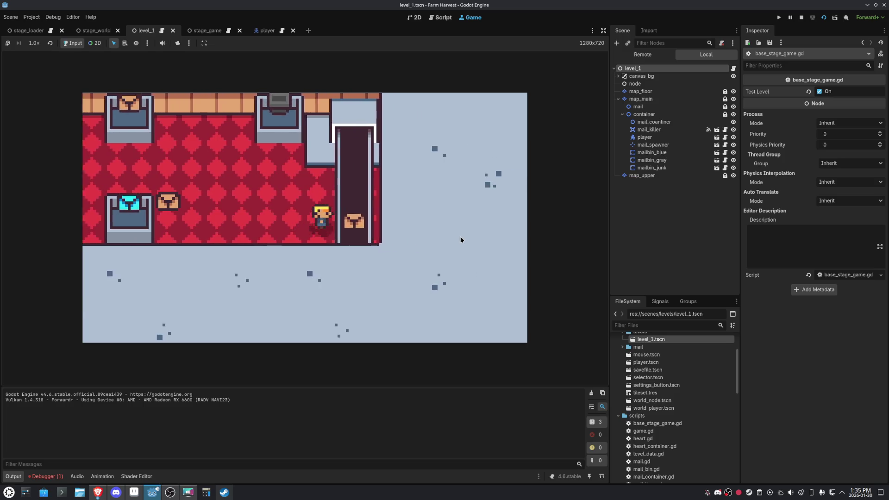
{"action": "key", "text": "Up"}
{"action": "key", "text": "Left"}
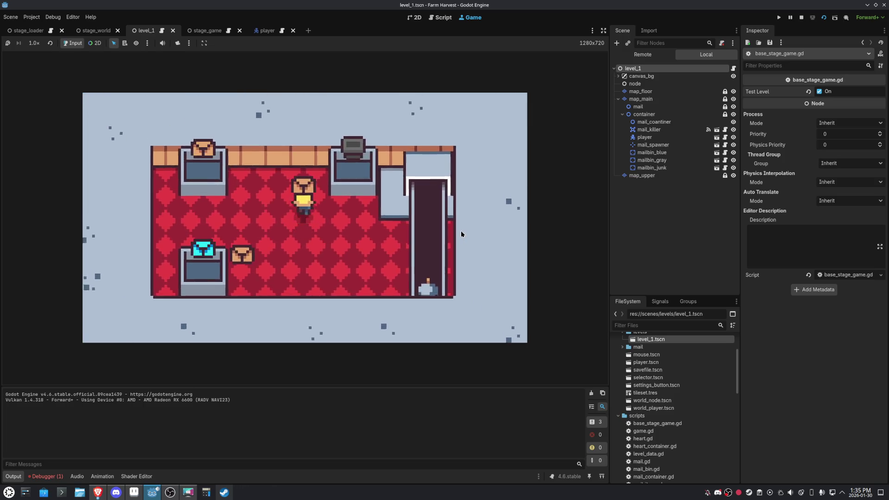
{"action": "key", "text": "Down"}
{"action": "key", "text": "Up"}
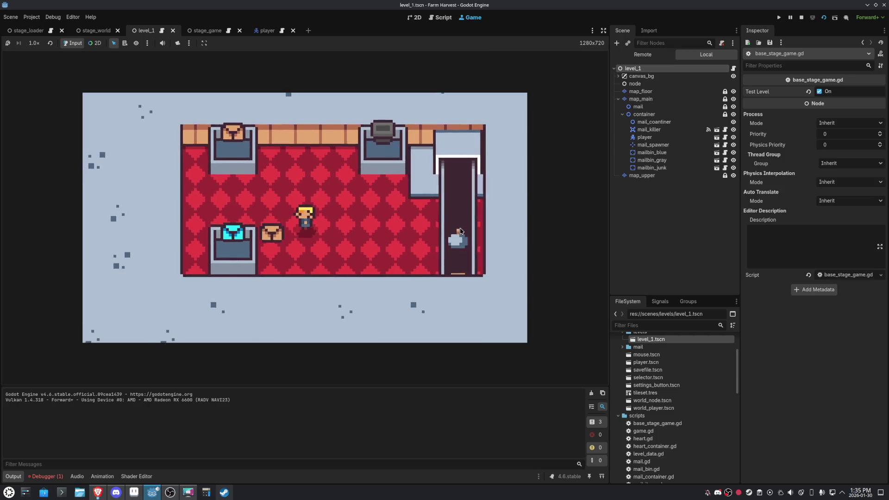
{"action": "key", "text": "Down"}
{"action": "key", "text": "Left"}
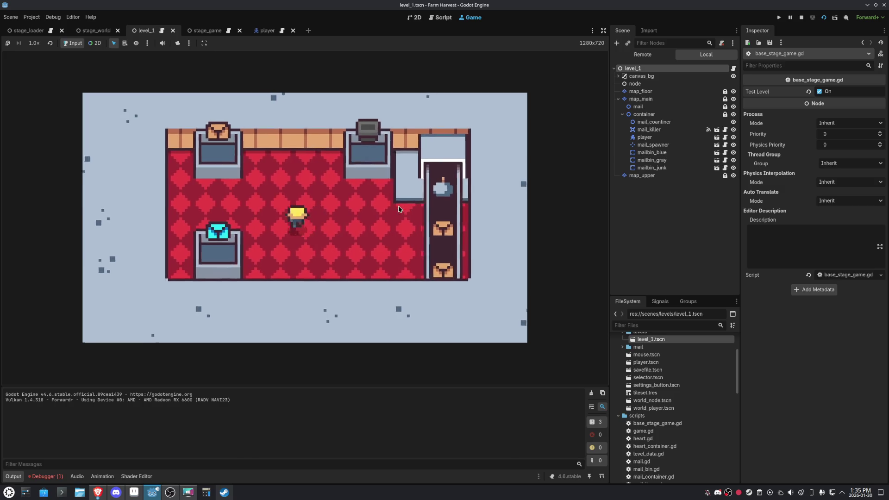
{"action": "key", "text": "Right"}
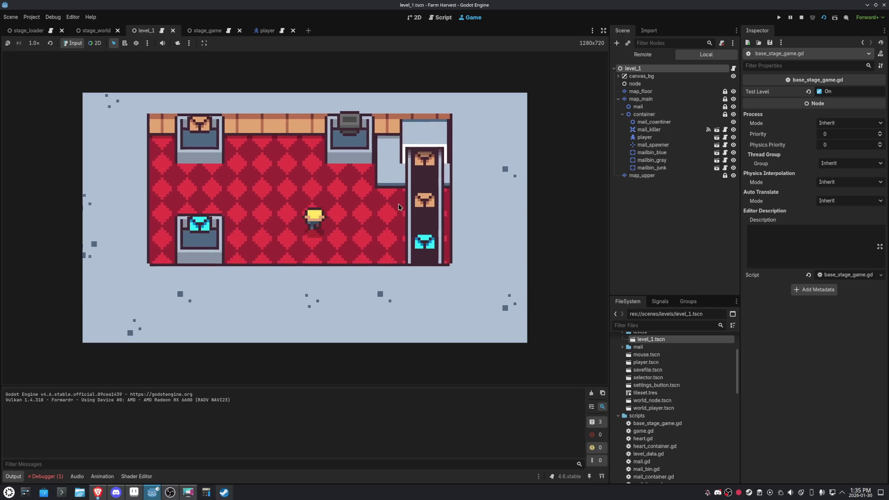
{"action": "key", "text": "Left"}
{"action": "left_click", "coordinate": [801, 18]}
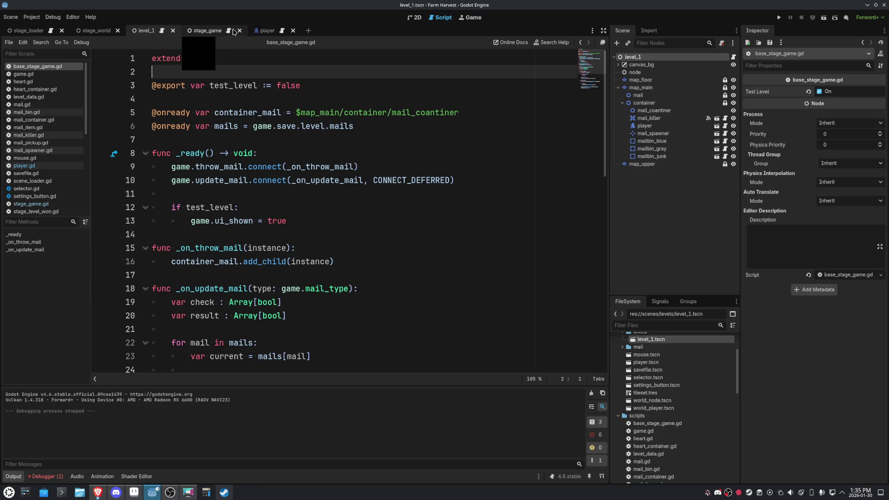
{"action": "left_click", "coordinate": [204, 31]}
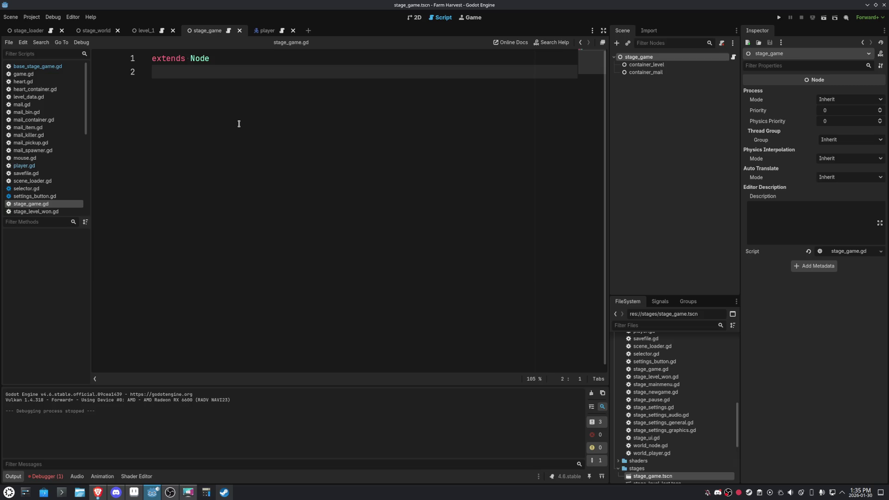
{"action": "scroll", "coordinate": [695, 377], "scroll_direction": "up", "scroll_amount": 10}
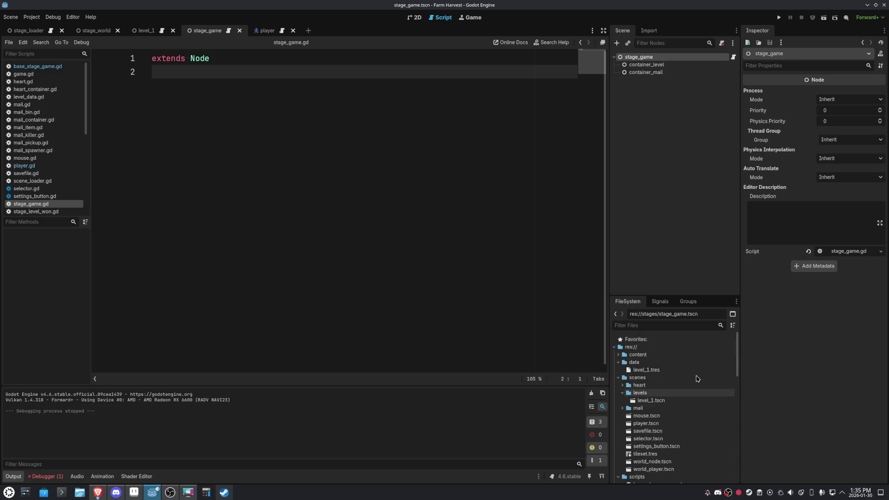
{"action": "left_click", "coordinate": [147, 31]}
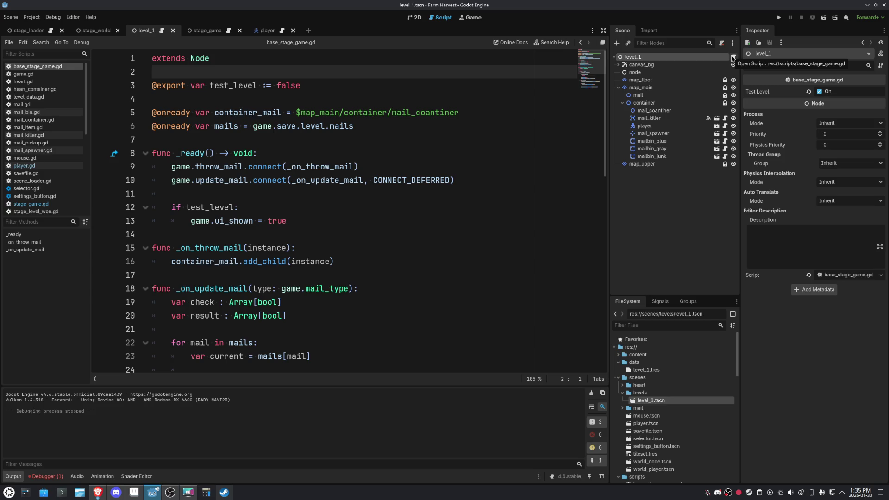
- Begin renaming base_stage_game.gd through its FileSystem context menu's Rename option
{"action": "scroll", "coordinate": [665, 409], "scroll_direction": "down", "scroll_amount": 5}
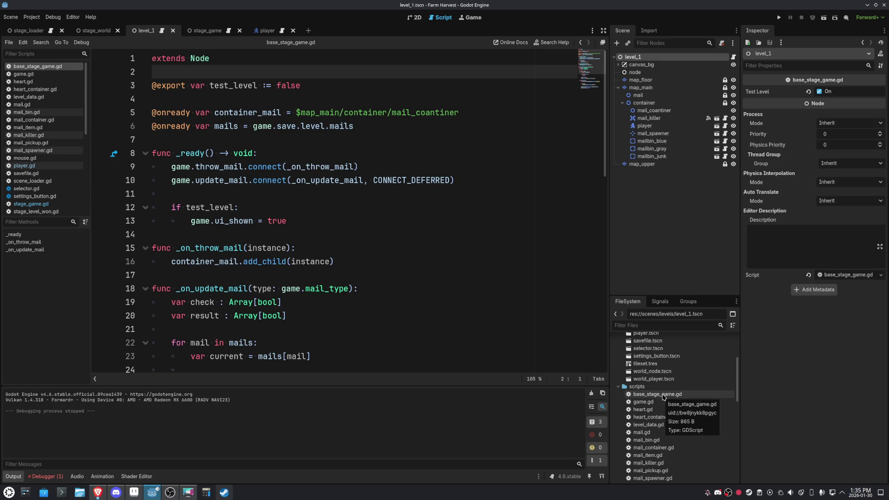
{"action": "left_click", "coordinate": [663, 396]}
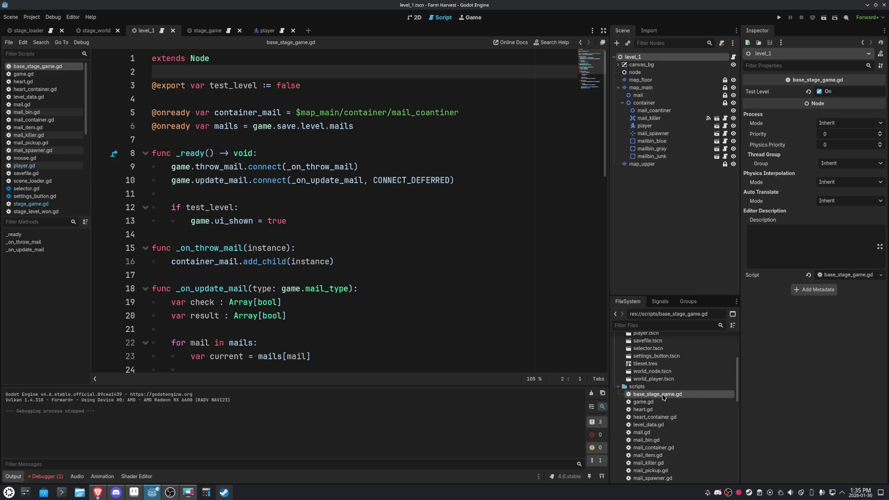
{"action": "right_click", "coordinate": [664, 397]}
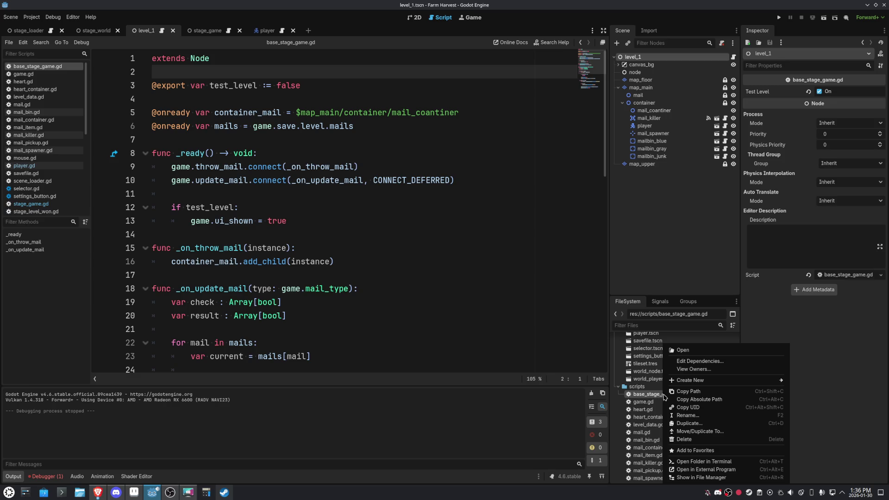
{"action": "left_click", "coordinate": [689, 416]}
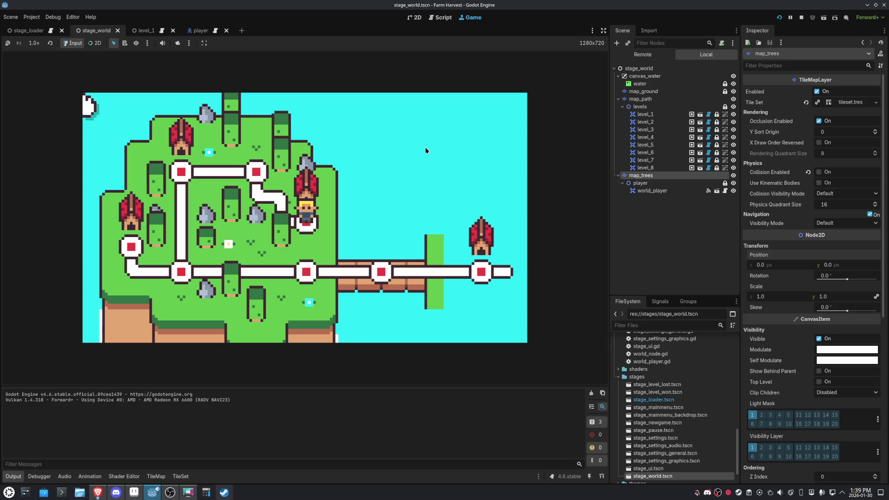
{"action": "key", "text": "Up"}
{"action": "key", "text": "Left"}
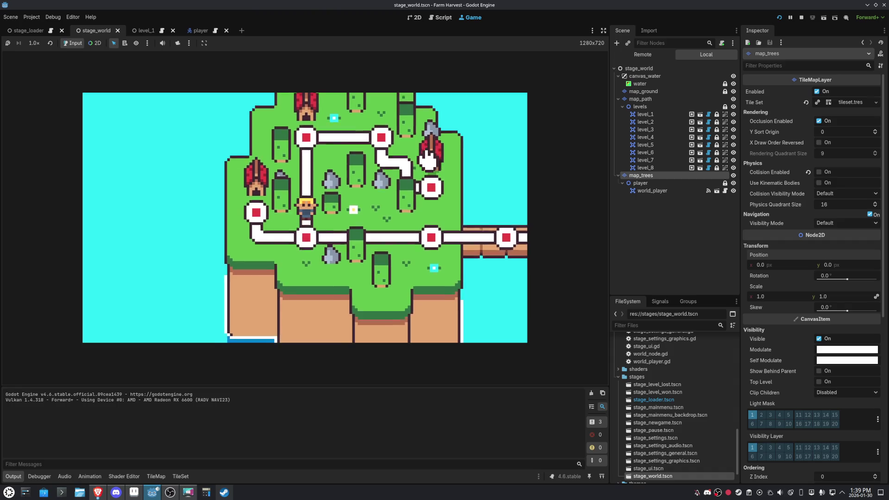
{"action": "key", "text": "Right"}
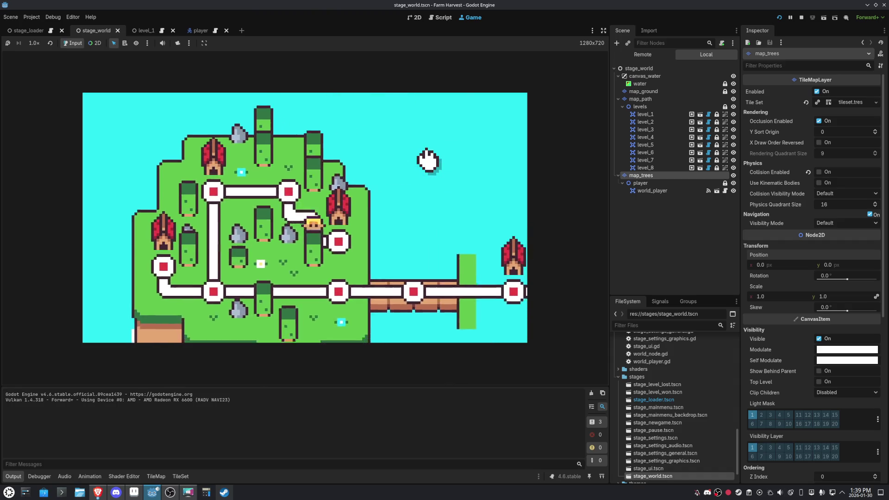
{"action": "key", "text": "Up"}
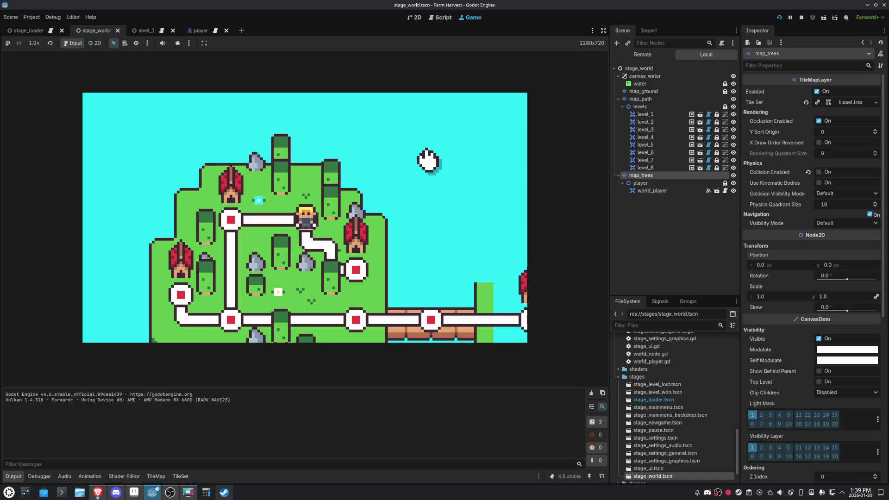
{"action": "key", "text": "Down"}
{"action": "key", "text": "Up"}
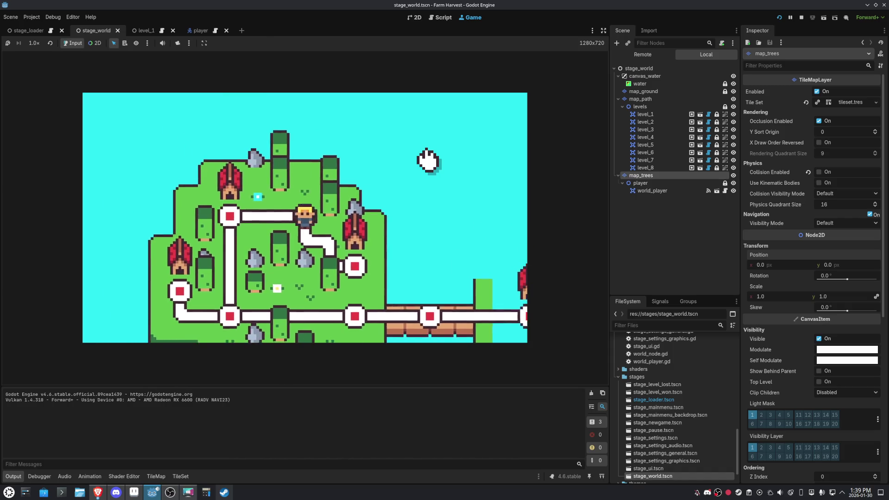
{"action": "key", "text": "Down"}
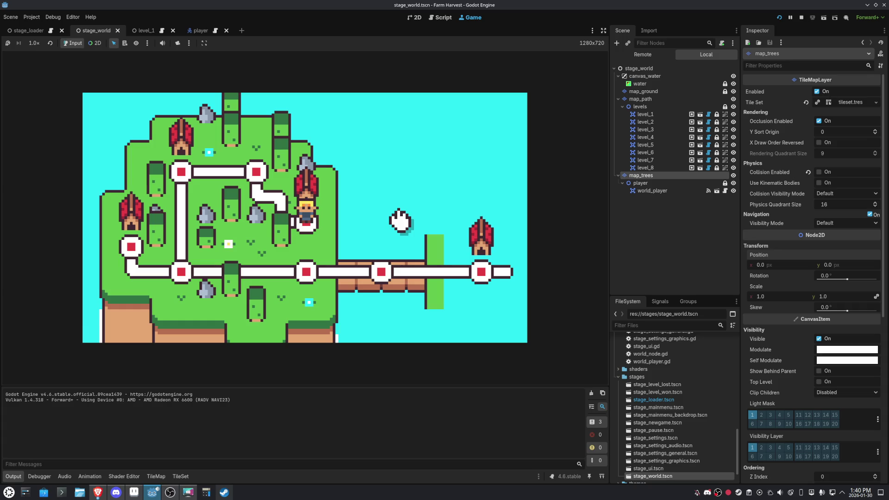
- Walk the player between the map's level nodes, onto the bridge and back up, then stop with F8
{"action": "key", "text": "Up"}
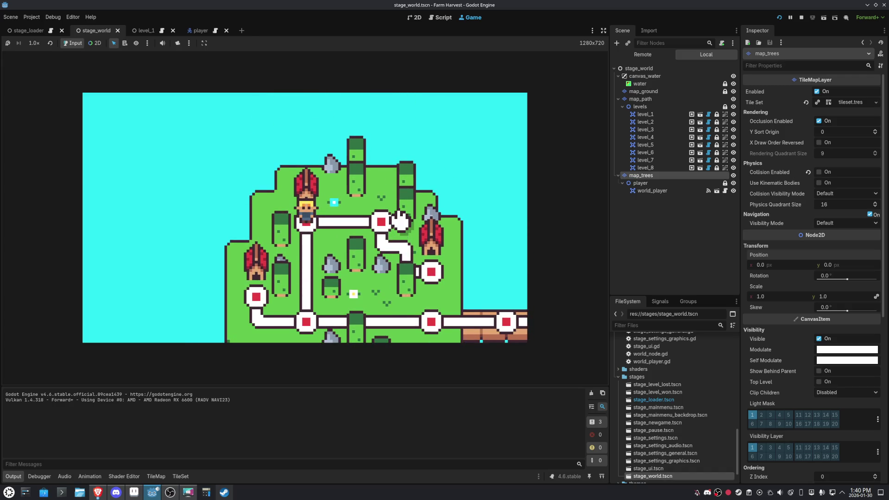
{"action": "key", "text": "Right"}
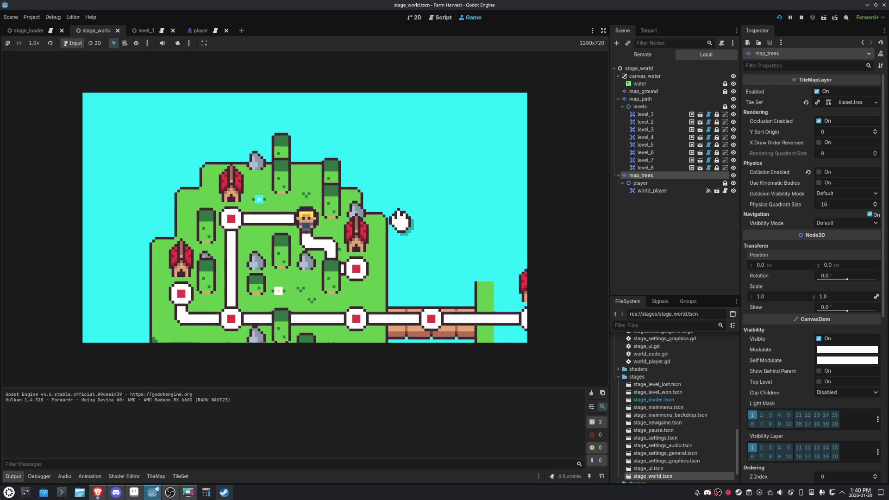
{"action": "key", "text": "Down"}
{"action": "key", "text": "Up"}
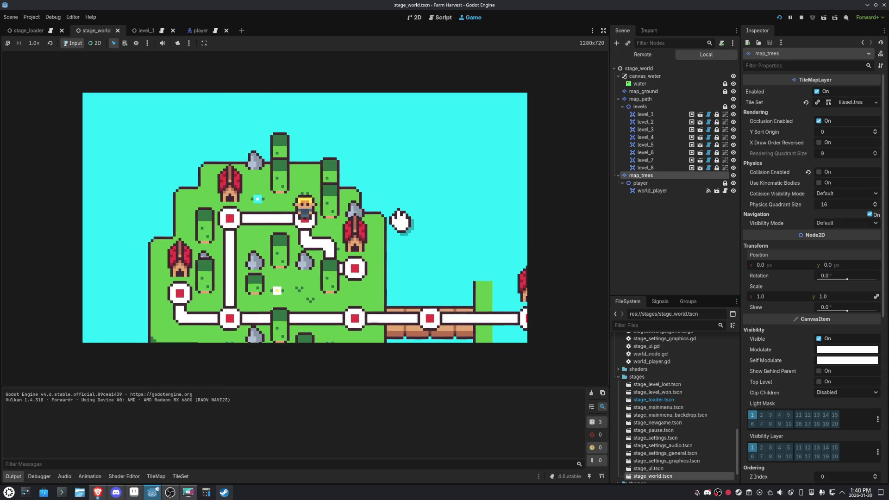
{"action": "key", "text": "Left"}
{"action": "key", "text": "Down"}
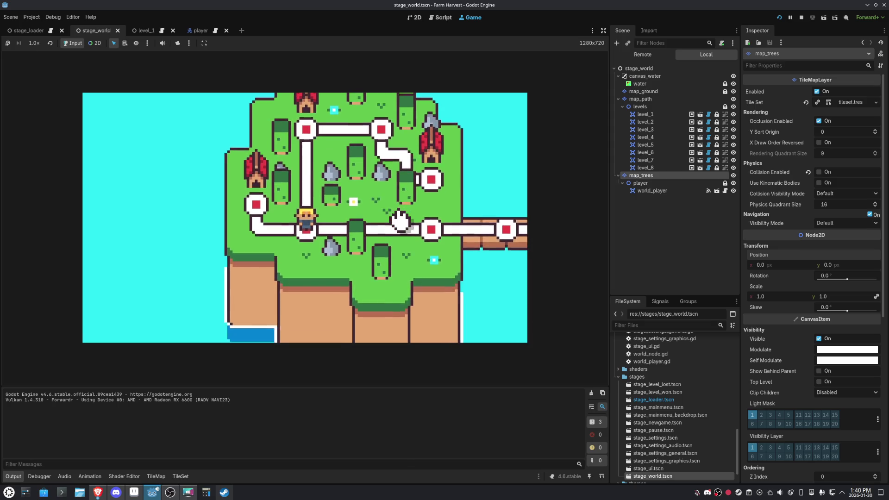
{"action": "key", "text": "Right"}
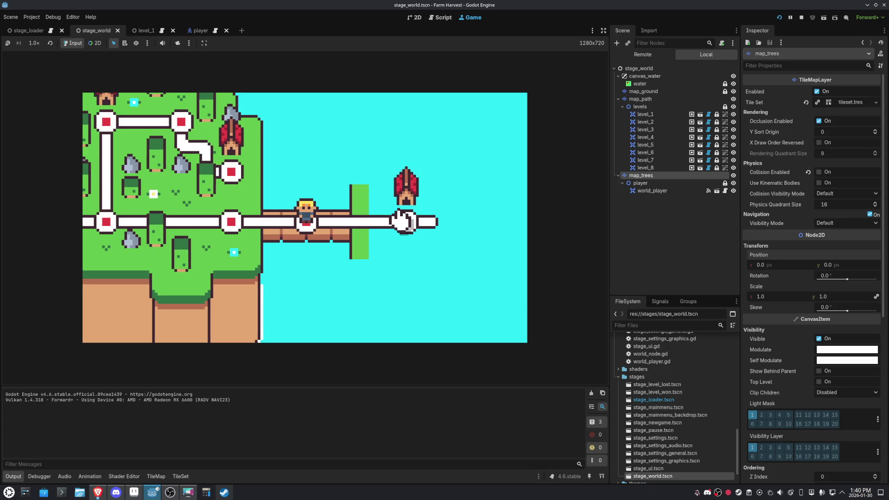
{"action": "key", "text": "Left"}
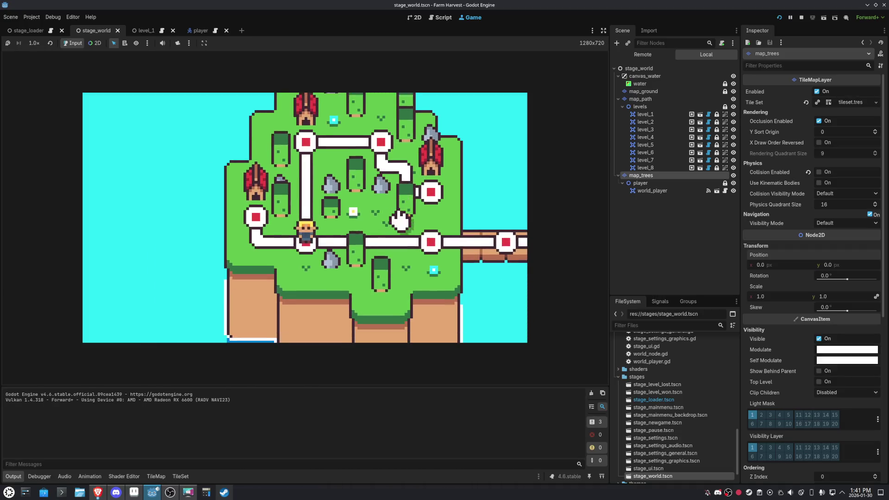
{"action": "key", "text": "Up"}
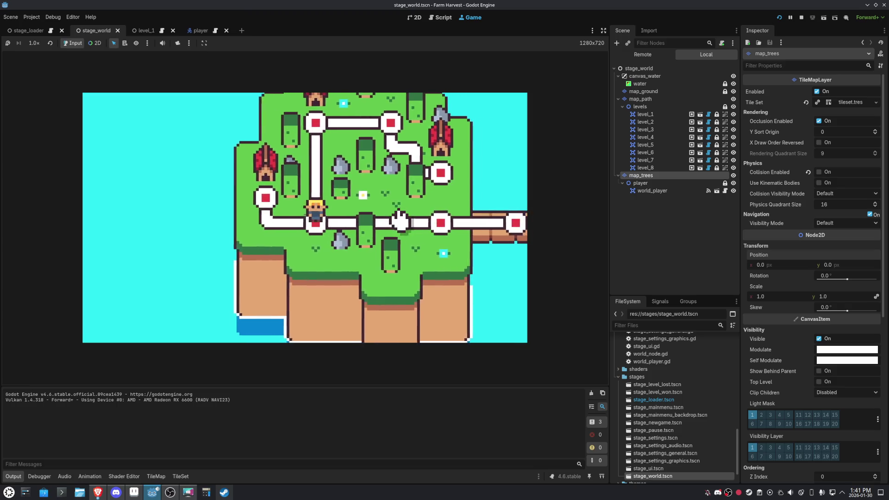
{"action": "key", "text": "Right"}
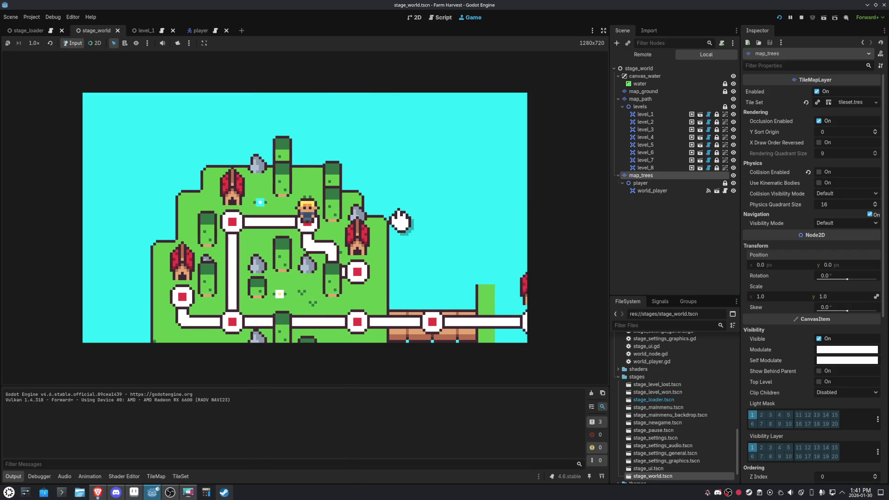
{"action": "key", "text": "F8"}
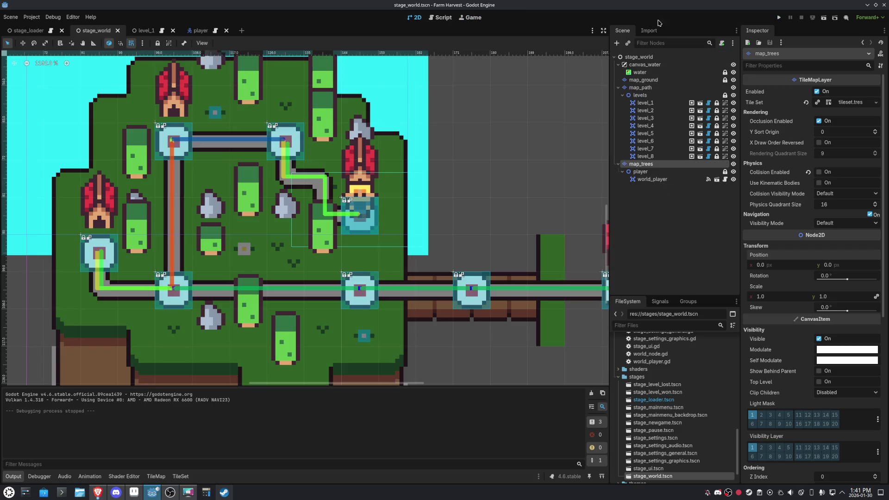
- Search the built-in help for 'font' from the Script workspace and open the Font class page
{"action": "left_click", "coordinate": [444, 18]}
{"action": "left_click", "coordinate": [551, 42]}
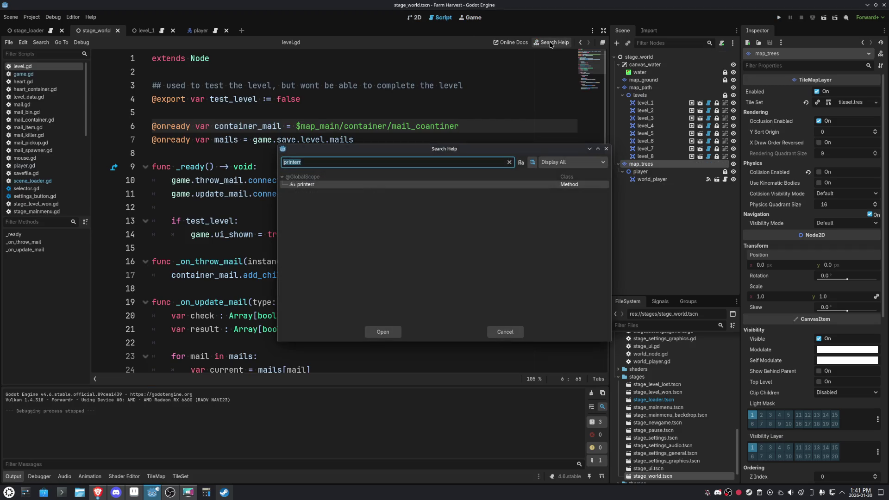
{"action": "type", "text": "mea"}
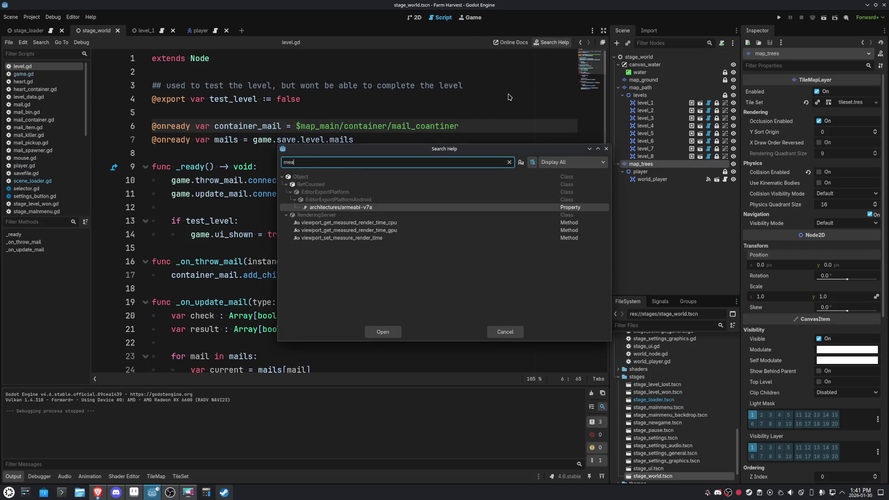
{"action": "key", "text": "BackSpace"}
{"action": "key", "text": "BackSpace"}
{"action": "key", "text": "BackSpace"}
{"action": "type", "text": "font"}
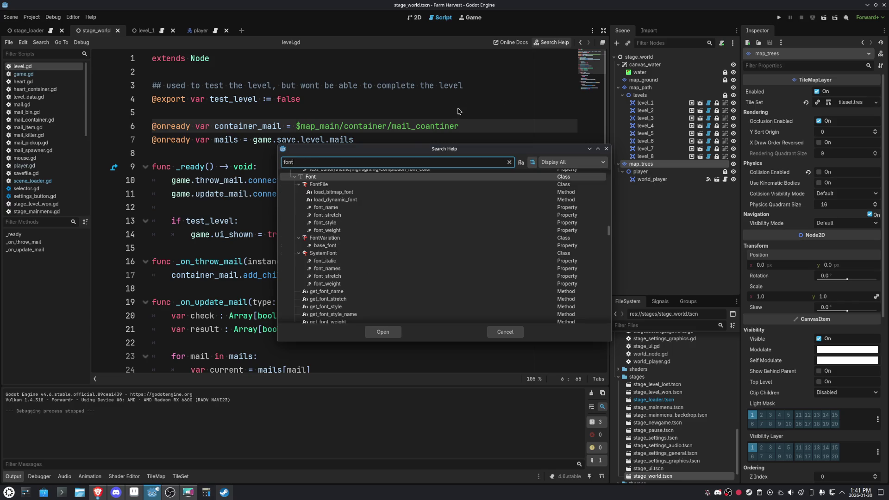
{"action": "left_click", "coordinate": [312, 179]}
{"action": "double_click", "coordinate": [312, 178]}
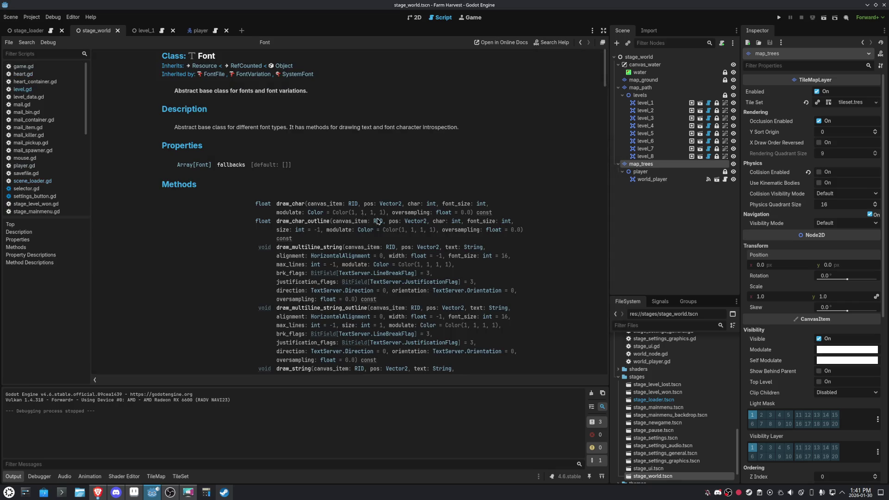
- Scroll the Font methods list and open the get_string_size method description
{"action": "scroll", "coordinate": [401, 235], "scroll_direction": "down", "scroll_amount": 5}
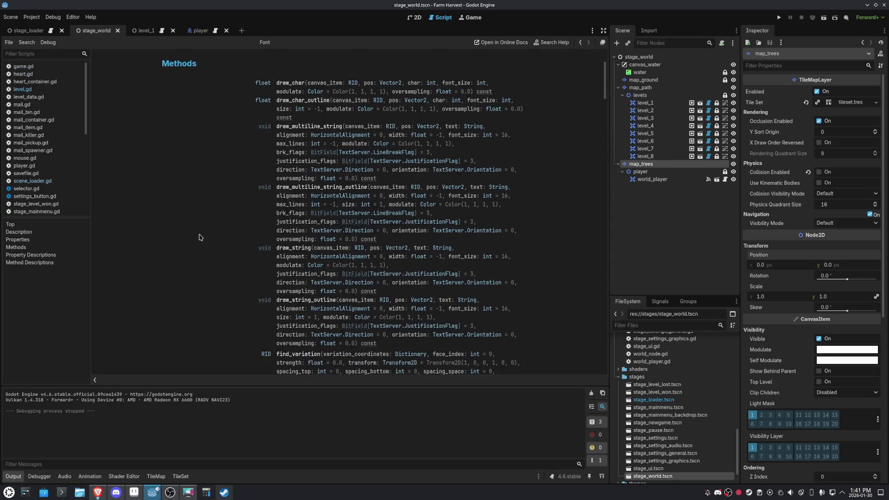
{"action": "scroll", "coordinate": [201, 237], "scroll_direction": "down", "scroll_amount": 3}
{"action": "scroll", "coordinate": [201, 237], "scroll_direction": "down", "scroll_amount": 9}
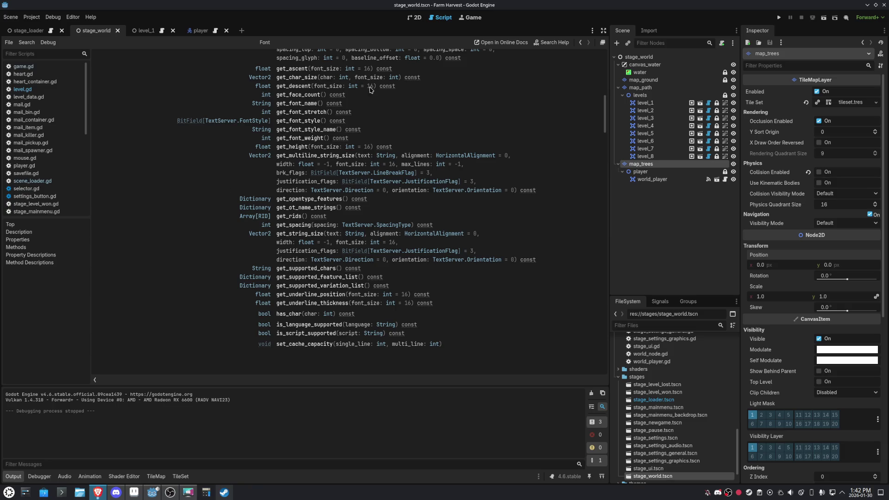
{"action": "scroll", "coordinate": [425, 185], "scroll_direction": "up", "scroll_amount": 15}
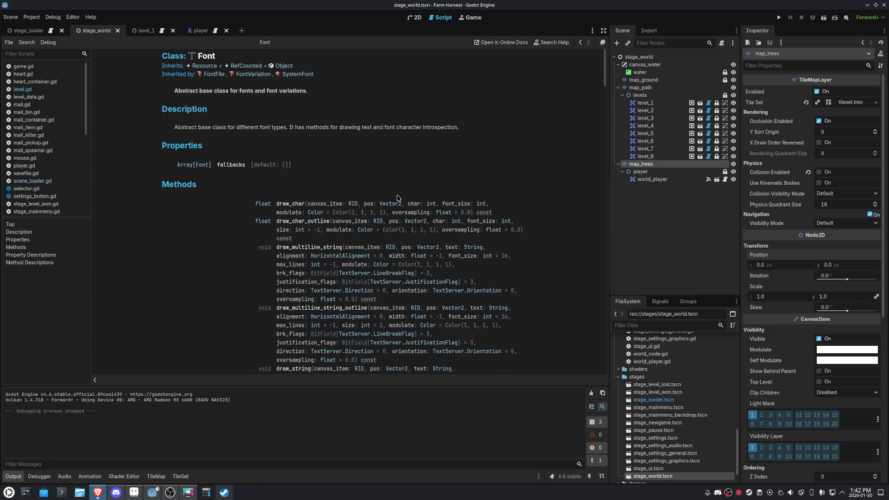
{"action": "scroll", "coordinate": [398, 199], "scroll_direction": "down", "scroll_amount": 8}
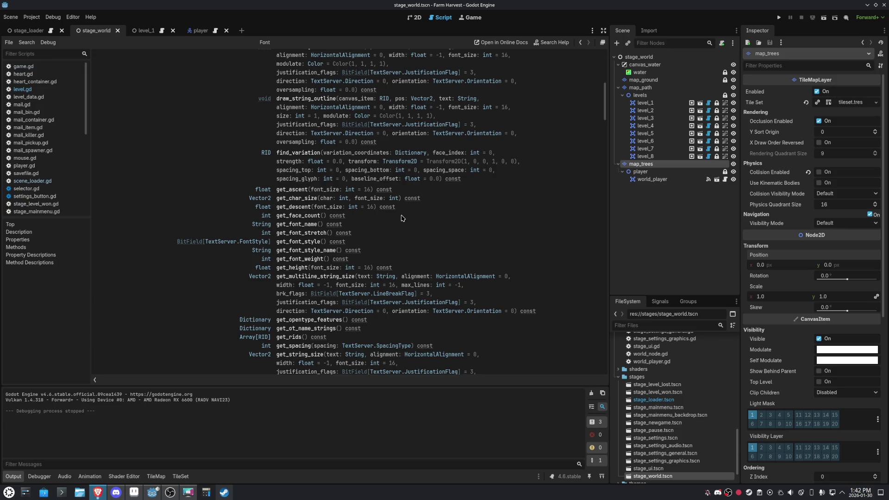
{"action": "scroll", "coordinate": [402, 218], "scroll_direction": "down", "scroll_amount": 2}
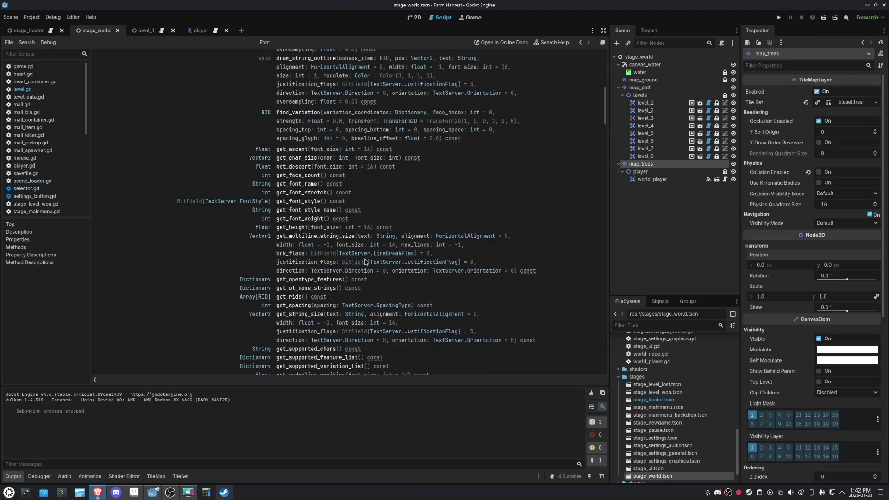
{"action": "left_click", "coordinate": [311, 315]}
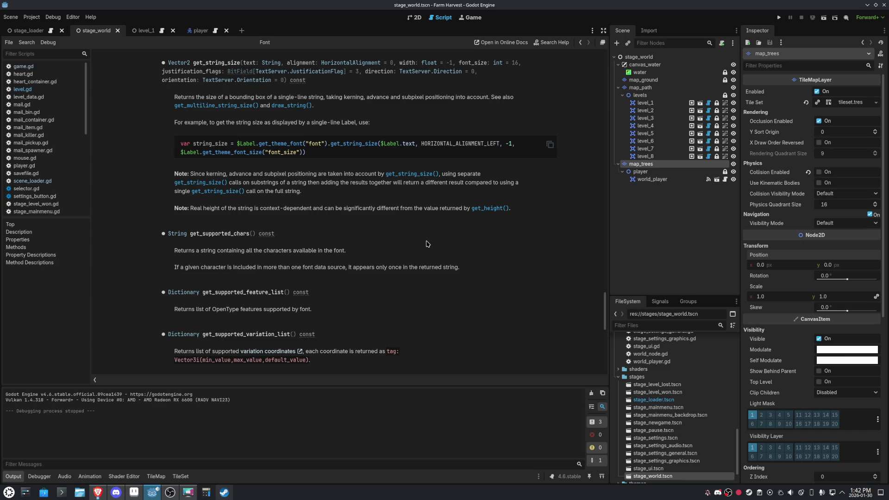
- Jump to get_multiline_string_size, select its 'text' parameter, then follow the HorizontalAlignment link
{"action": "right_click", "coordinate": [426, 244]}
{"action": "left_click", "coordinate": [382, 232]}
{"action": "left_click", "coordinate": [226, 110]}
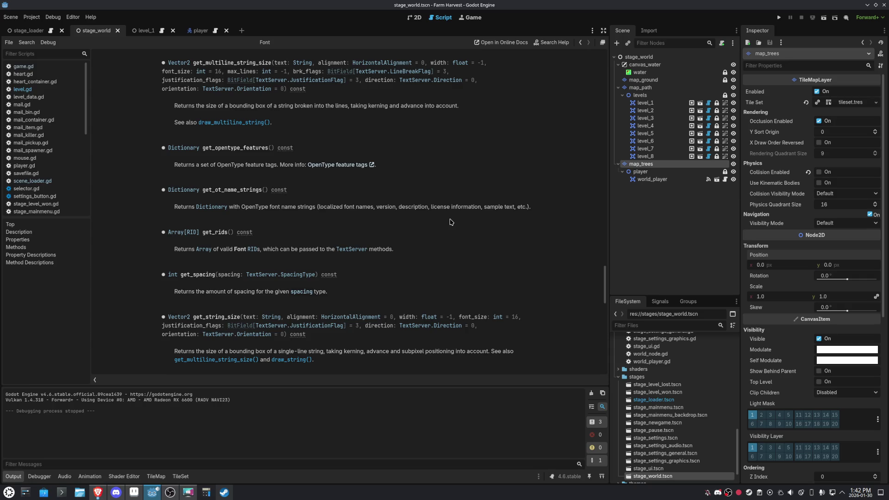
{"action": "scroll", "coordinate": [452, 222], "scroll_direction": "up", "scroll_amount": 1}
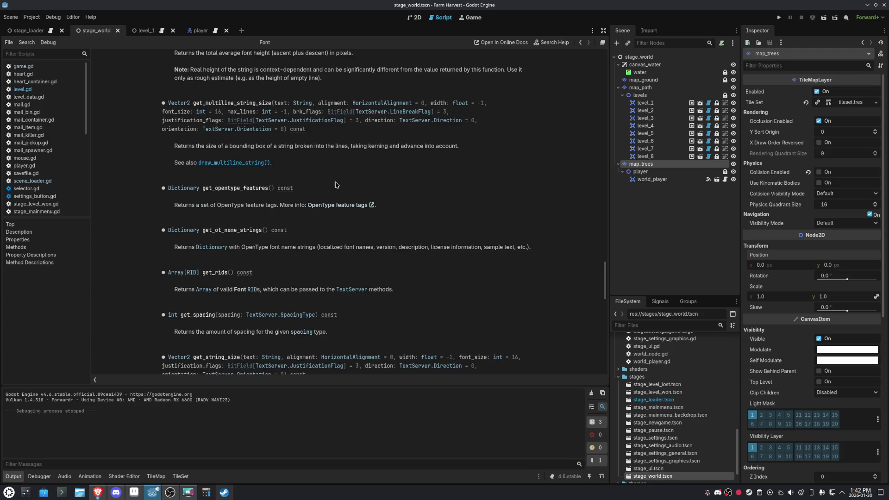
{"action": "scroll", "coordinate": [456, 206], "scroll_direction": "up", "scroll_amount": 1}
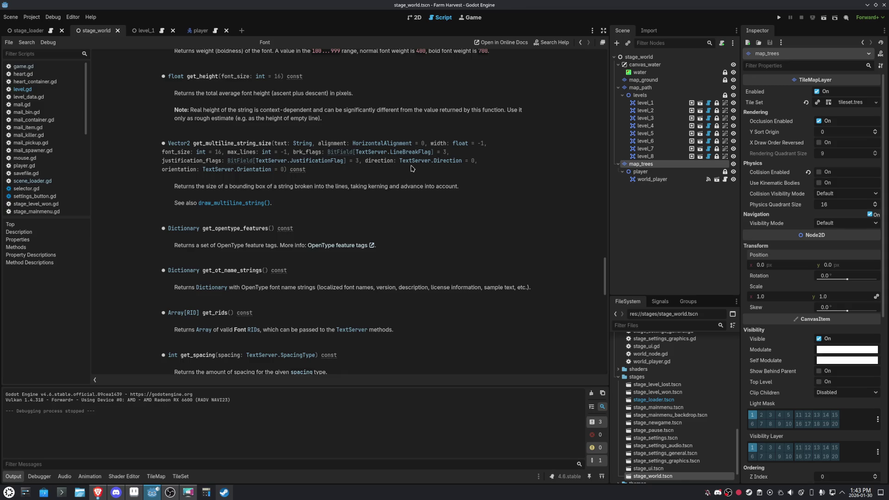
{"action": "double_click", "coordinate": [279, 144]}
{"action": "left_click", "coordinate": [381, 144]}
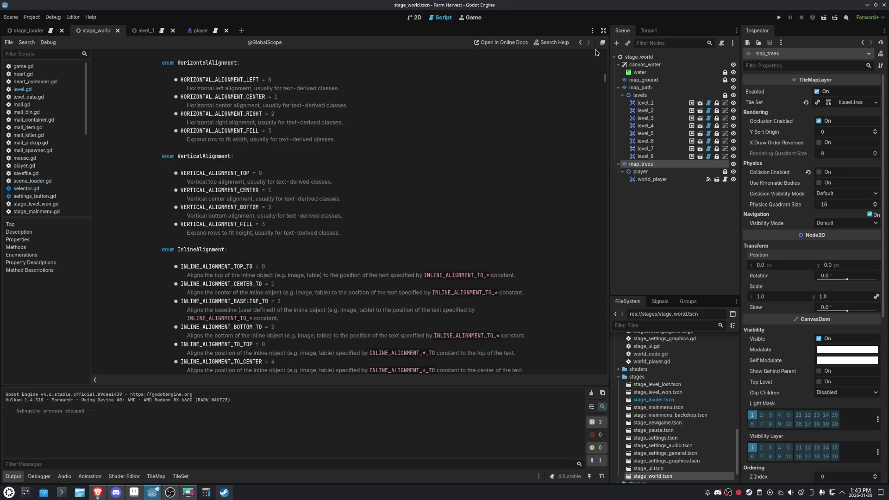
- Return to the Font page, select 'width' in the signature, and scroll up to get_ascent
{"action": "left_click", "coordinate": [581, 42]}
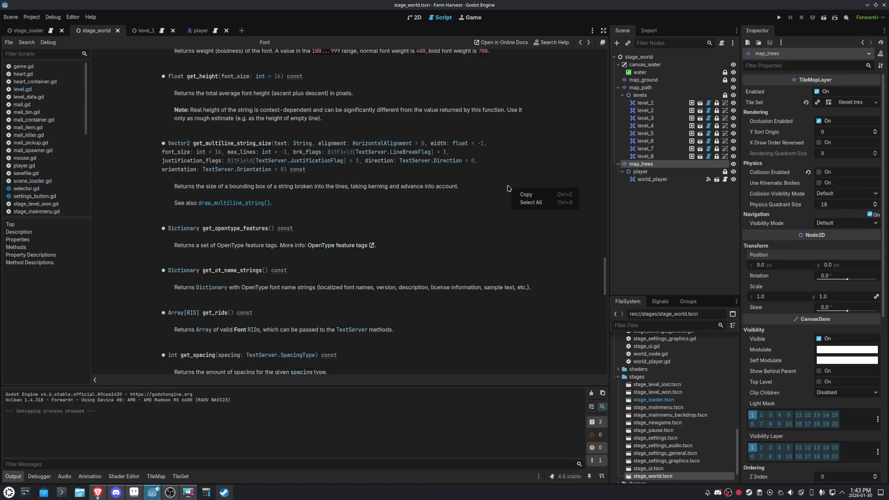
{"action": "double_click", "coordinate": [441, 145]}
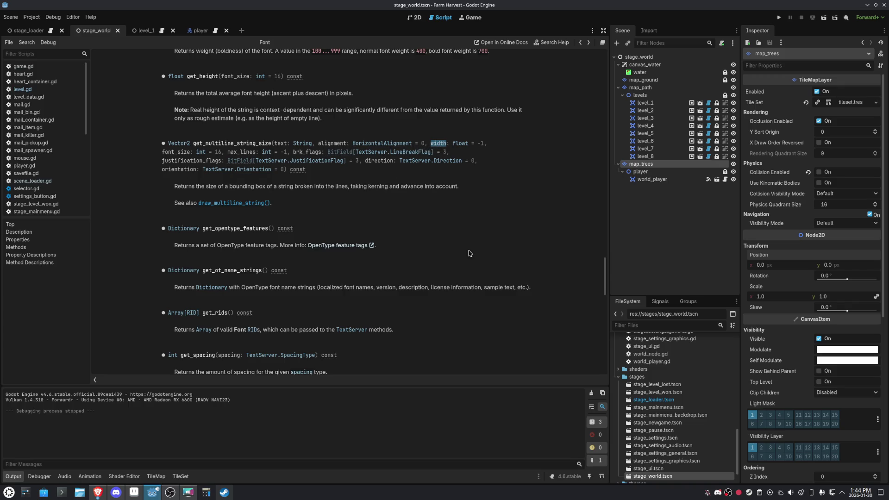
{"action": "scroll", "coordinate": [526, 251], "scroll_direction": "up", "scroll_amount": 3}
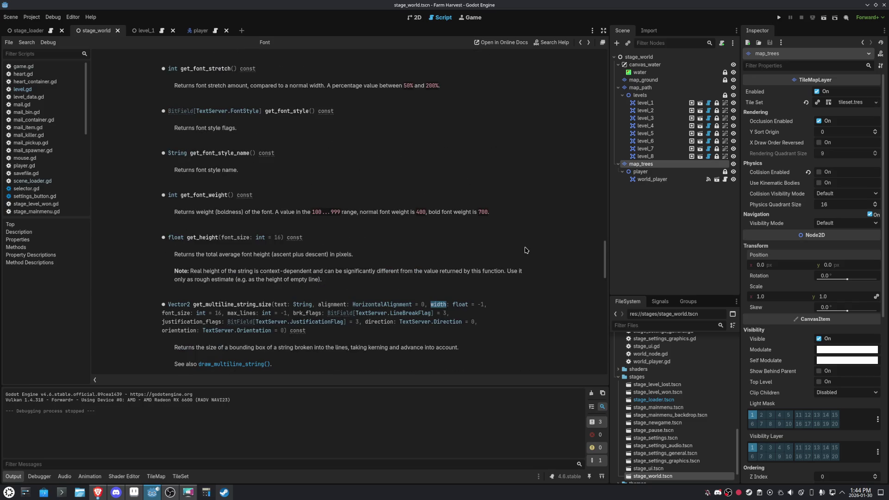
{"action": "scroll", "coordinate": [525, 249], "scroll_direction": "up", "scroll_amount": 1}
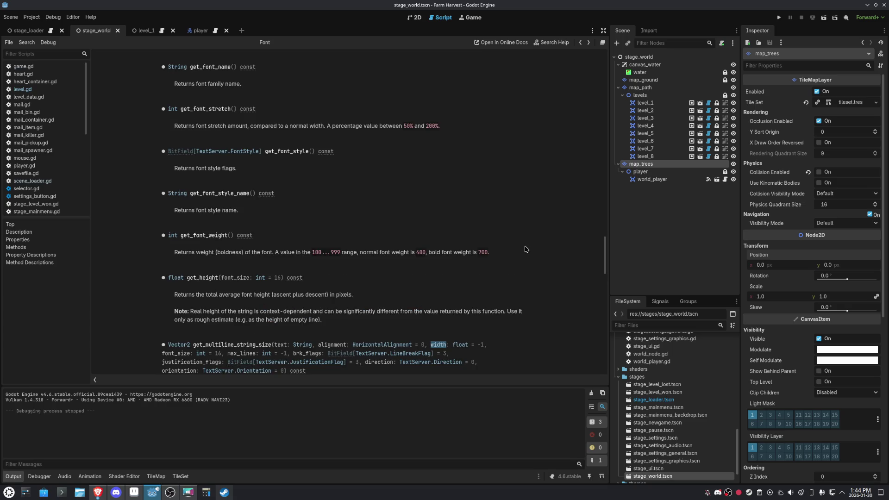
{"action": "scroll", "coordinate": [526, 249], "scroll_direction": "up", "scroll_amount": 11}
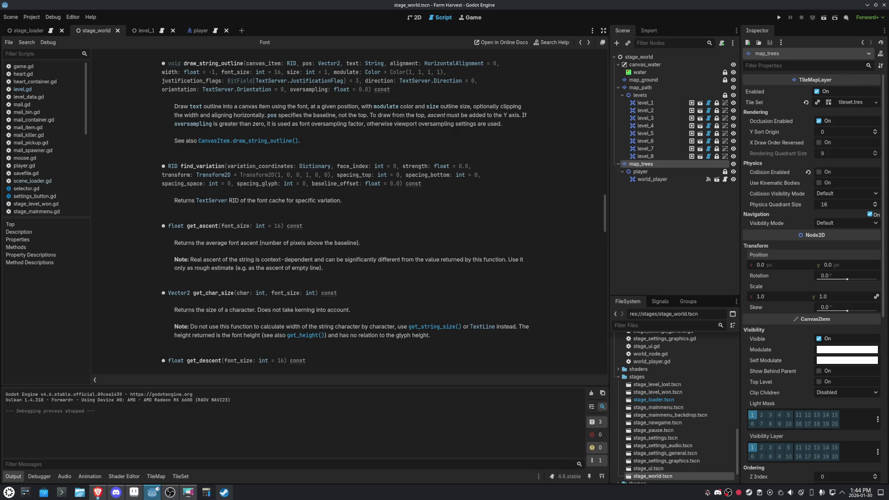
{"action": "key", "text": "alt+Tab"}
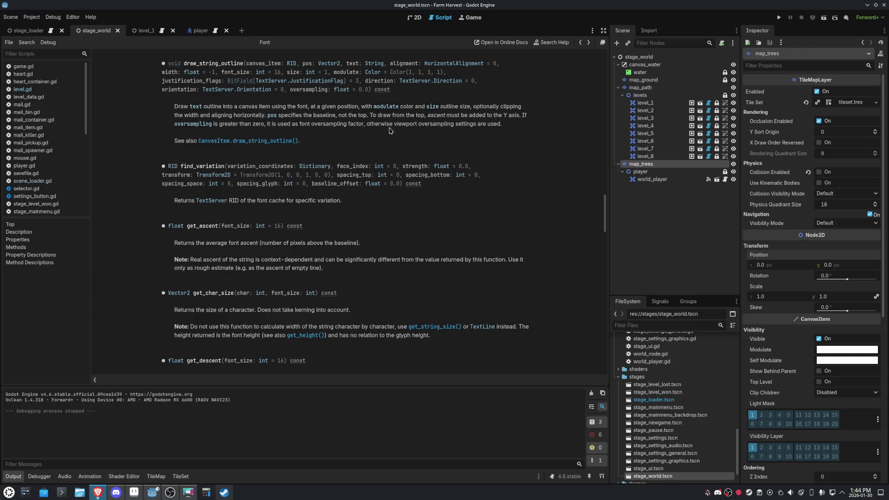
- Open TextParagraph from the help search and browse its description, properties and methods
{"action": "left_click", "coordinate": [551, 43]}
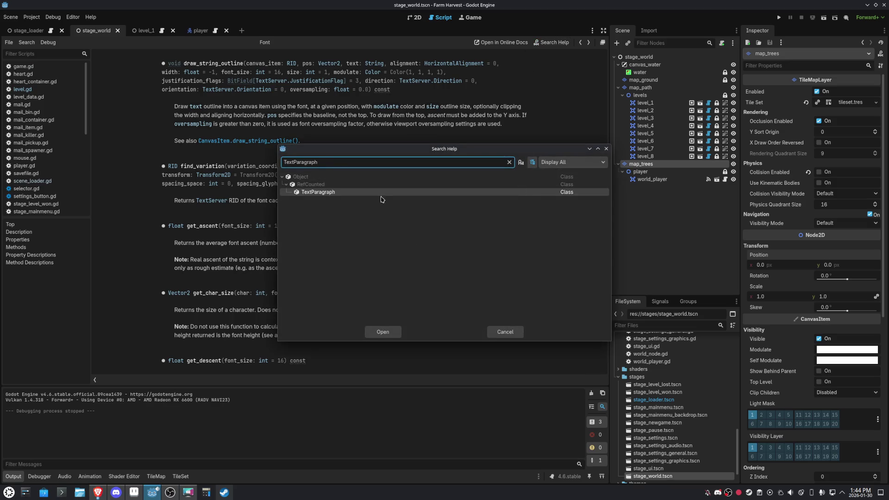
{"action": "double_click", "coordinate": [335, 194]}
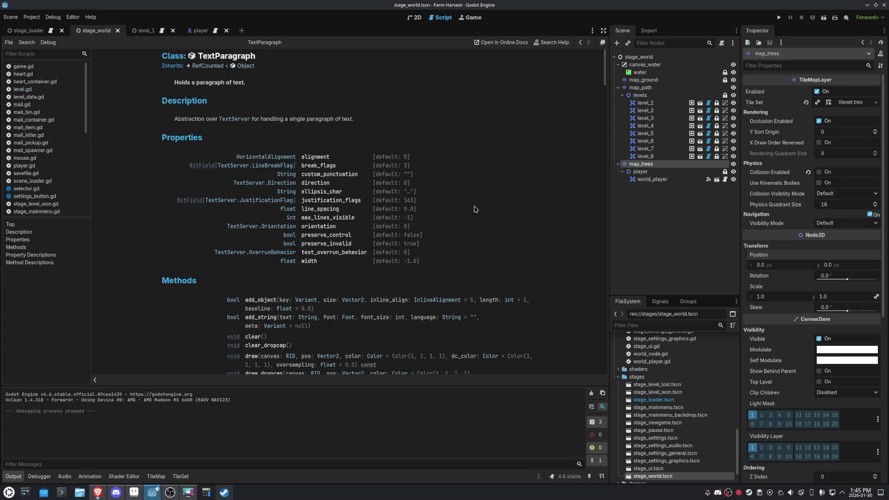
{"action": "scroll", "coordinate": [474, 208], "scroll_direction": "down", "scroll_amount": 3}
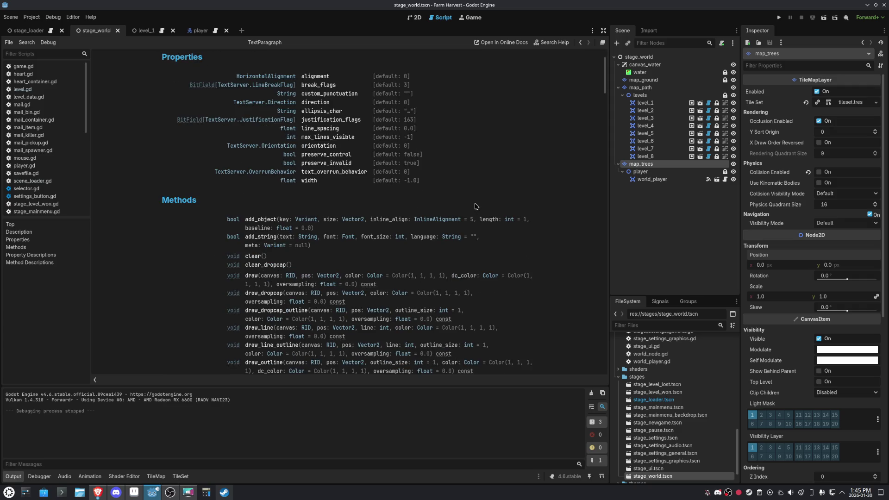
{"action": "scroll", "coordinate": [476, 207], "scroll_direction": "up", "scroll_amount": 3}
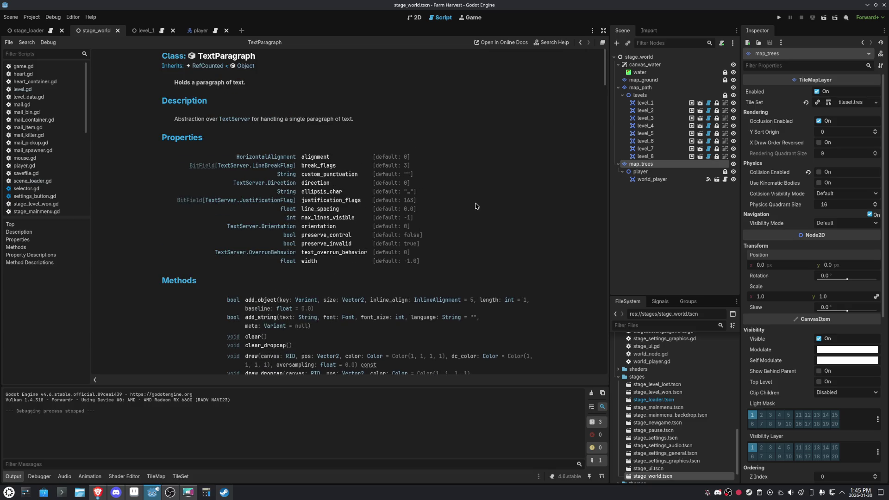
{"action": "scroll", "coordinate": [476, 206], "scroll_direction": "down", "scroll_amount": 12}
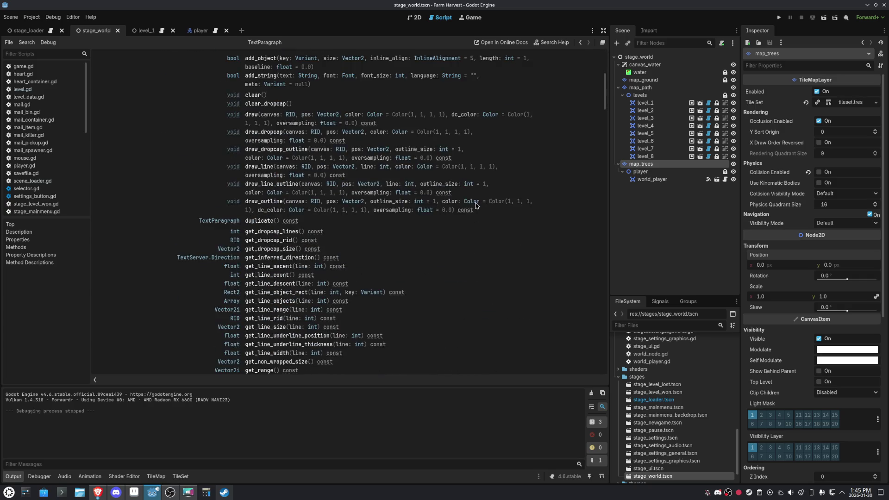
{"action": "scroll", "coordinate": [476, 206], "scroll_direction": "down", "scroll_amount": 8}
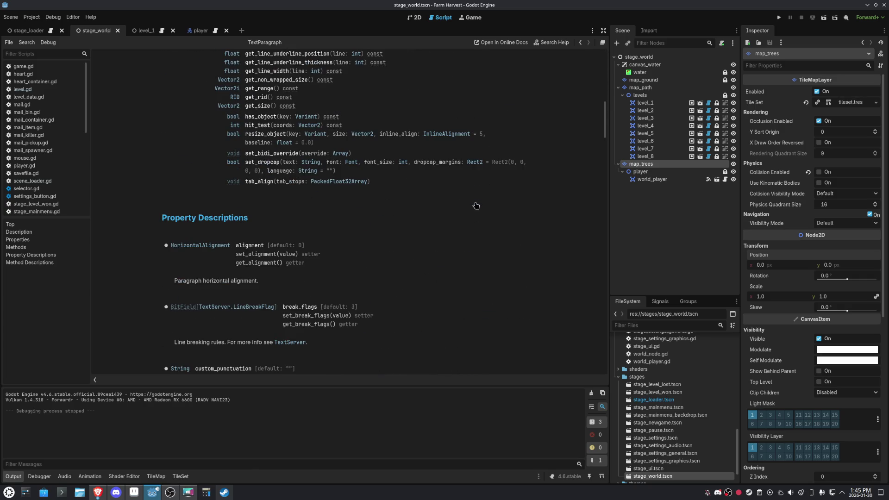
{"action": "scroll", "coordinate": [476, 206], "scroll_direction": "up", "scroll_amount": 20}
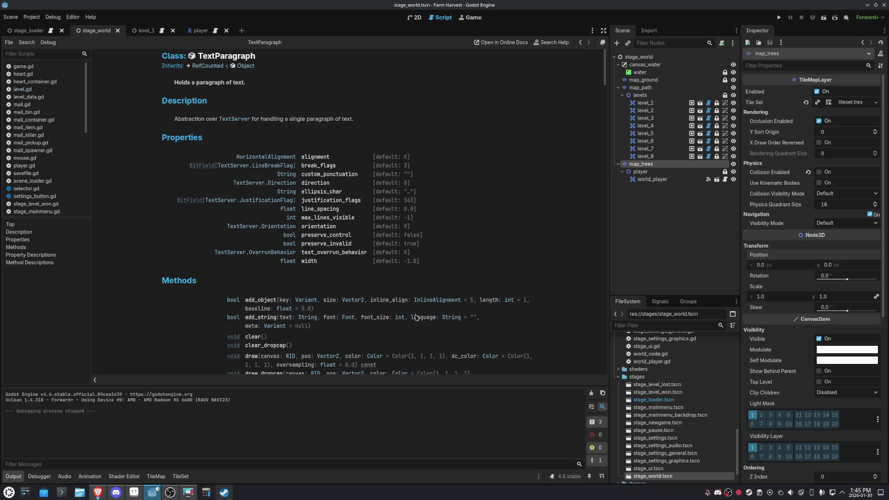
{"action": "scroll", "coordinate": [416, 317], "scroll_direction": "down", "scroll_amount": 2}
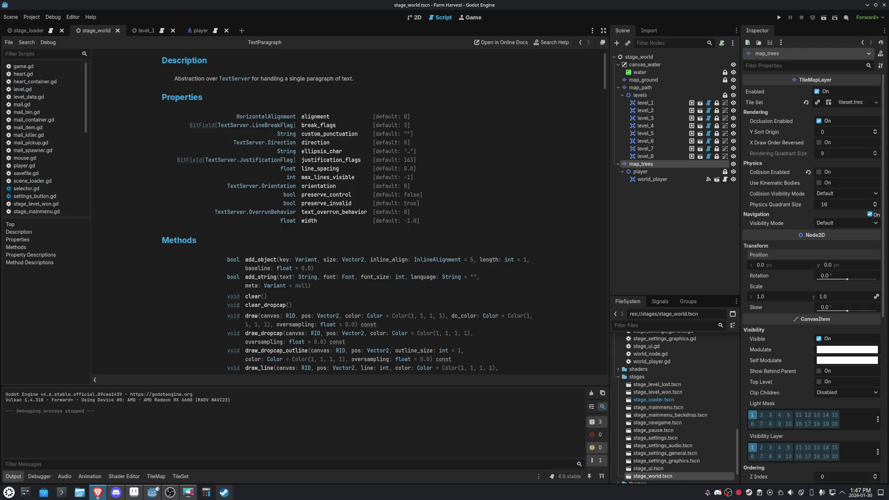
- Scroll the TextParagraph reference up to its class header
{"action": "scroll", "coordinate": [345, 214], "scroll_direction": "up", "scroll_amount": 2}
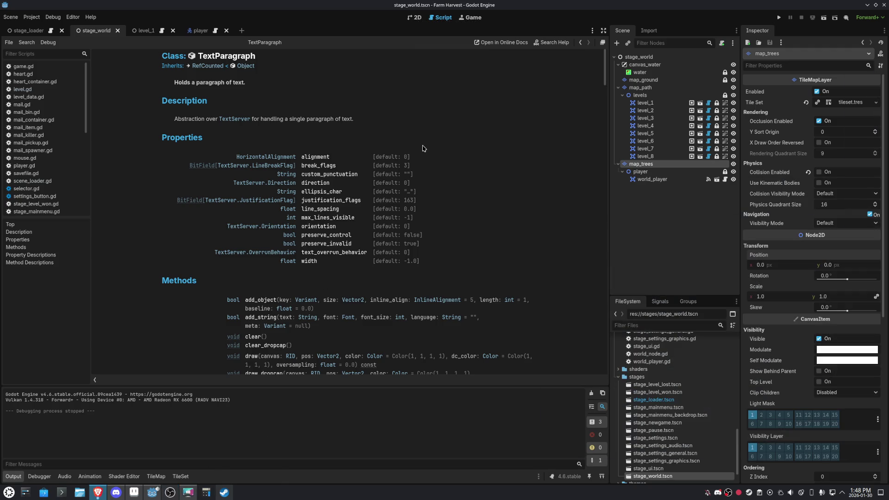
- Glance at the stage_world map, then return to TextParagraph docs at the justification_flags property
{"action": "left_click", "coordinate": [415, 17]}
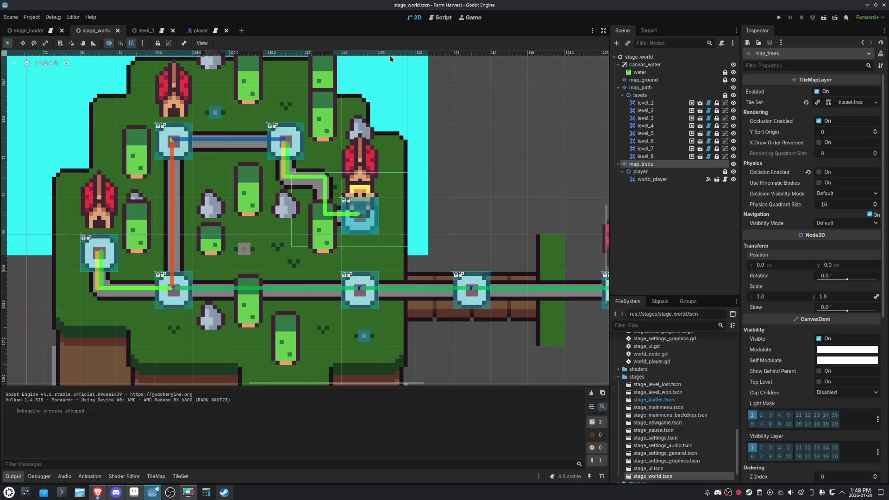
{"action": "left_click", "coordinate": [443, 17]}
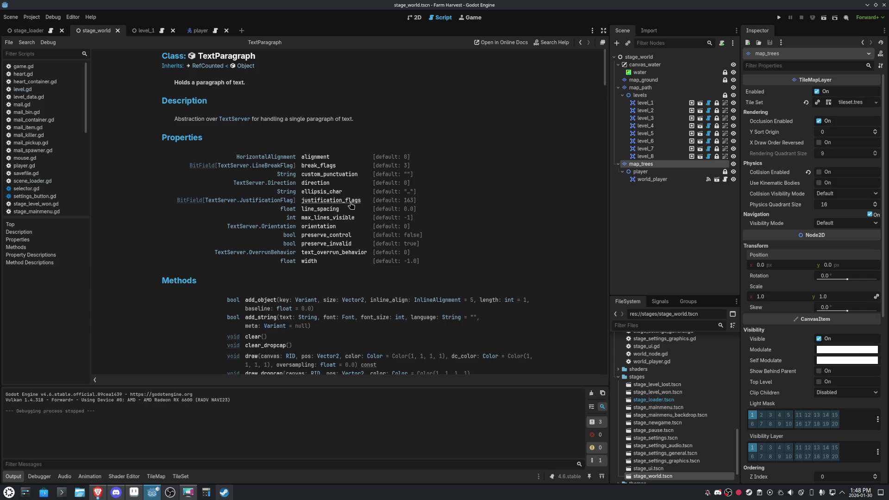
{"action": "left_click", "coordinate": [351, 205]}
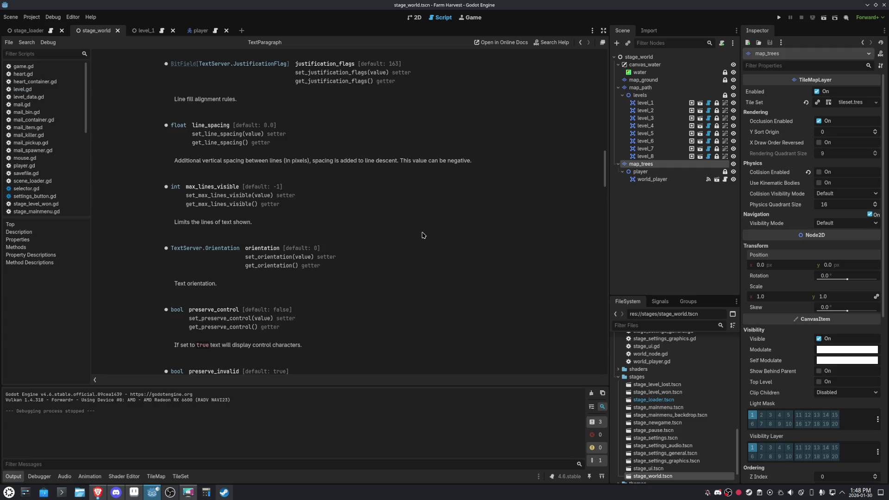
- Read the TextServer.JustificationFlag enum docs, then go back and return to the stage_world 2D view
{"action": "scroll", "coordinate": [371, 170], "scroll_direction": "up", "scroll_amount": 3}
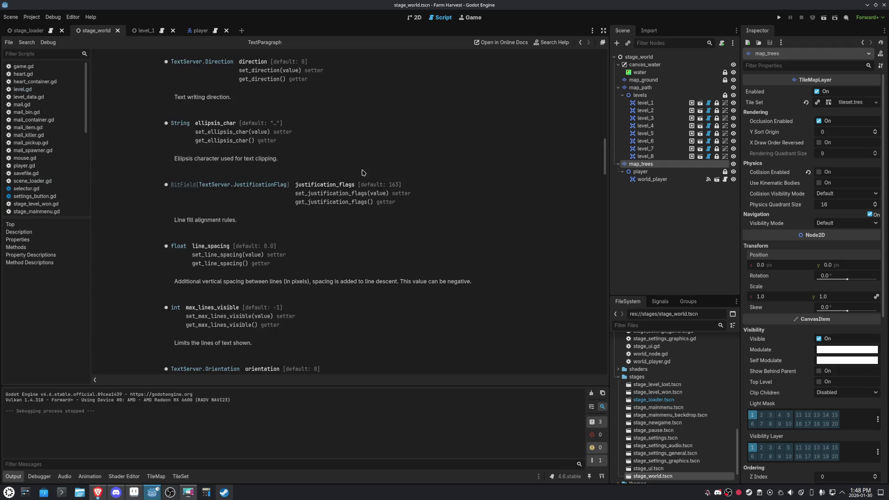
{"action": "left_click", "coordinate": [261, 187]}
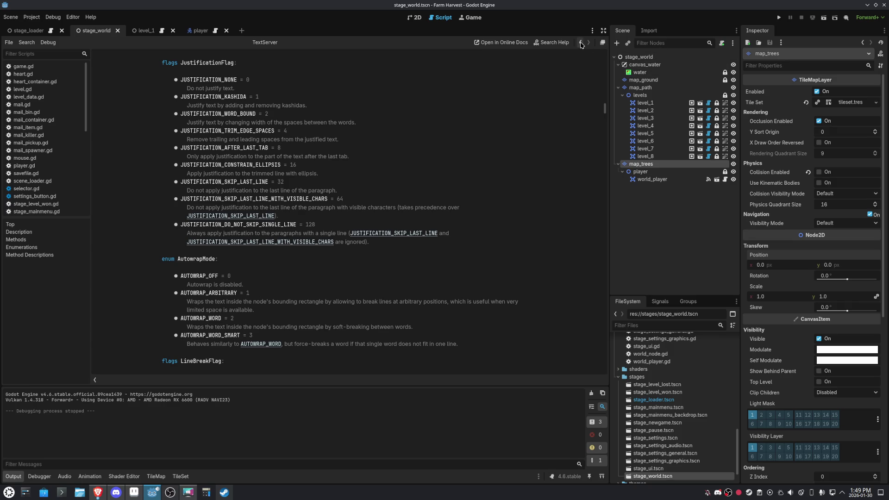
{"action": "left_click", "coordinate": [581, 43]}
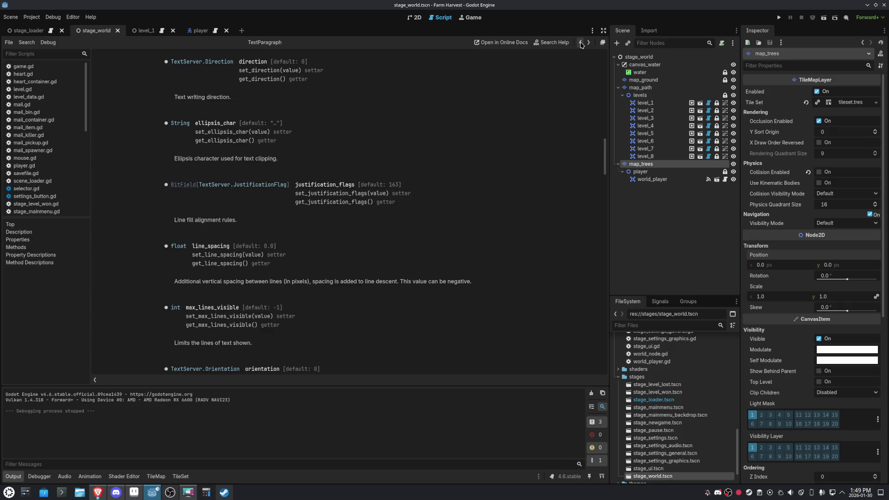
{"action": "left_click", "coordinate": [581, 43]}
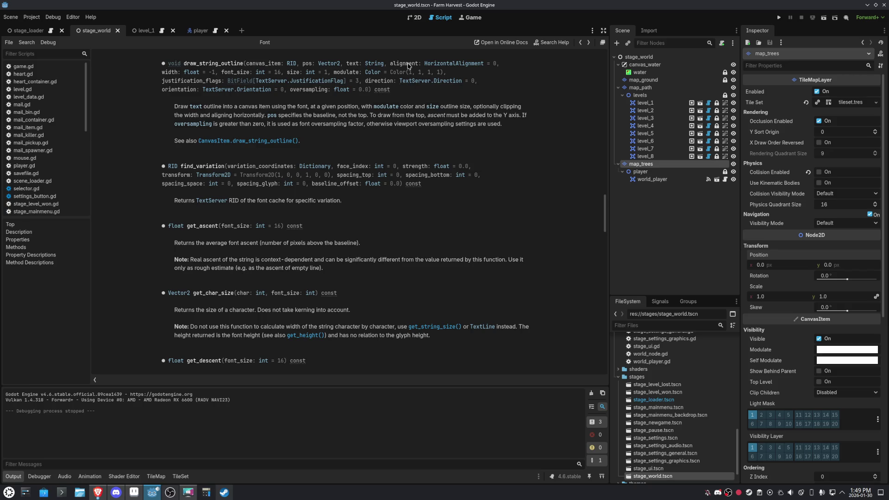
{"action": "left_click", "coordinate": [416, 19]}
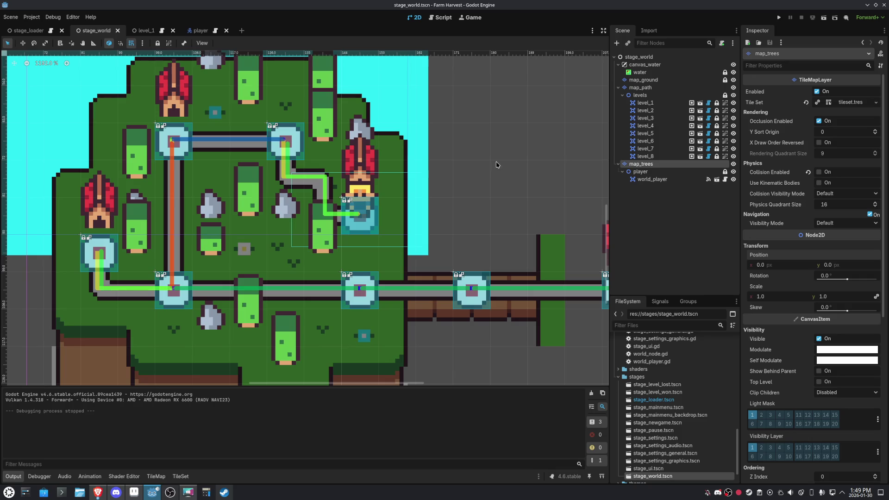
- Select the map_trees layer under levels to show the tileset_world.png tile palette
{"action": "left_click", "coordinate": [73, 17]}
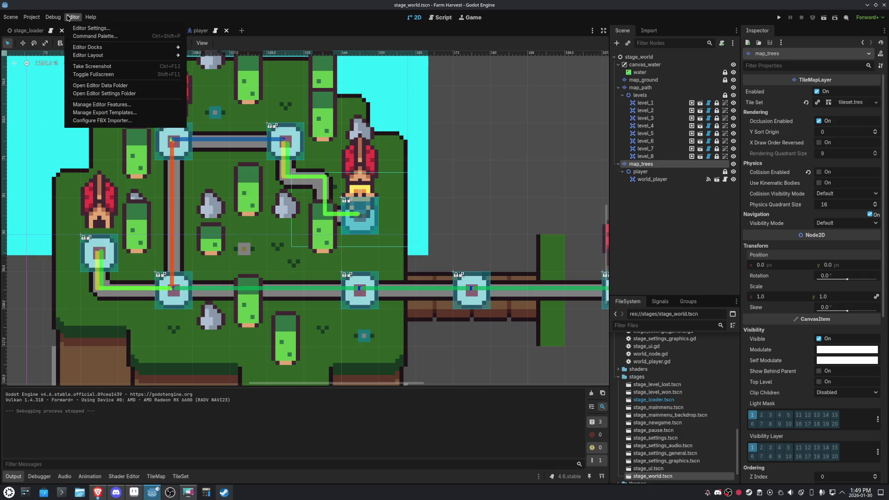
{"action": "left_click", "coordinate": [119, 65]}
{"action": "scroll", "coordinate": [291, 235], "scroll_direction": "down", "scroll_amount": 8}
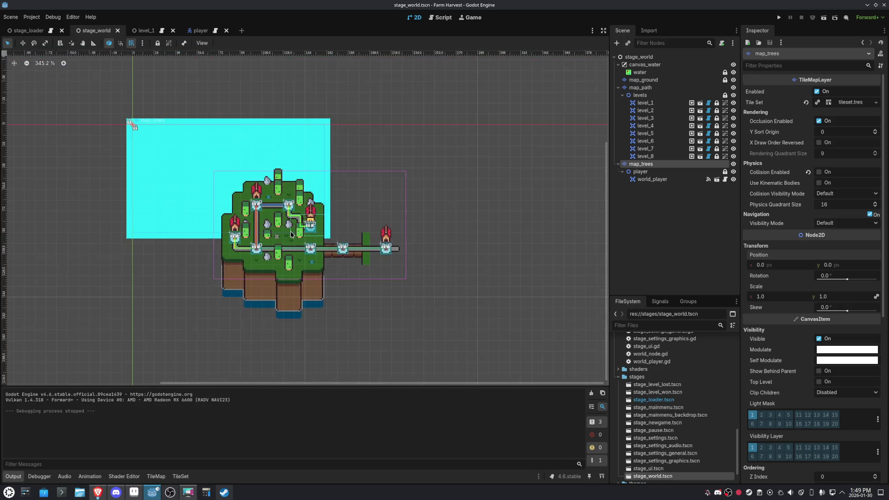
{"action": "scroll", "coordinate": [291, 235], "scroll_direction": "up", "scroll_amount": 4}
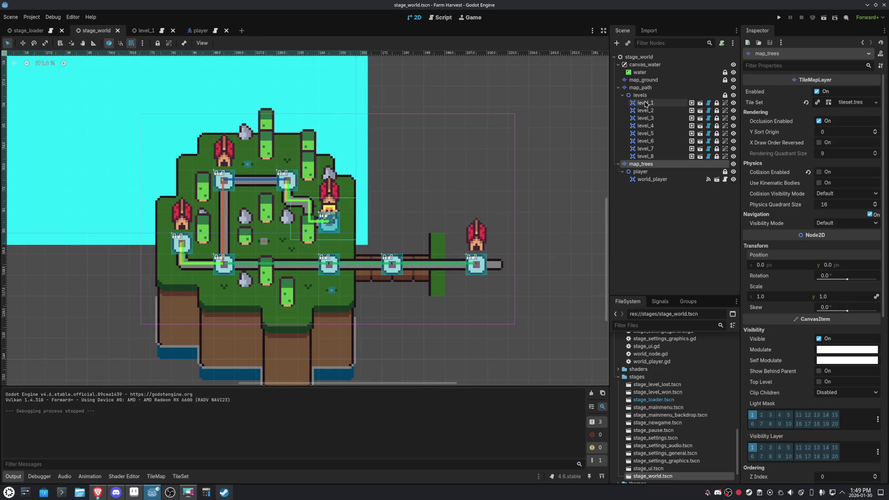
{"action": "left_click", "coordinate": [646, 95]}
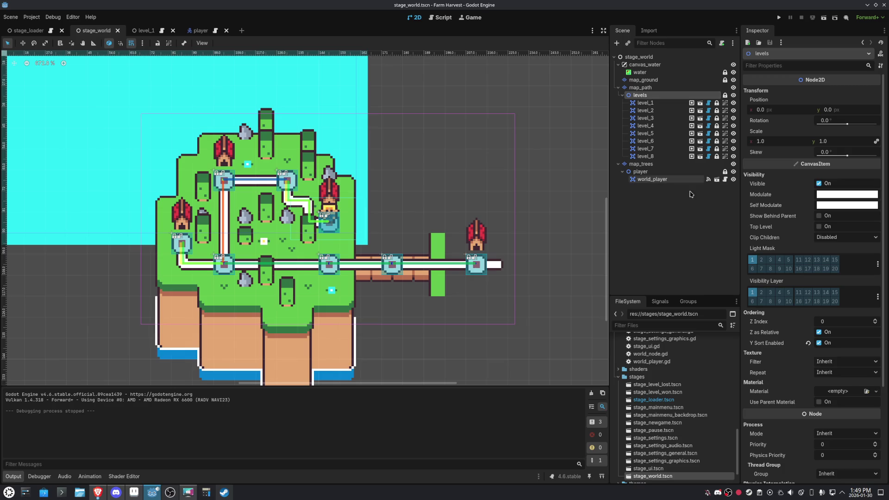
{"action": "left_click", "coordinate": [647, 164]}
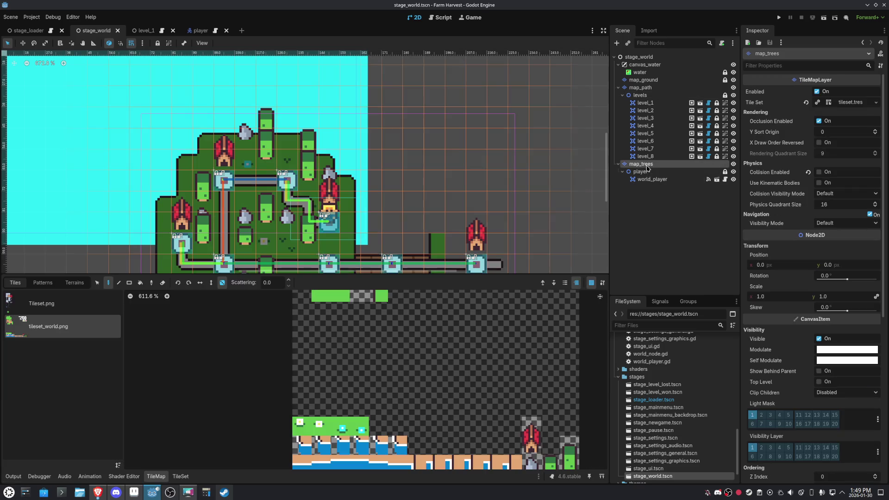
- Zoom out on the map and select level_1 to view its world-node settings
{"action": "scroll", "coordinate": [446, 102], "scroll_direction": "down", "scroll_amount": 2}
{"action": "scroll", "coordinate": [446, 104], "scroll_direction": "down", "scroll_amount": 2}
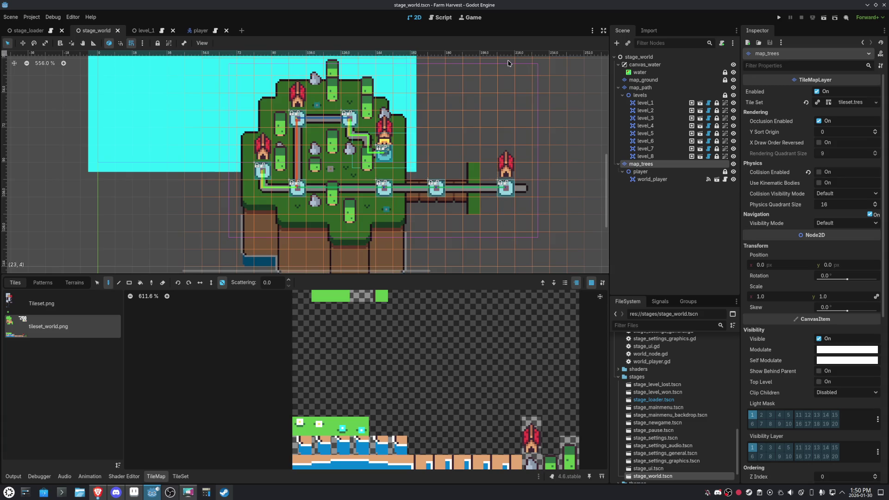
{"action": "left_click", "coordinate": [644, 102]}
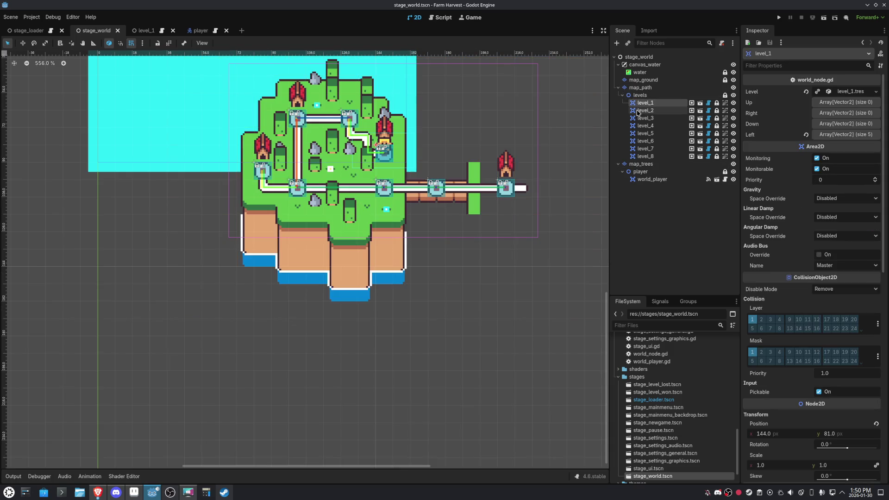
- Inspect level_2, pan and zoom toward the red tree, then reselect map_trees
{"action": "left_click", "coordinate": [638, 112]}
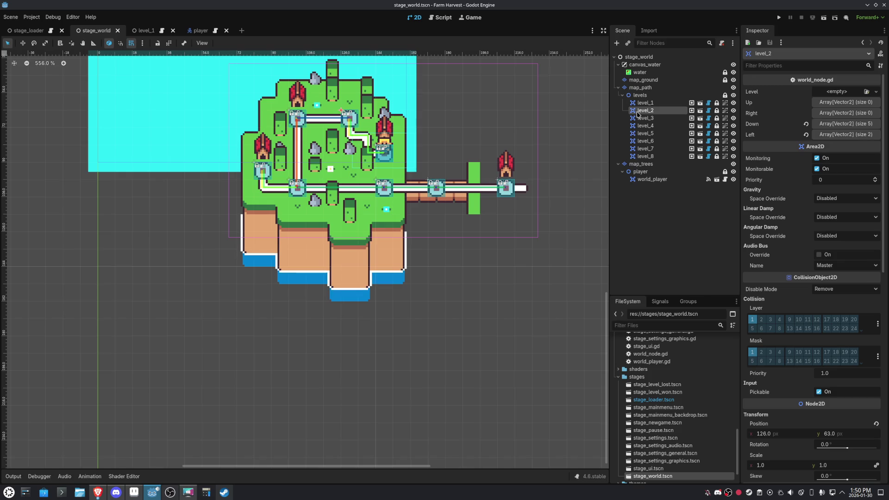
{"action": "left_click_drag", "start_coordinate": [274, 180], "coordinate": [262, 291]}
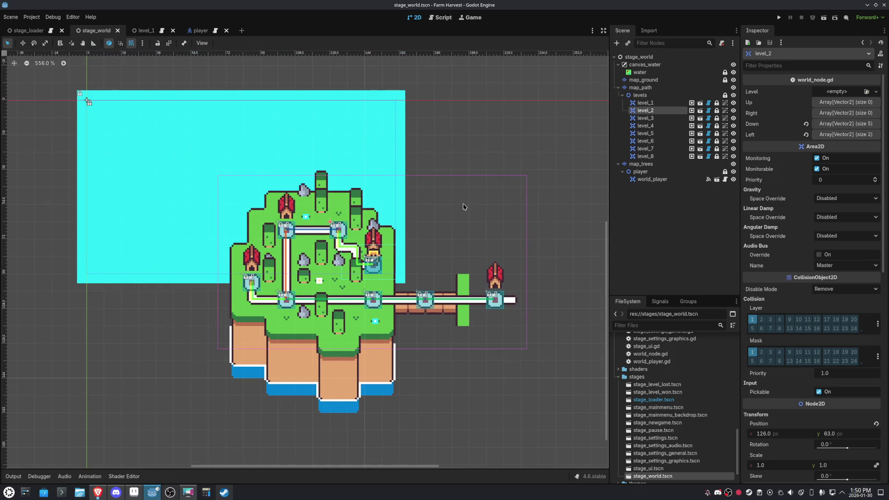
{"action": "scroll", "coordinate": [385, 265], "scroll_direction": "up", "scroll_amount": 8}
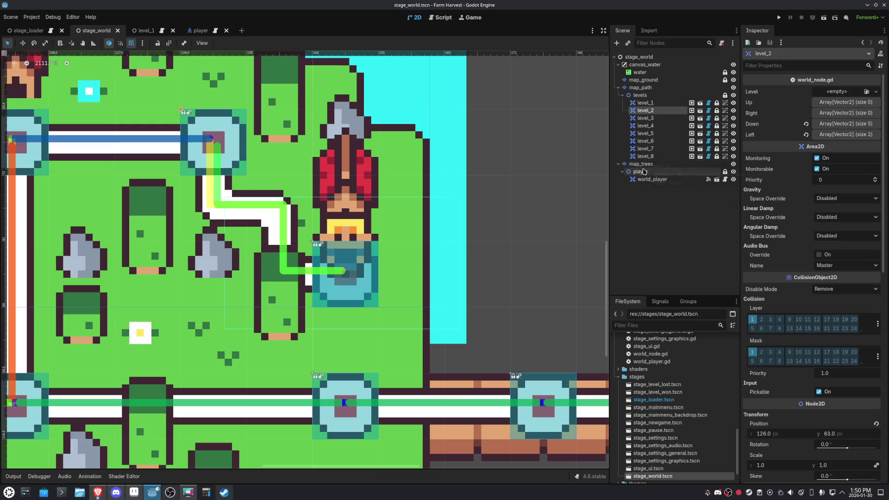
{"action": "left_click", "coordinate": [644, 164]}
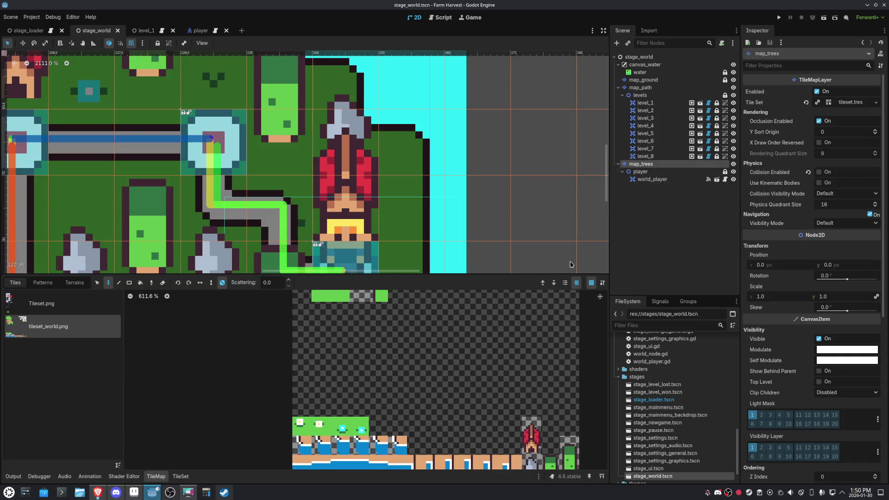
- Pick the red tree tile and open it in the TileSet editor
{"action": "left_click", "coordinate": [531, 437]}
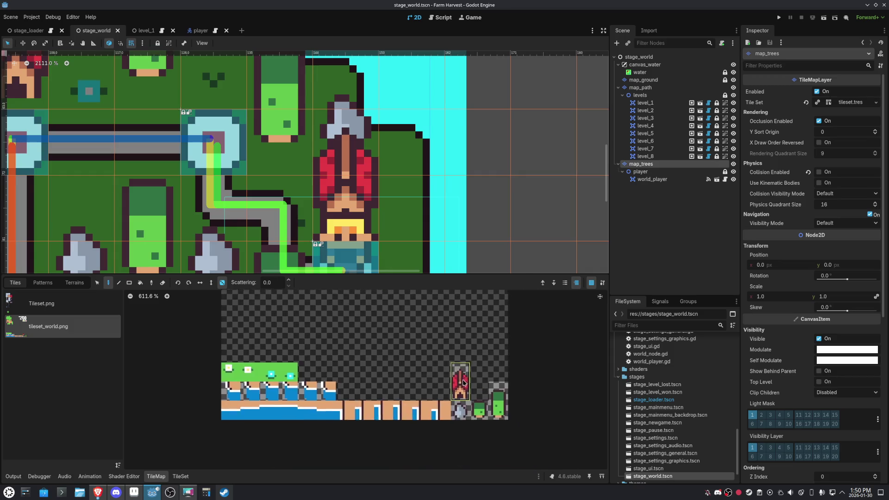
{"action": "left_click", "coordinate": [97, 283]}
{"action": "scroll", "coordinate": [453, 385], "scroll_direction": "up", "scroll_amount": 1}
{"action": "scroll", "coordinate": [453, 384], "scroll_direction": "up", "scroll_amount": 7}
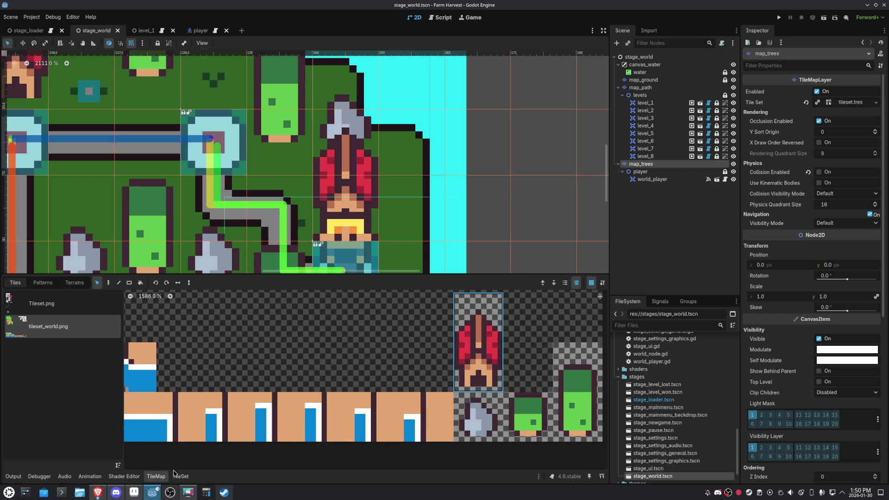
{"action": "left_click", "coordinate": [181, 476]}
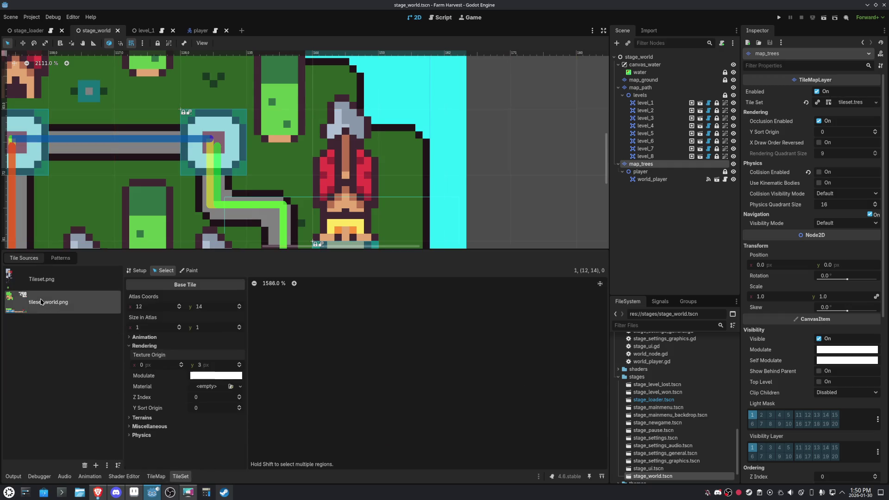
{"action": "left_click", "coordinate": [41, 302]}
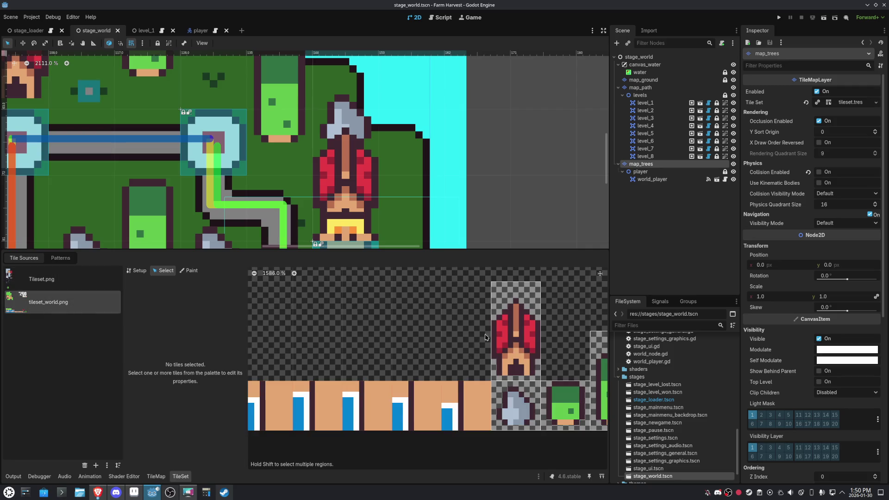
{"action": "left_click", "coordinate": [511, 331]}
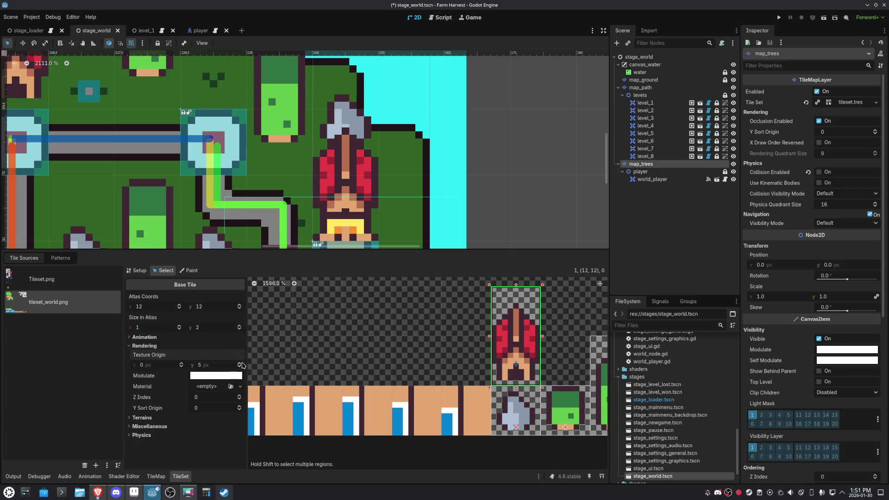
- Try Texture Origin y values between 4 and 8 px, settling back on 5
{"action": "left_click", "coordinate": [240, 329]}
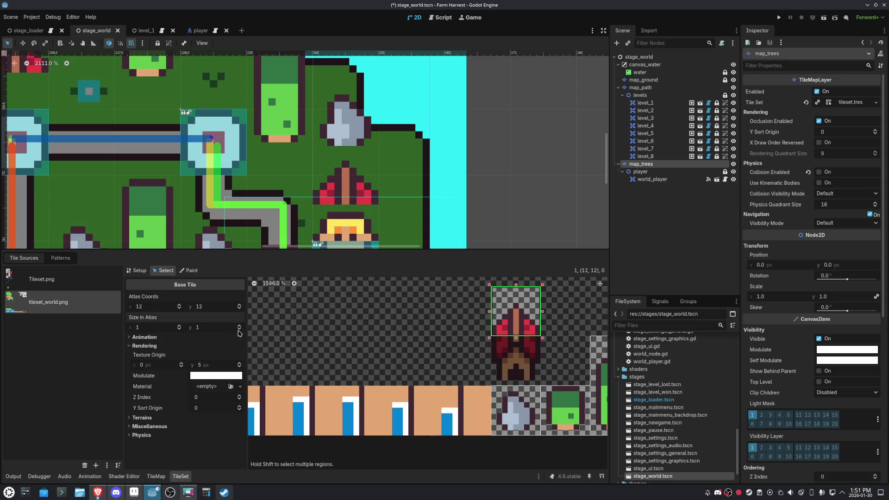
{"action": "left_click", "coordinate": [240, 325]}
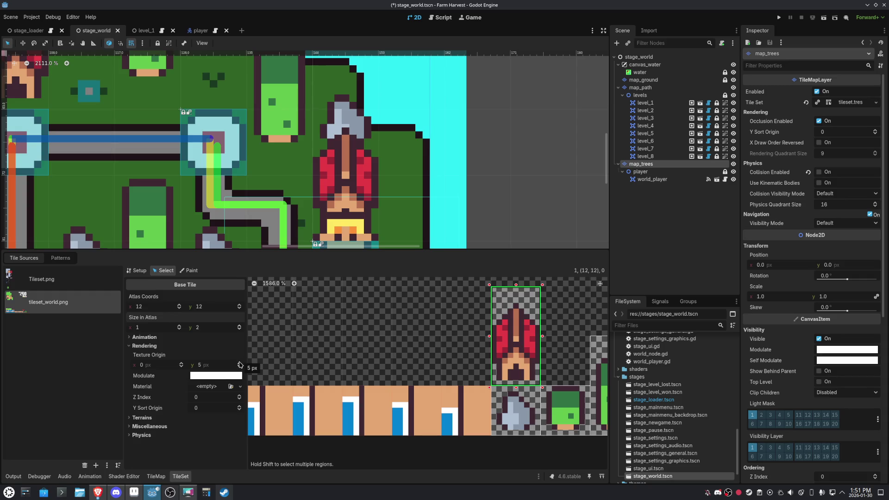
{"action": "left_click", "coordinate": [239, 362]}
{"action": "left_click", "coordinate": [240, 364]}
{"action": "left_click", "coordinate": [240, 364]}
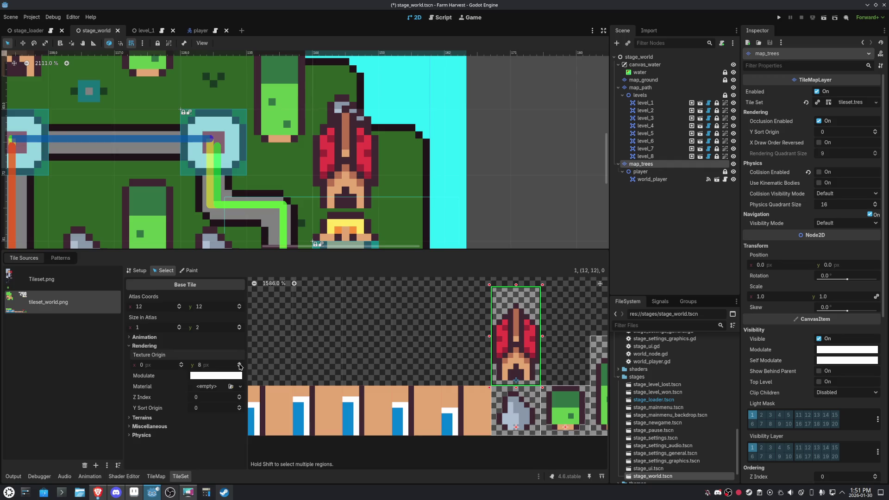
{"action": "left_click", "coordinate": [240, 367]}
{"action": "left_click", "coordinate": [239, 368]}
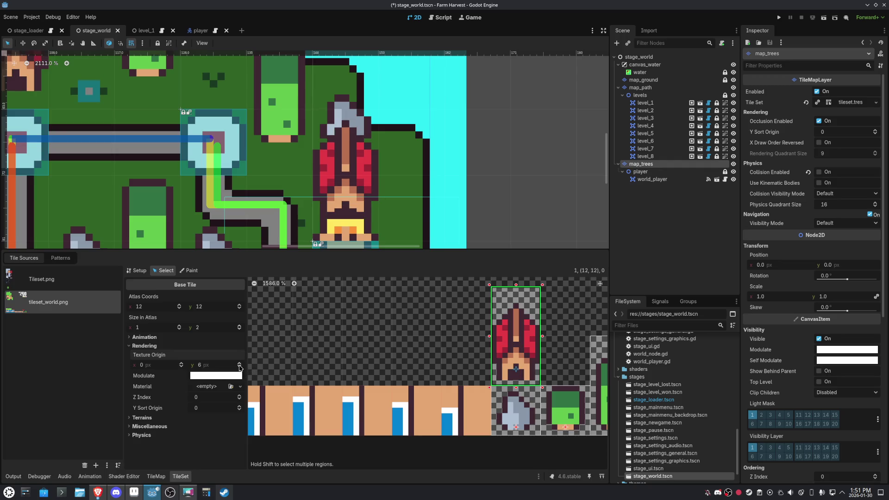
{"action": "left_click", "coordinate": [240, 368]}
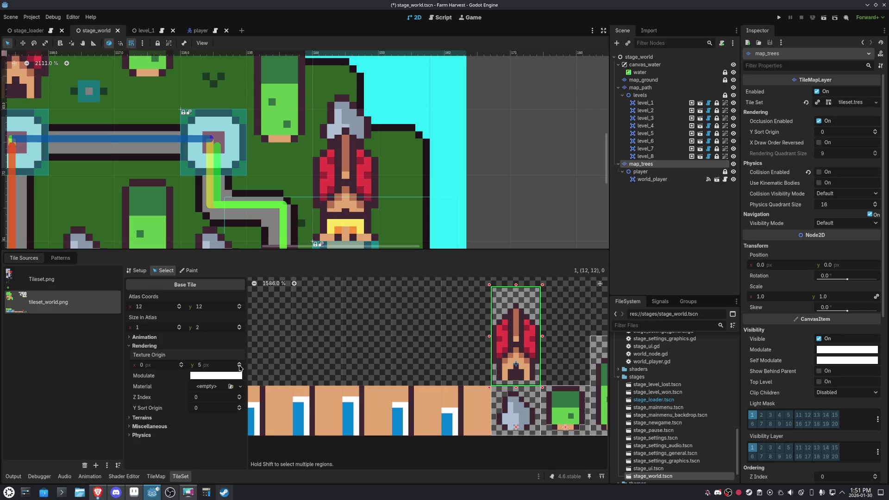
{"action": "left_click", "coordinate": [240, 367]}
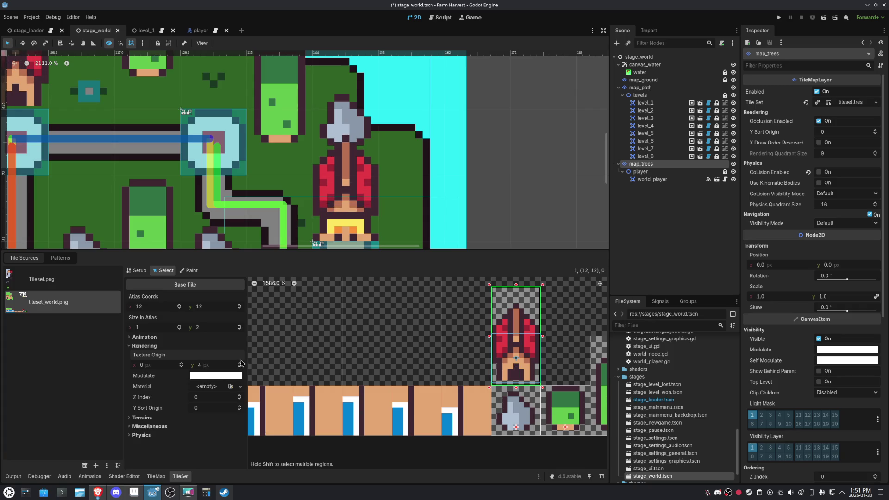
{"action": "left_click", "coordinate": [241, 362]}
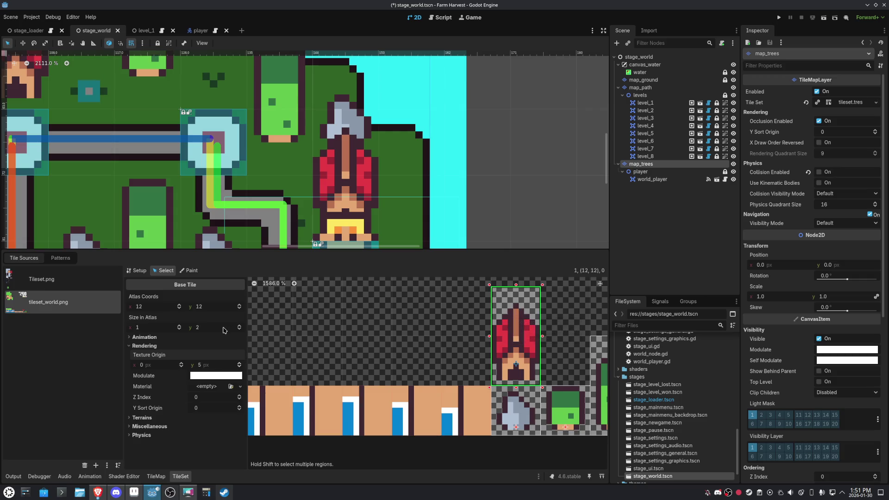
- Try atlas height .5 (it stays 2), then nudge Texture Origin y to 4 and back to 5
{"action": "left_click", "coordinate": [224, 329]}
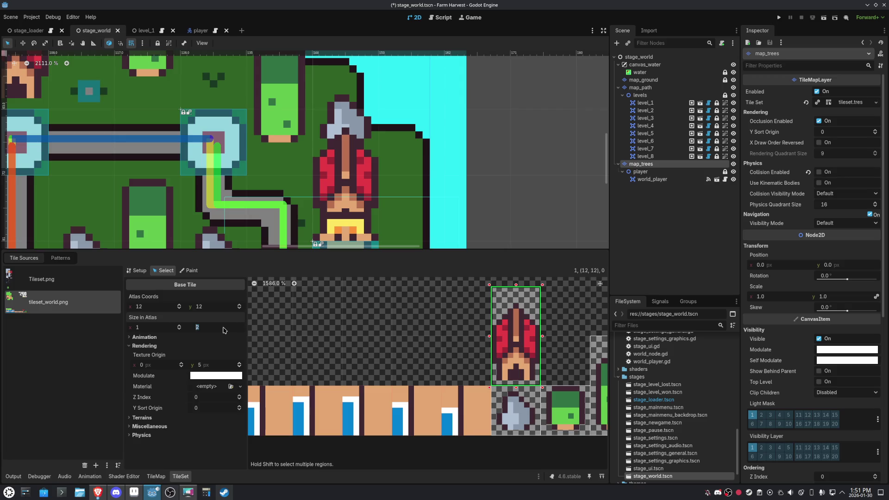
{"action": "type", "text": ".5"}
{"action": "key", "text": "Return"}
{"action": "left_click", "coordinate": [240, 367]}
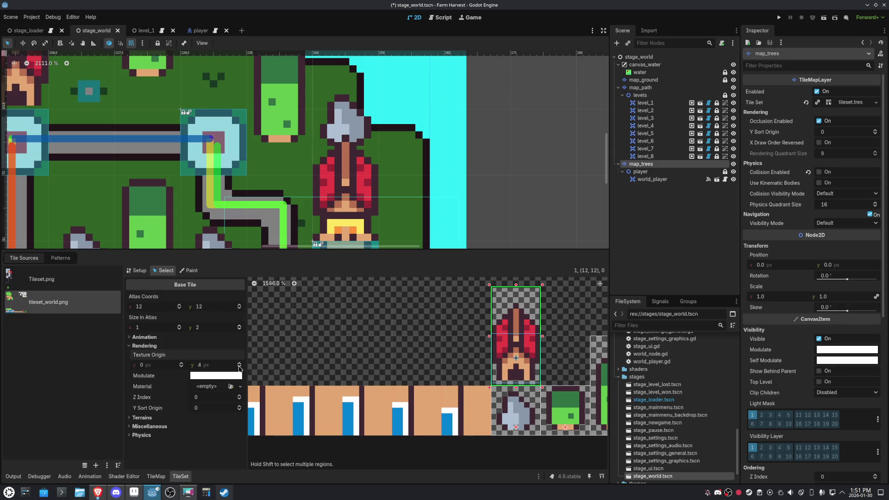
{"action": "left_click", "coordinate": [240, 364]}
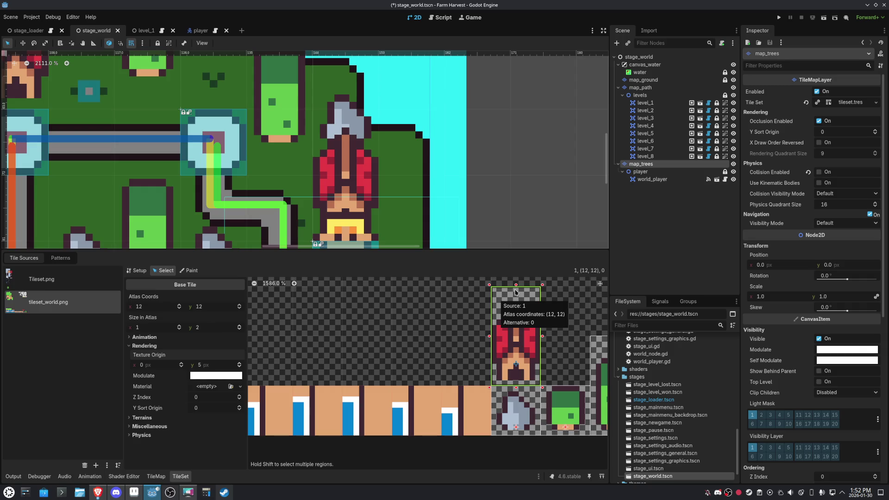
- Drag the red tree tile's atlas region up to three cells tall
{"action": "left_click_drag", "start_coordinate": [516, 284], "coordinate": [518, 257]}
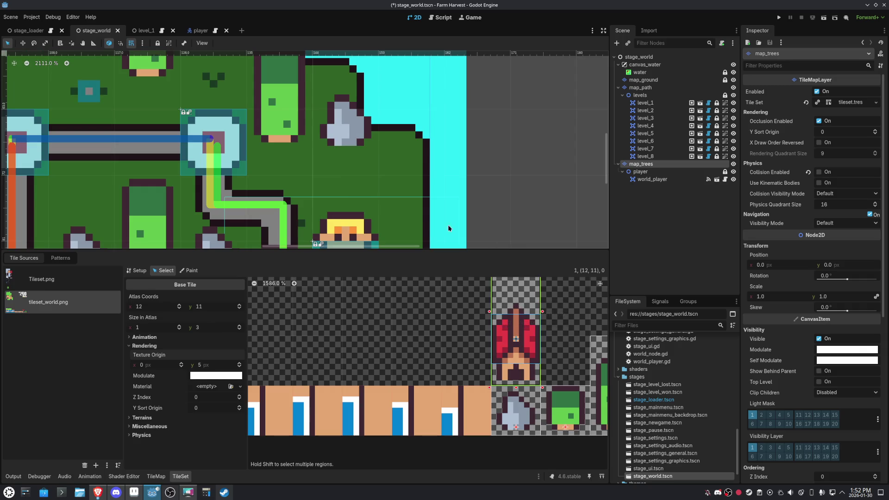
- Switch back to the TileMap panel and pick the three-cell red tree tile
{"action": "scroll", "coordinate": [344, 176], "scroll_direction": "down", "scroll_amount": 2}
{"action": "scroll", "coordinate": [344, 176], "scroll_direction": "down", "scroll_amount": 8}
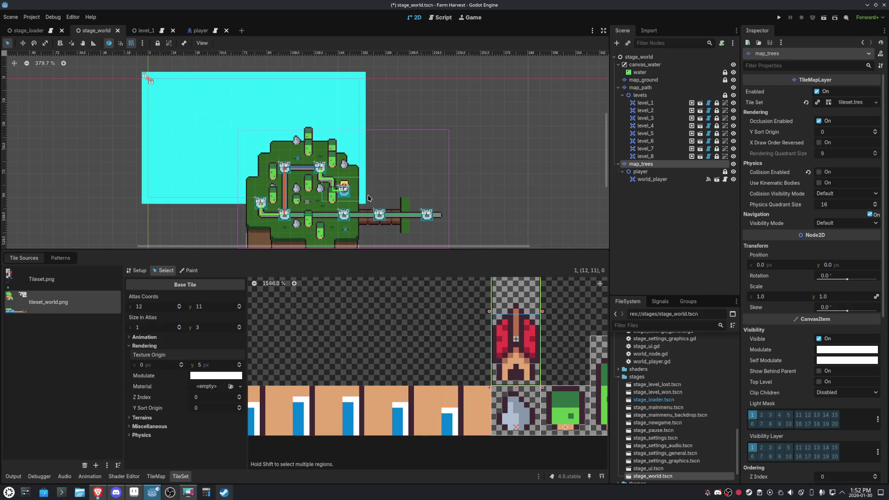
{"action": "scroll", "coordinate": [371, 187], "scroll_direction": "up", "scroll_amount": 4}
{"action": "scroll", "coordinate": [533, 319], "scroll_direction": "up", "scroll_amount": 3}
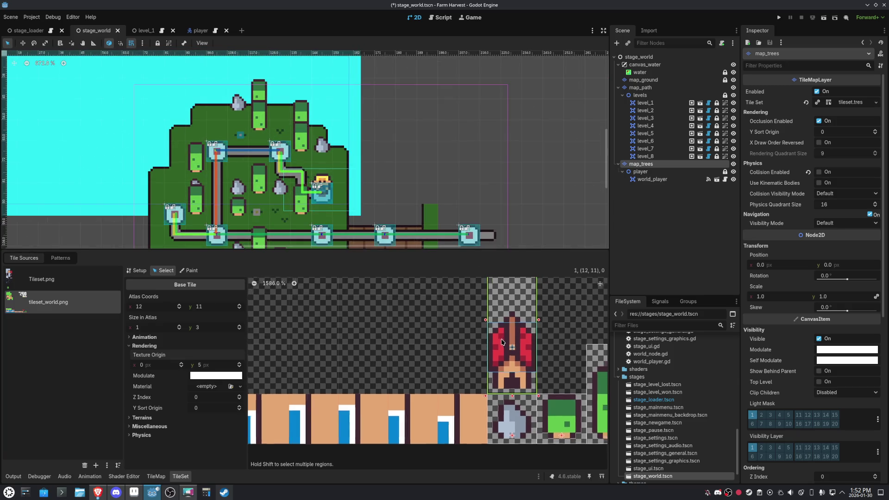
{"action": "scroll", "coordinate": [486, 334], "scroll_direction": "right", "scroll_amount": 3}
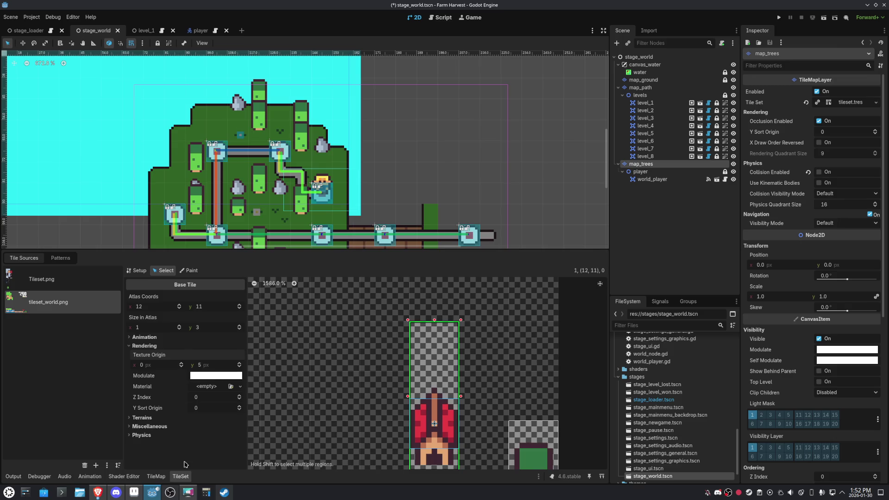
{"action": "left_click", "coordinate": [156, 477]}
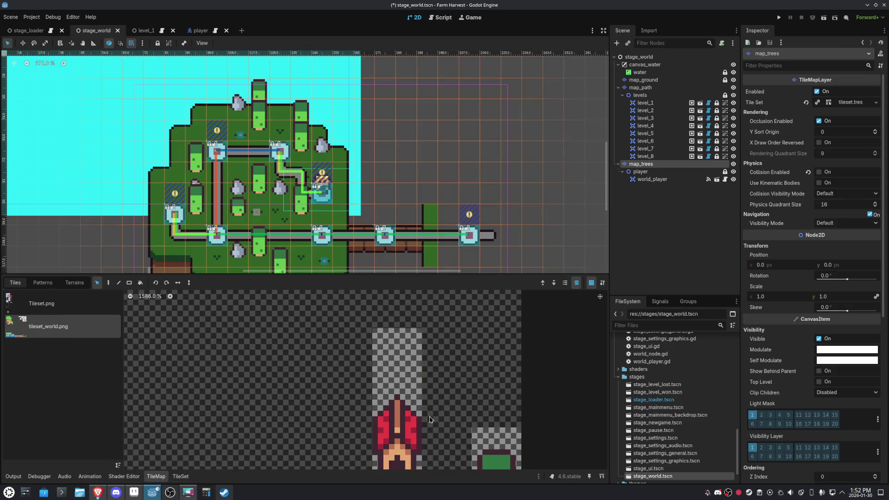
{"action": "left_click", "coordinate": [400, 382]}
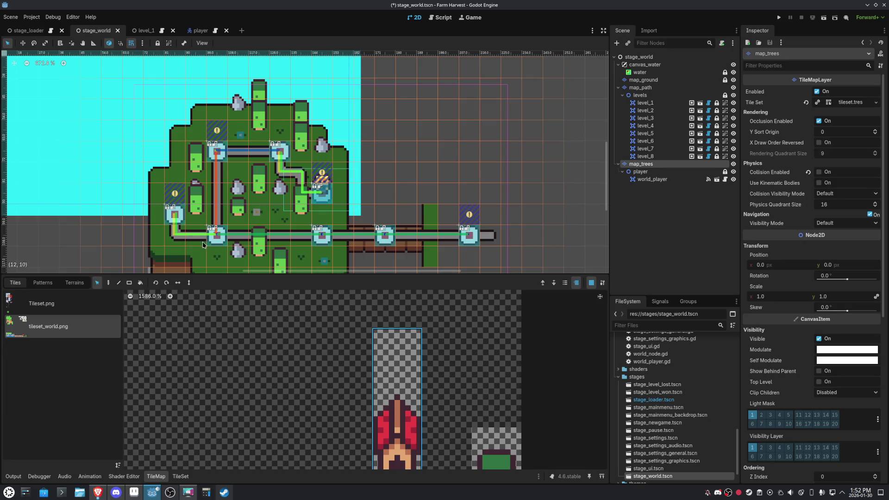
- Paint red trees on the island, including the upper left and beside the left path node
{"action": "left_click", "coordinate": [108, 282]}
{"action": "left_click", "coordinate": [322, 173]}
{"action": "scroll", "coordinate": [405, 168], "scroll_direction": "up", "scroll_amount": 8}
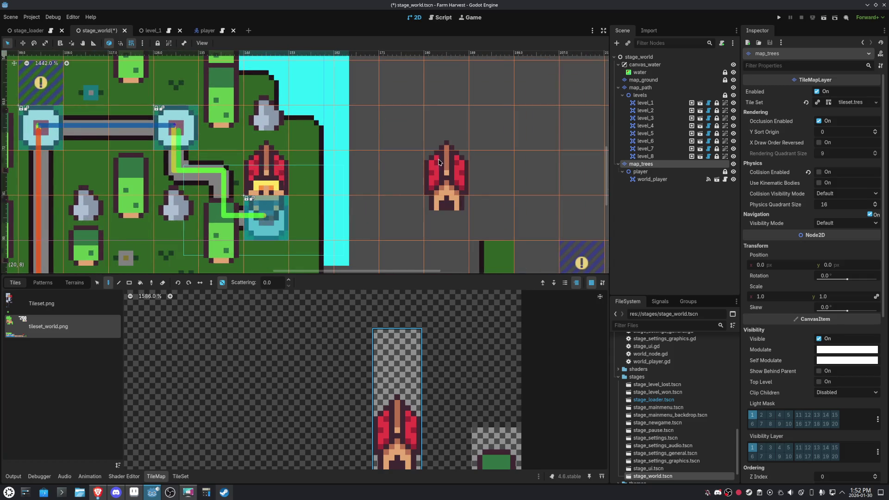
{"action": "scroll", "coordinate": [439, 194], "scroll_direction": "up", "scroll_amount": 8}
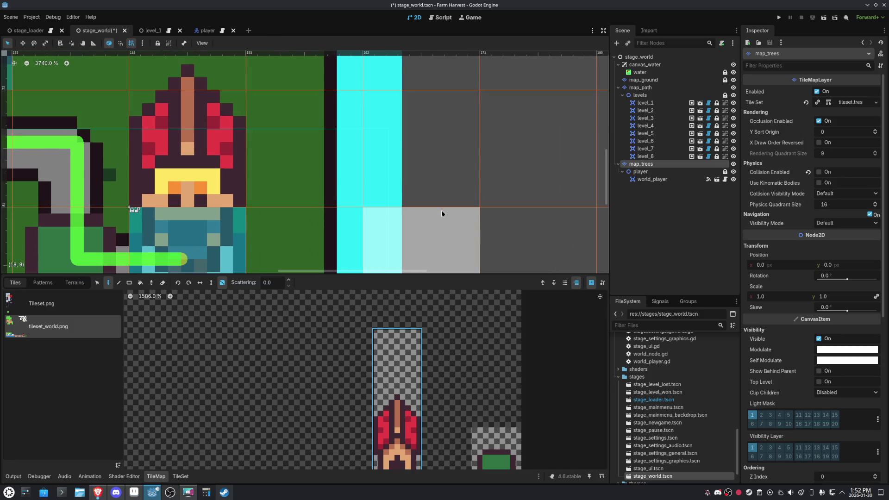
{"action": "scroll", "coordinate": [442, 213], "scroll_direction": "down", "scroll_amount": 15}
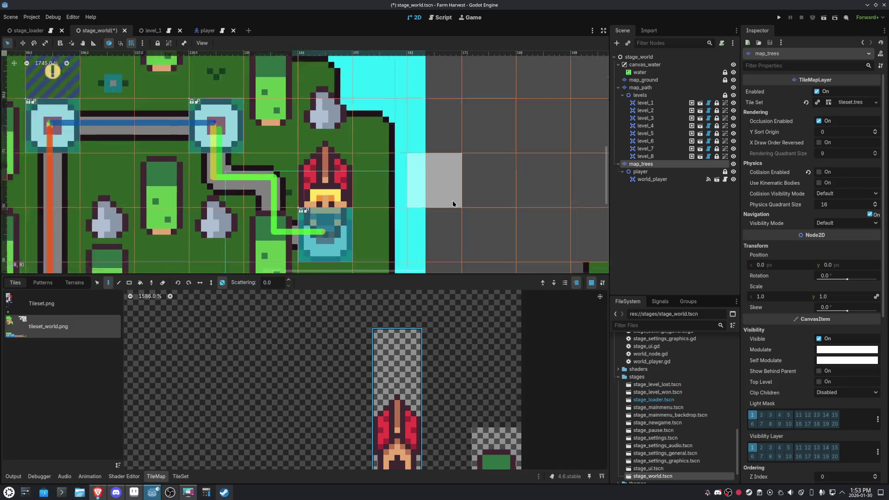
{"action": "left_click", "coordinate": [248, 135]}
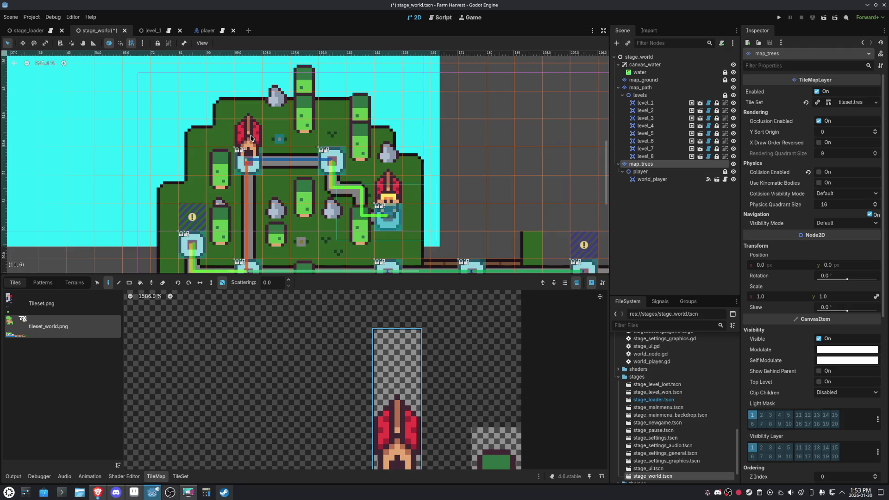
{"action": "left_click", "coordinate": [199, 220]}
{"action": "scroll", "coordinate": [182, 234], "scroll_direction": "up", "scroll_amount": 8}
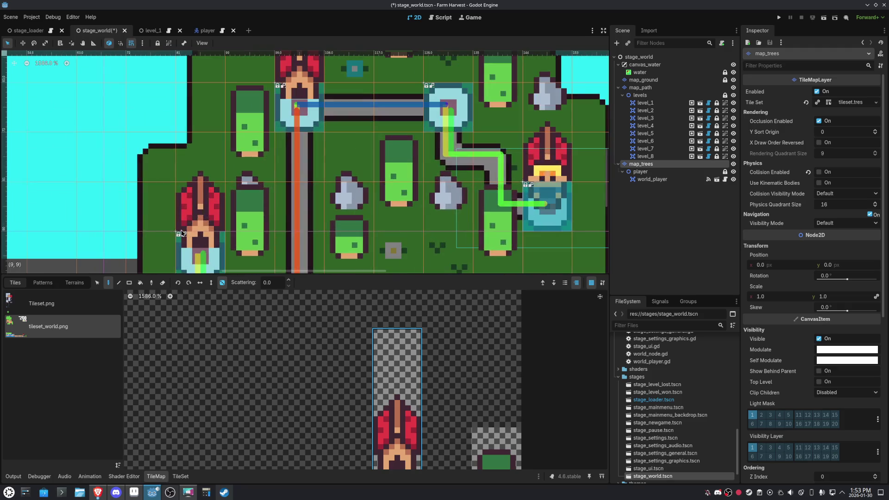
{"action": "scroll", "coordinate": [182, 233], "scroll_direction": "down", "scroll_amount": 3}
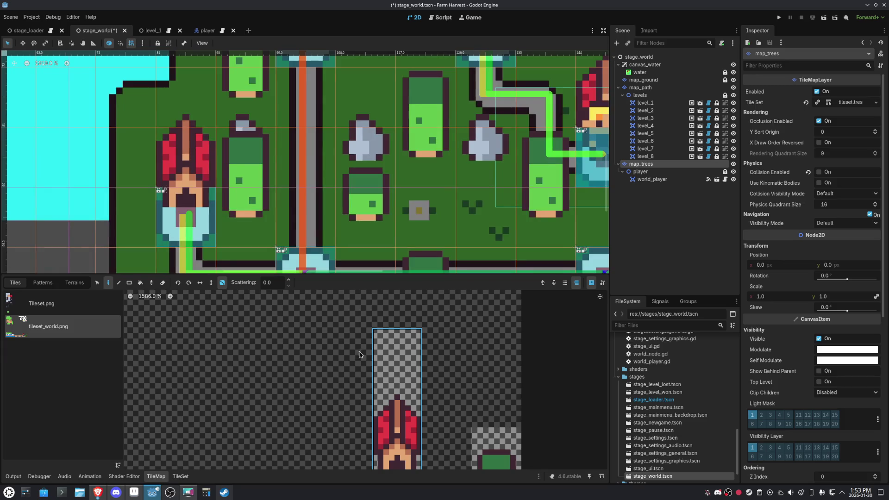
{"action": "scroll", "coordinate": [397, 380], "scroll_direction": "down", "scroll_amount": 5}
{"action": "scroll", "coordinate": [417, 352], "scroll_direction": "up", "scroll_amount": 3}
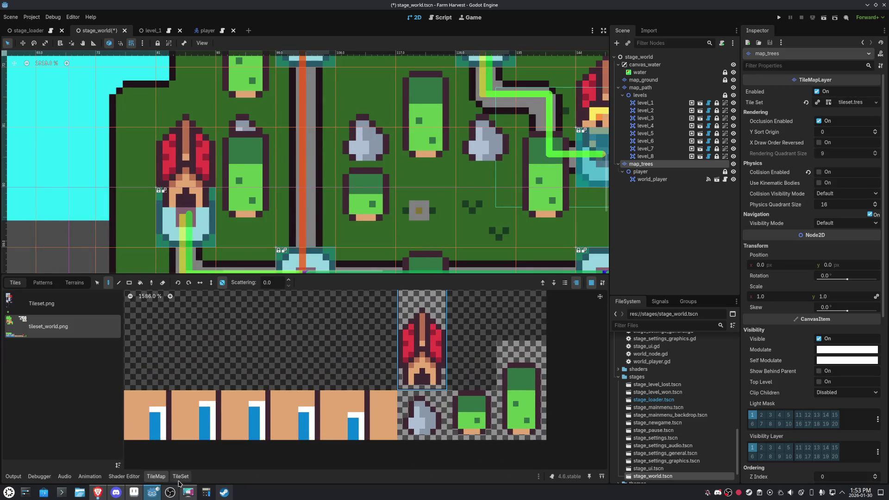
- Raise the red tree tile's Texture Origin y to 10 px and view the painted trees
{"action": "left_click", "coordinate": [181, 476]}
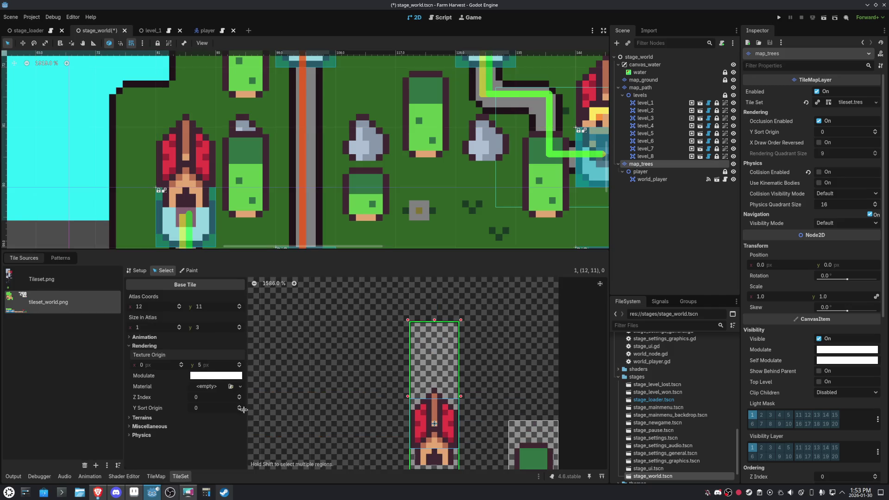
{"action": "left_click", "coordinate": [240, 367]}
{"action": "left_click", "coordinate": [241, 364]}
{"action": "left_click", "coordinate": [240, 364]}
{"action": "left_click", "coordinate": [241, 363]}
{"action": "left_click", "coordinate": [241, 363]}
{"action": "left_click", "coordinate": [240, 364]}
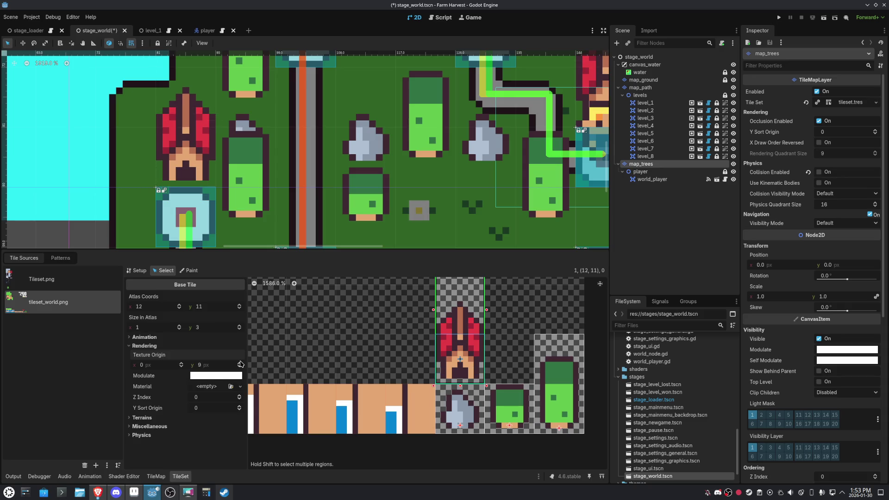
{"action": "left_click", "coordinate": [241, 363]}
{"action": "scroll", "coordinate": [361, 233], "scroll_direction": "down", "scroll_amount": 2}
{"action": "left_click_drag", "start_coordinate": [361, 233], "coordinate": [323, 229]}
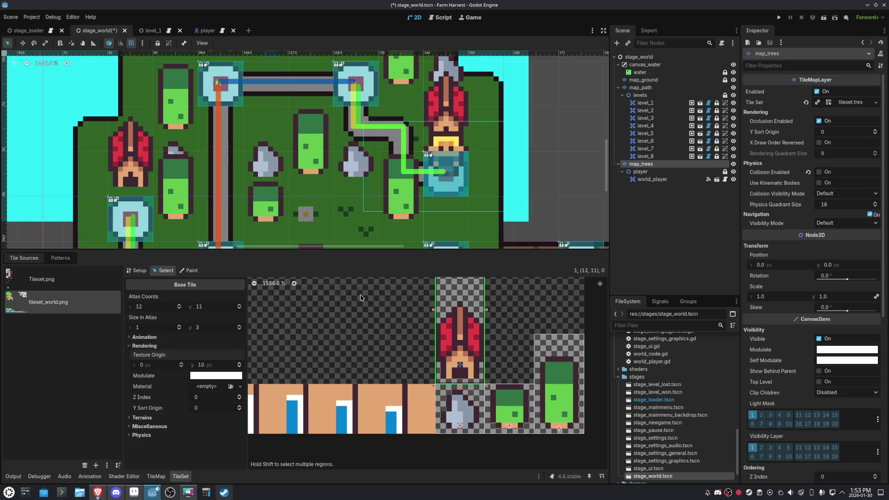
{"action": "scroll", "coordinate": [408, 313], "scroll_direction": "down", "scroll_amount": 2}
- Select the green bush tile (13,14) and try Texture Origin y values between 2 and 4 px
{"action": "left_click", "coordinate": [481, 374]}
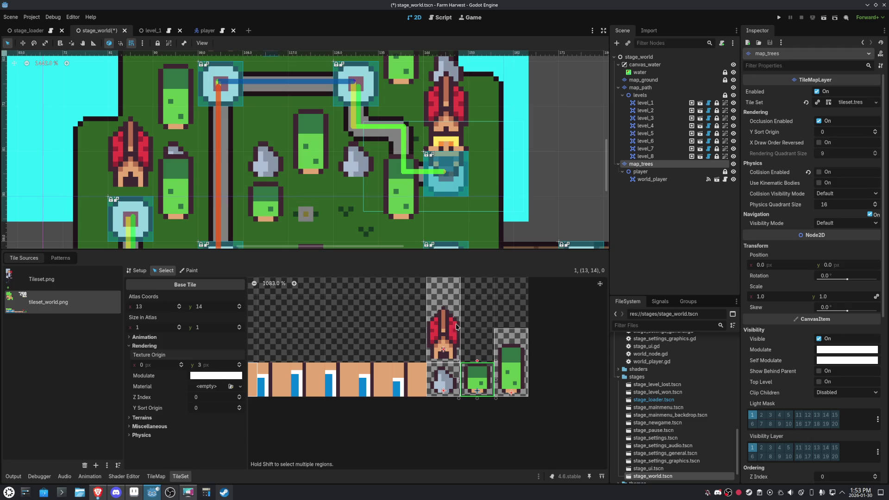
{"action": "scroll", "coordinate": [244, 165], "scroll_direction": "up", "scroll_amount": 5}
{"action": "scroll", "coordinate": [291, 186], "scroll_direction": "up", "scroll_amount": 4}
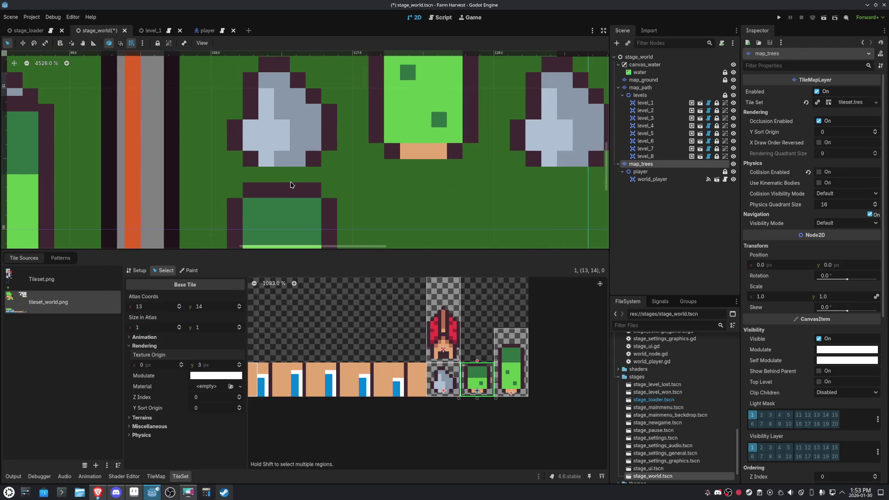
{"action": "scroll", "coordinate": [290, 185], "scroll_direction": "down", "scroll_amount": 8}
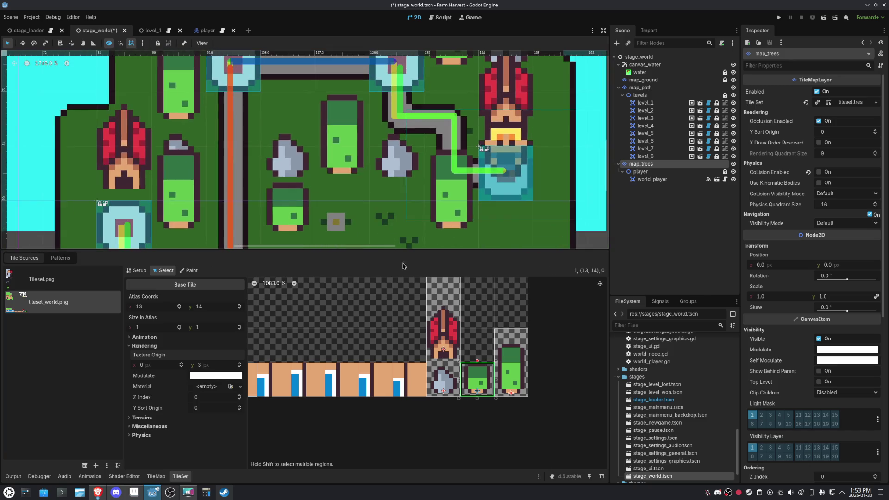
{"action": "left_click", "coordinate": [240, 363]}
{"action": "scroll", "coordinate": [297, 223], "scroll_direction": "up", "scroll_amount": 5}
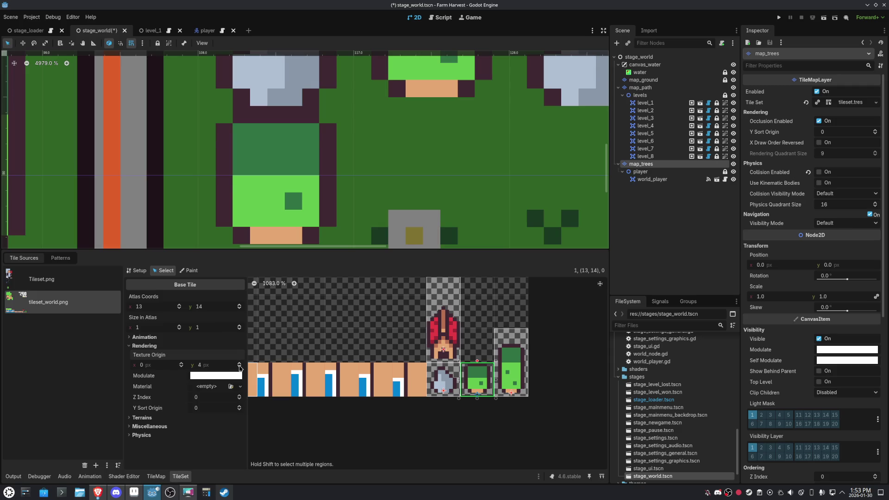
{"action": "left_click", "coordinate": [240, 368]}
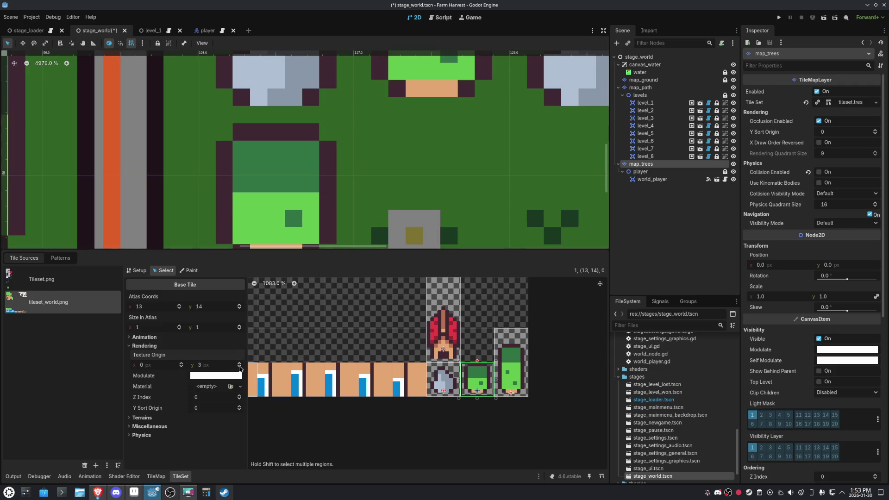
{"action": "left_click", "coordinate": [241, 368]}
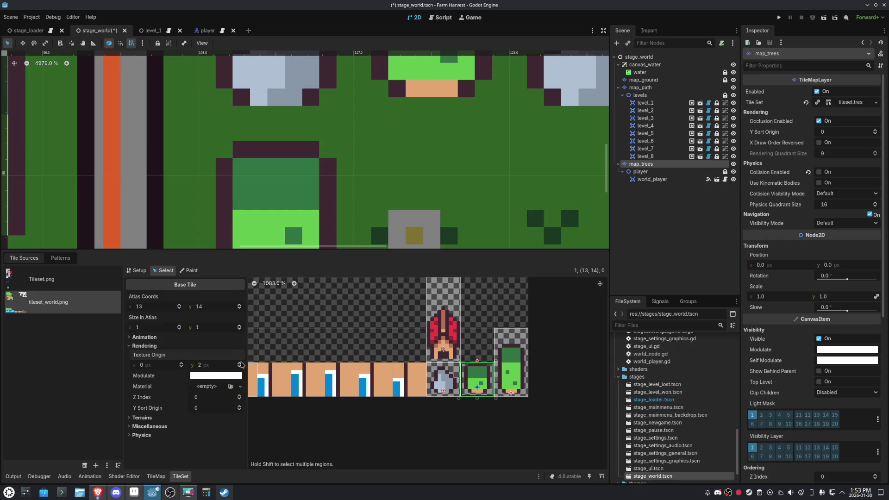
{"action": "left_click", "coordinate": [240, 363]}
{"action": "left_click", "coordinate": [241, 363]}
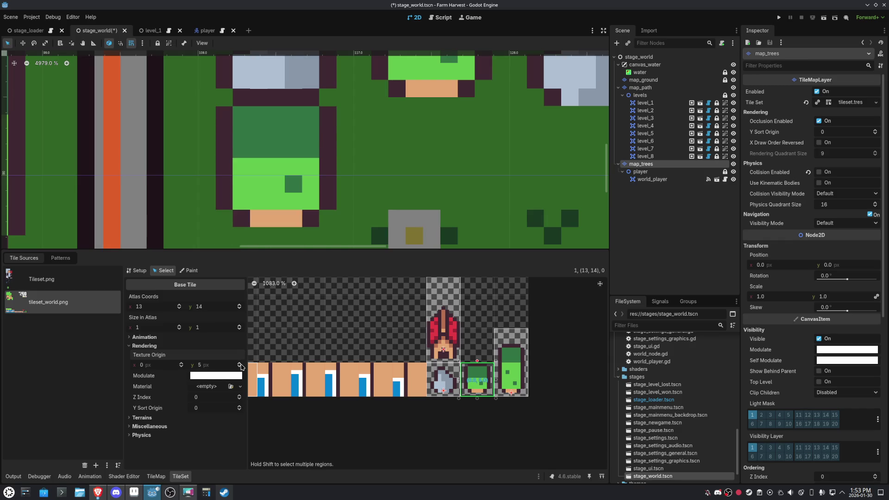
{"action": "left_click", "coordinate": [241, 368]}
- Step the bush tile's Texture Origin y down to 0, then back up to 3 px
{"action": "scroll", "coordinate": [369, 201], "scroll_direction": "down", "scroll_amount": 2}
{"action": "scroll", "coordinate": [369, 201], "scroll_direction": "down", "scroll_amount": 4}
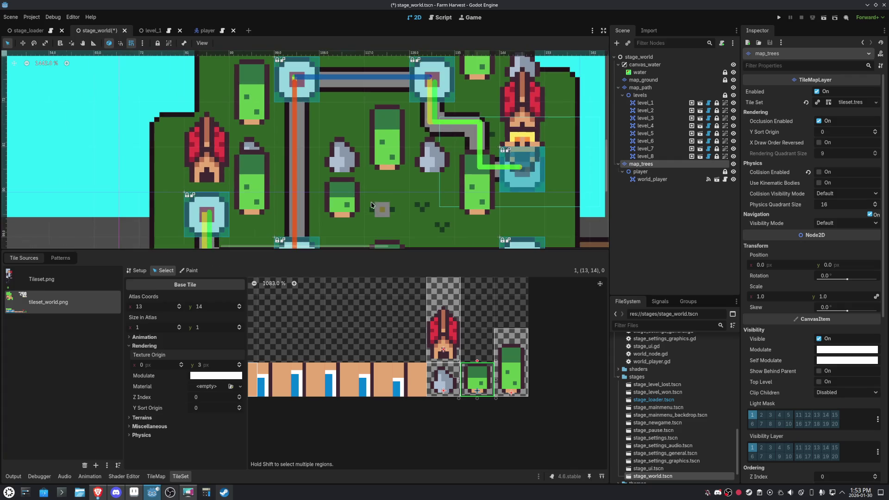
{"action": "left_click", "coordinate": [239, 367]}
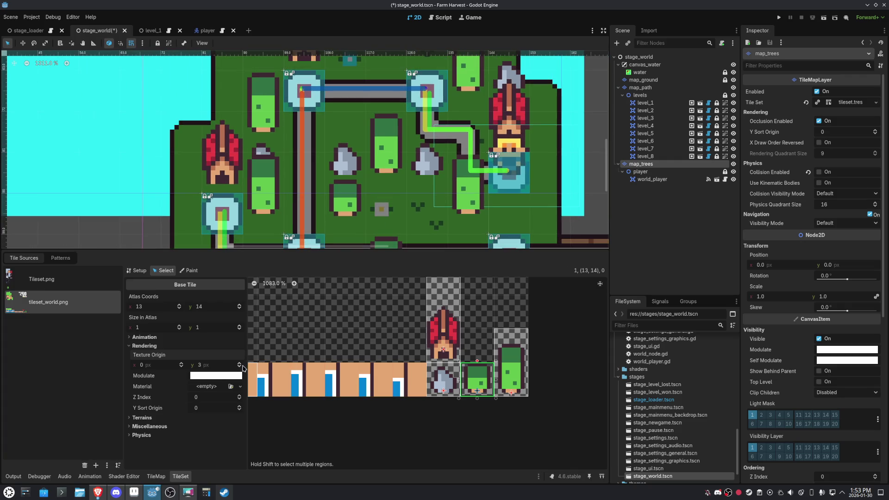
{"action": "left_click", "coordinate": [243, 367]}
{"action": "left_click", "coordinate": [242, 367]}
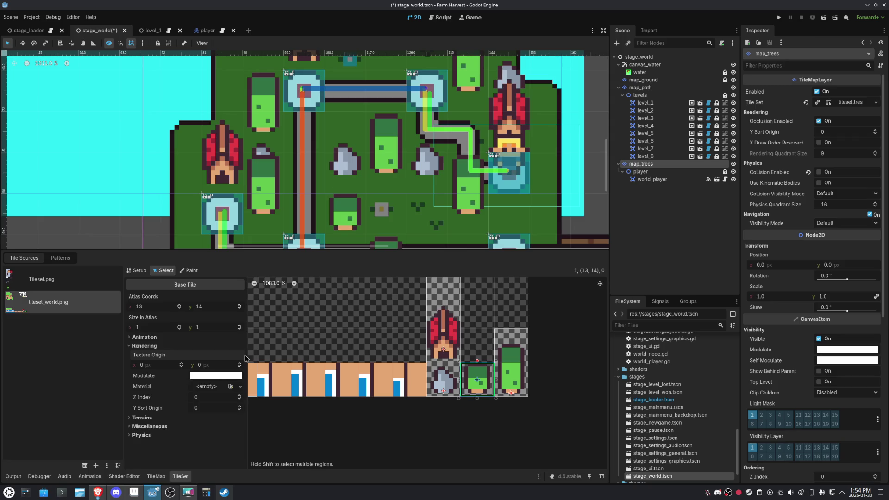
{"action": "left_click", "coordinate": [240, 363]}
{"action": "left_click", "coordinate": [240, 363]}
{"action": "left_click", "coordinate": [239, 363]}
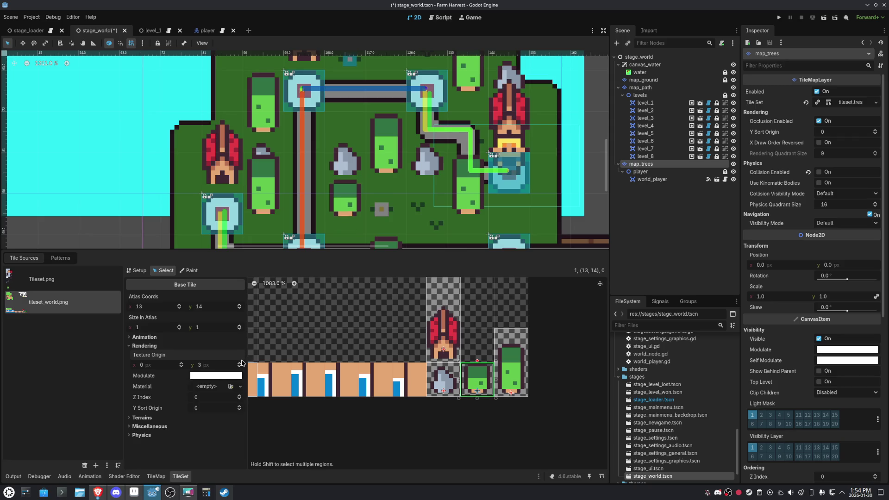
- Save the stage_world scene
{"action": "key", "text": "ctrl+s"}
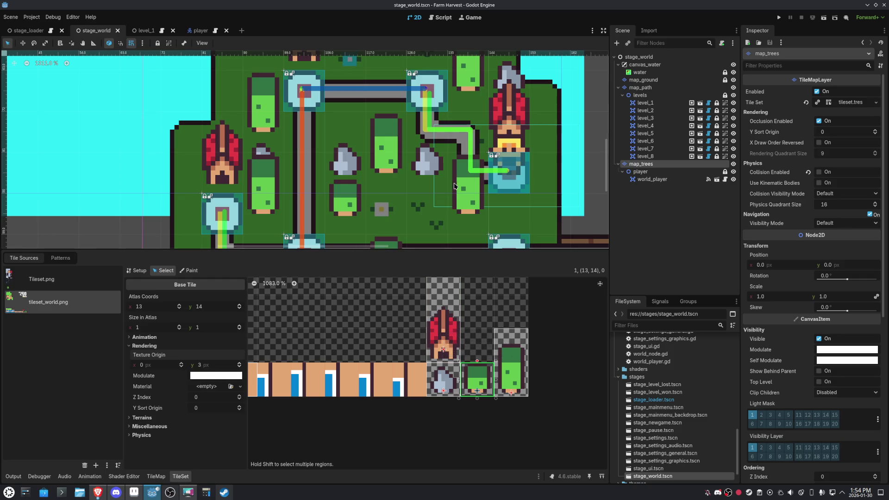
{"action": "scroll", "coordinate": [501, 99], "scroll_direction": "down", "scroll_amount": 1}
{"action": "scroll", "coordinate": [500, 100], "scroll_direction": "up", "scroll_amount": 3}
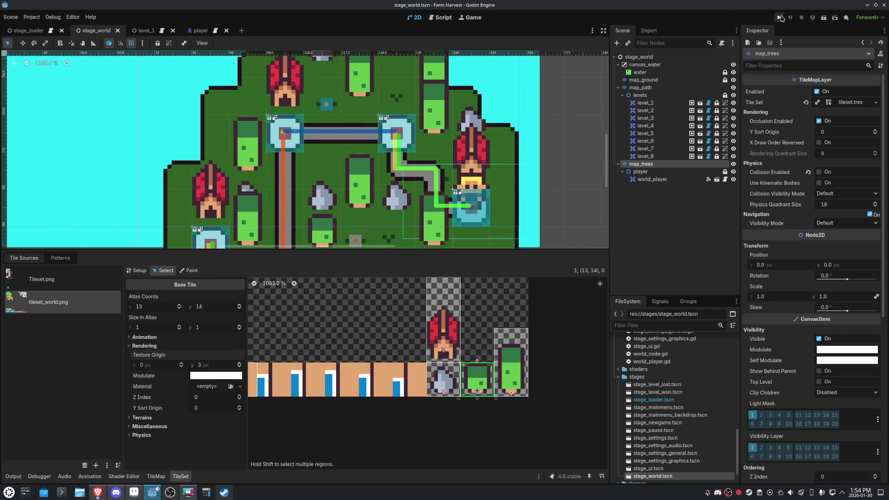
- Run the game, walk the player across path nodes, the bridge and the top path, then return to 2D
{"action": "left_click", "coordinate": [779, 17]}
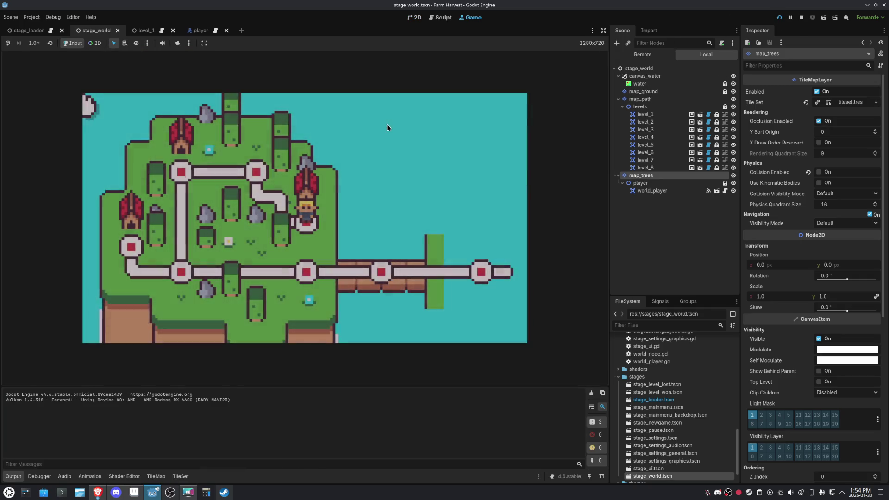
{"action": "key", "text": "Up"}
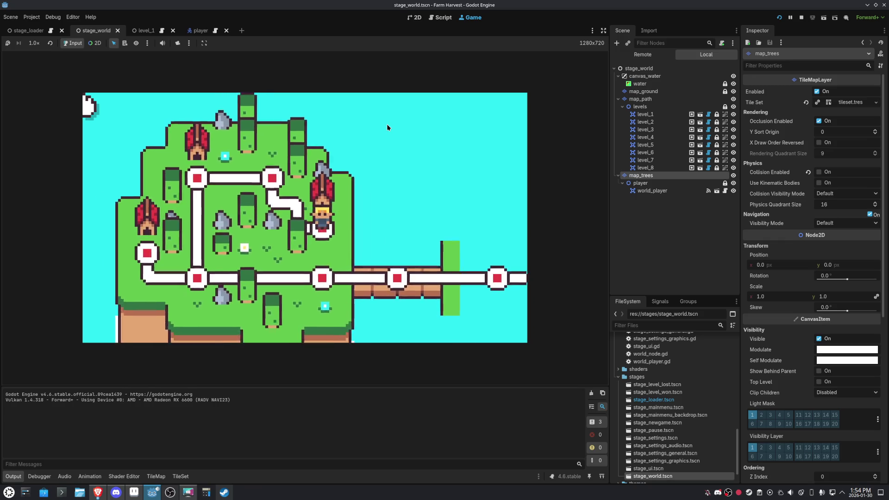
{"action": "key", "text": "Down"}
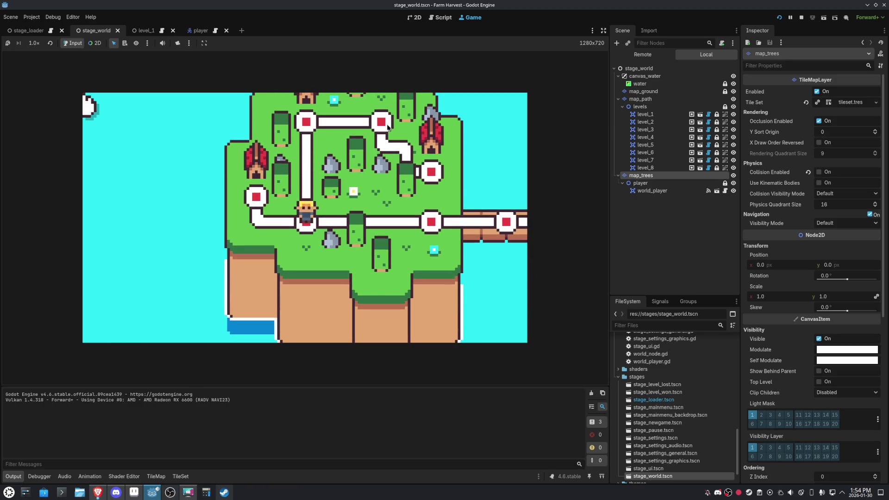
{"action": "key", "text": "Right"}
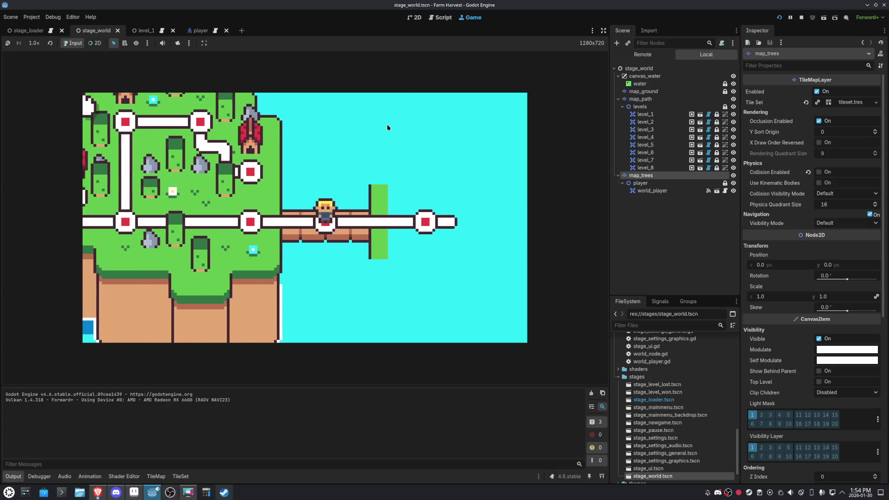
{"action": "key", "text": "Left"}
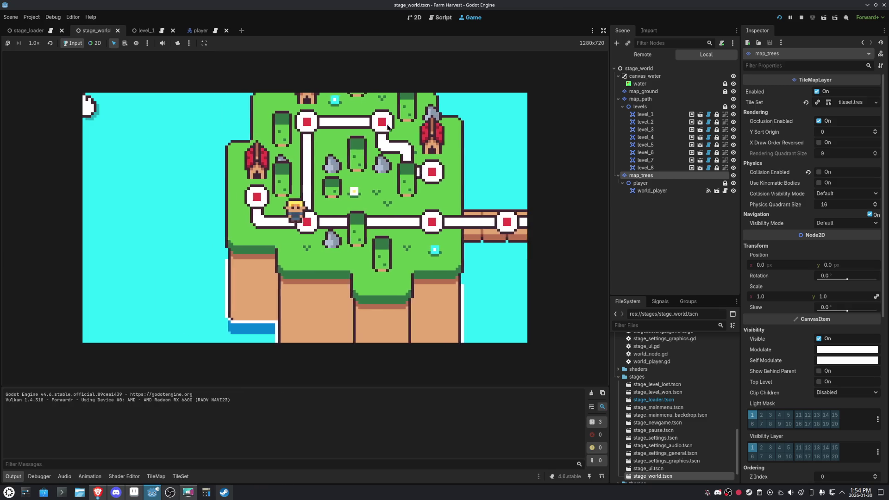
{"action": "key", "text": "Up"}
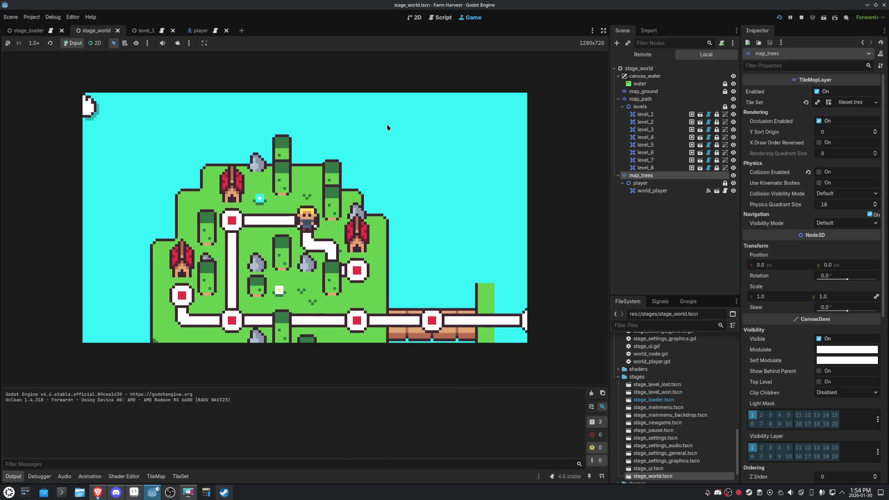
{"action": "key", "text": "Left"}
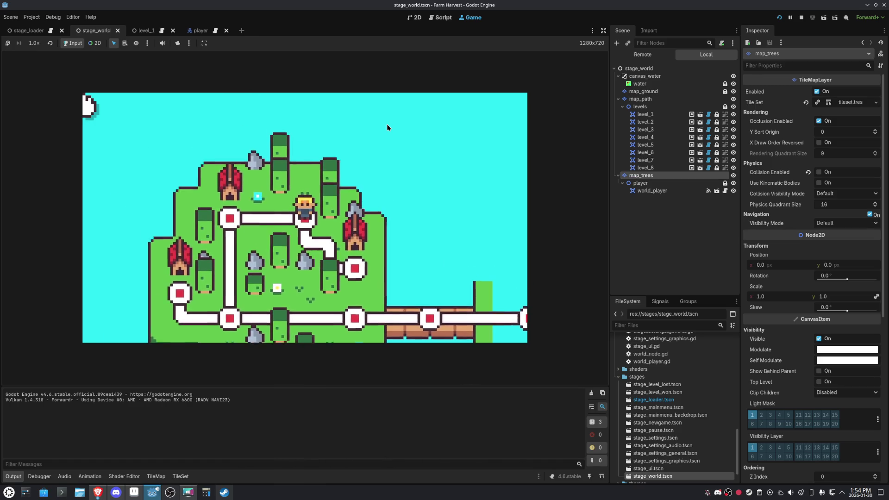
{"action": "key", "text": "Right"}
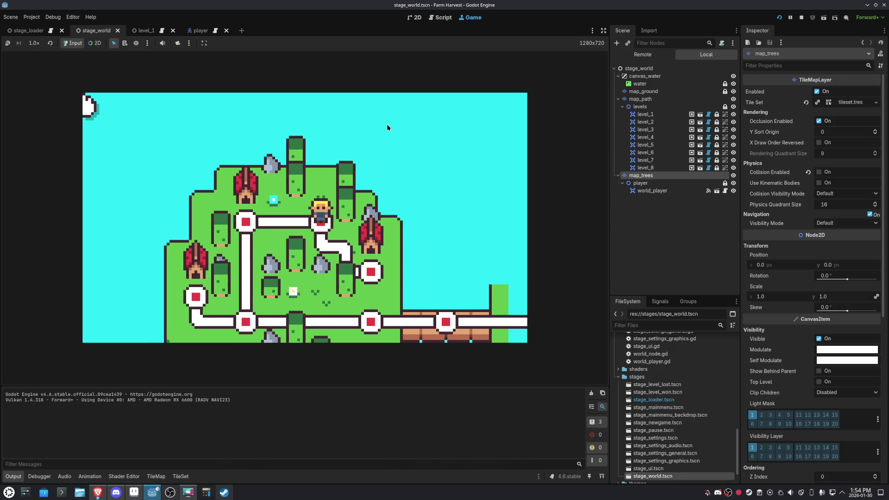
{"action": "key", "text": "Down"}
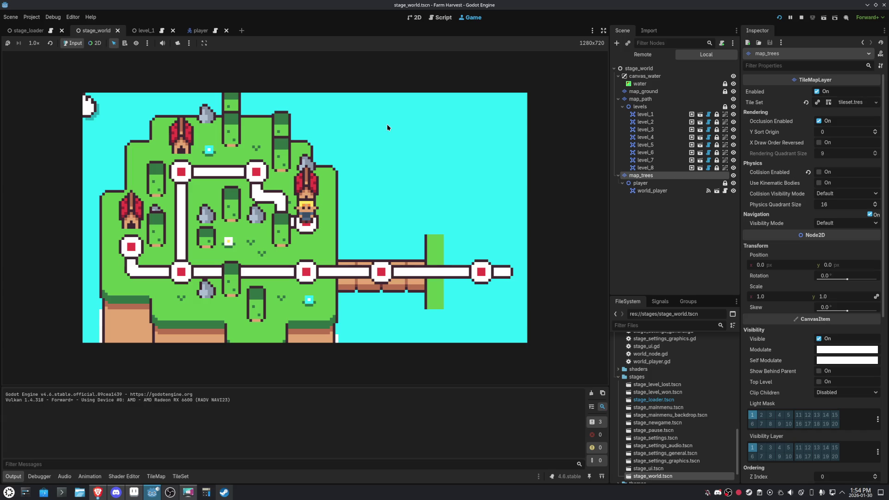
{"action": "left_click", "coordinate": [416, 17]}
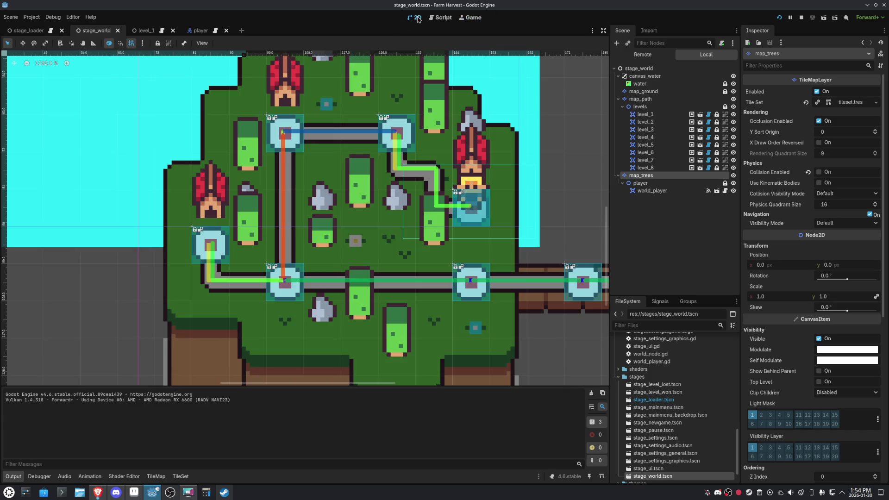
- Save the stage_world scene
{"action": "left_click", "coordinate": [578, 118]}
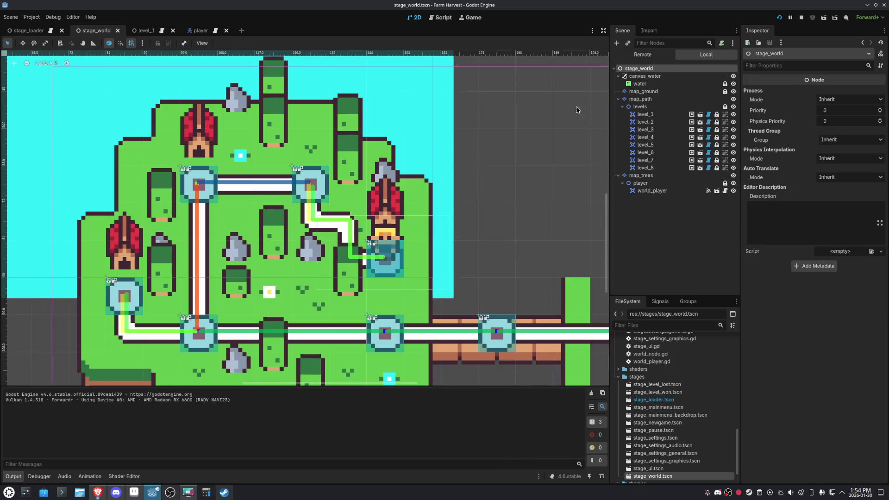
{"action": "key", "text": "ctrl+s"}
{"action": "scroll", "coordinate": [477, 148], "scroll_direction": "up", "scroll_amount": 1}
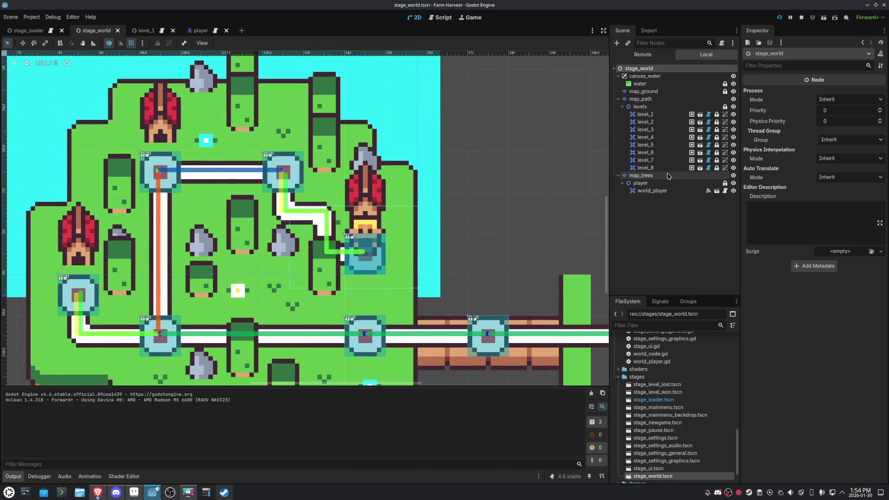
- Open level_1's world_node scene, hide its collision overlay, and save it
{"action": "left_click", "coordinate": [659, 117]}
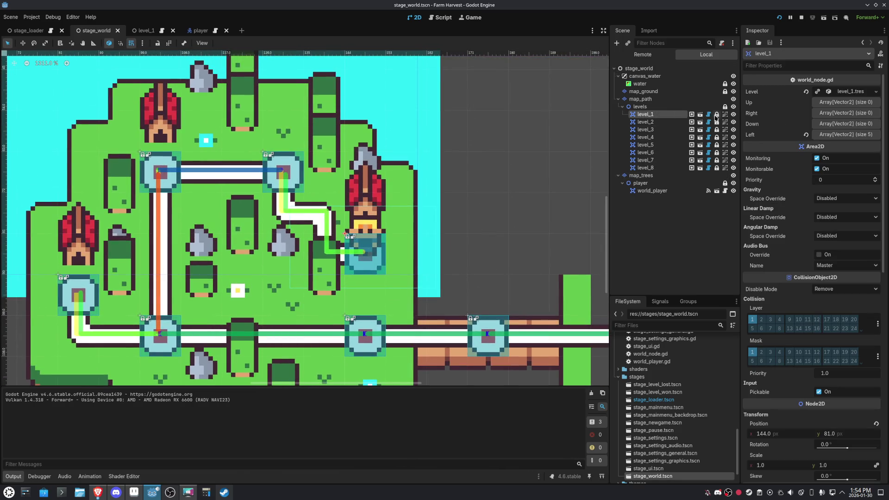
{"action": "left_click", "coordinate": [700, 116]}
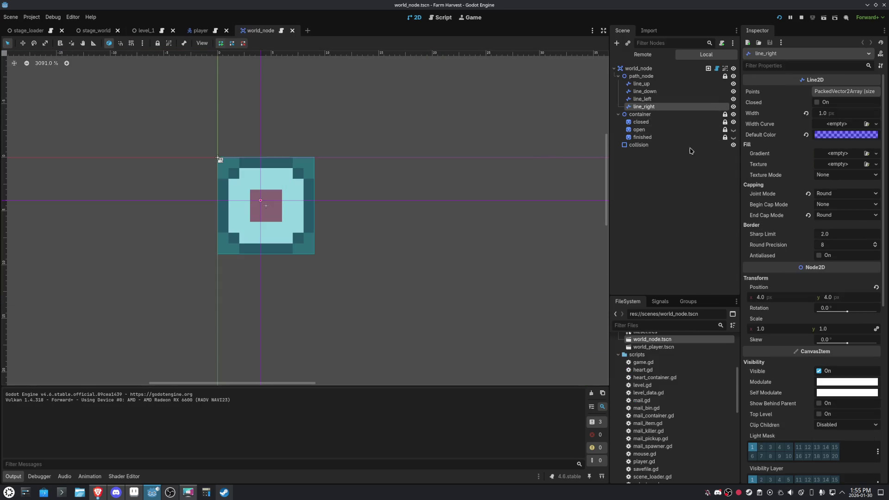
{"action": "left_click", "coordinate": [734, 145]}
{"action": "key", "text": "ctrl+s"}
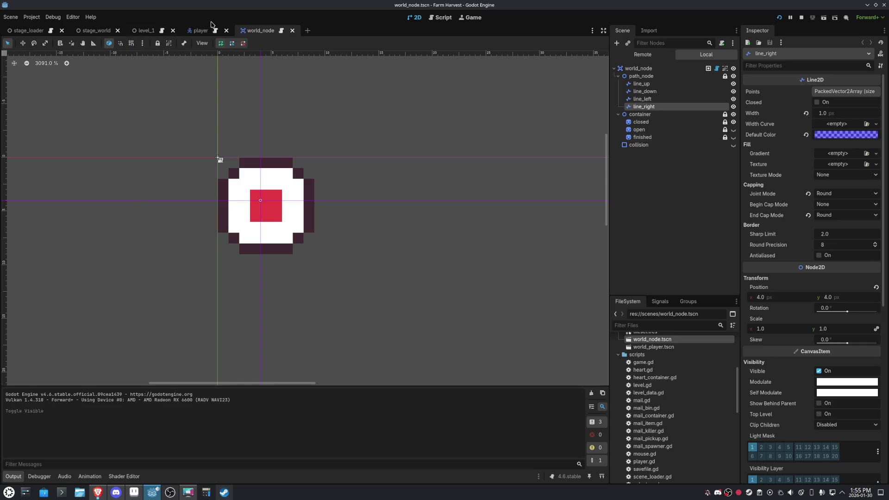
- Close the player scene, return to stage_world, and select the world_player node
{"action": "left_click", "coordinate": [200, 31]}
{"action": "left_click", "coordinate": [226, 31]}
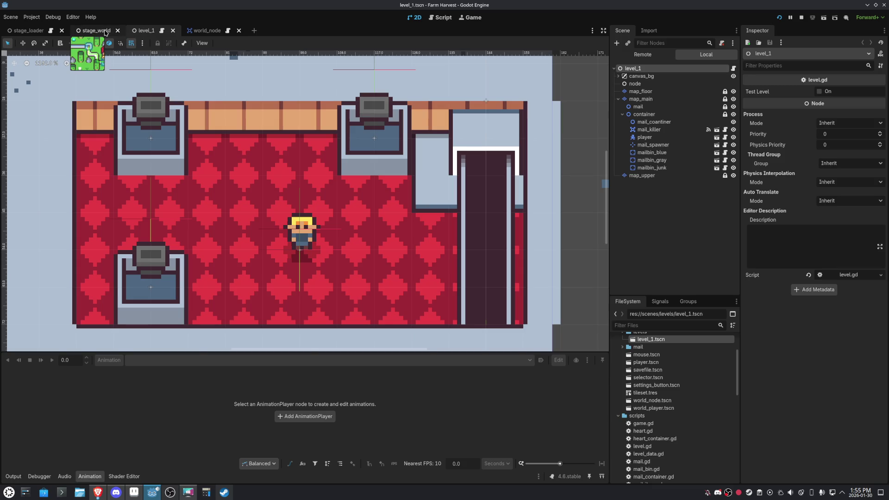
{"action": "left_click", "coordinate": [96, 31]}
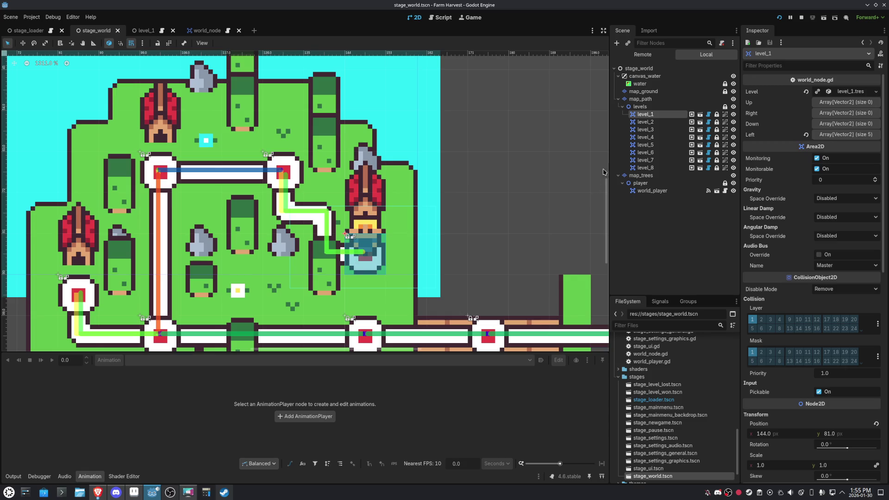
{"action": "left_click", "coordinate": [650, 190]}
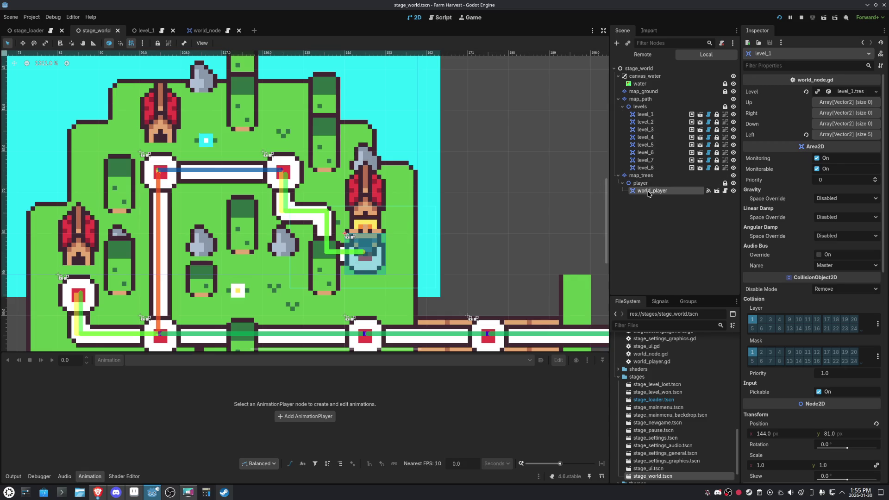
- In world_player, hide the collision shape, move it below the camera, and save
{"action": "left_click", "coordinate": [717, 191]}
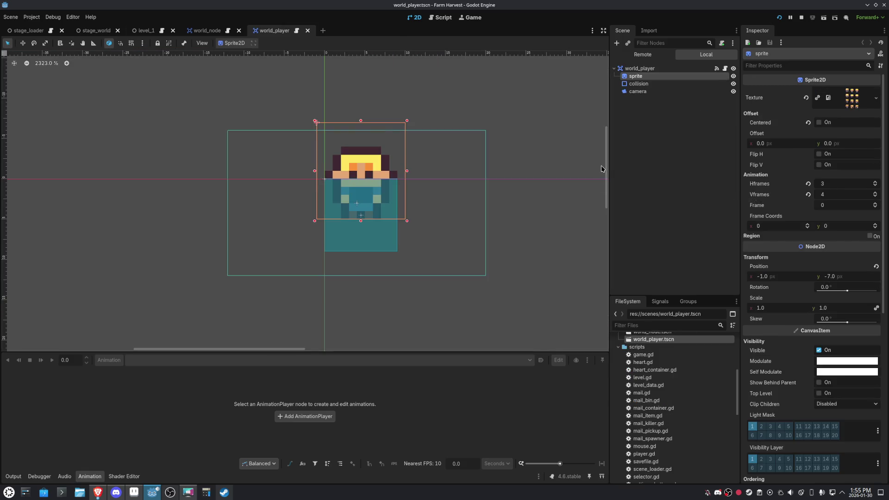
{"action": "left_click", "coordinate": [734, 84]}
{"action": "left_click_drag", "start_coordinate": [639, 84], "coordinate": [640, 97]}
{"action": "key", "text": "ctrl+s"}
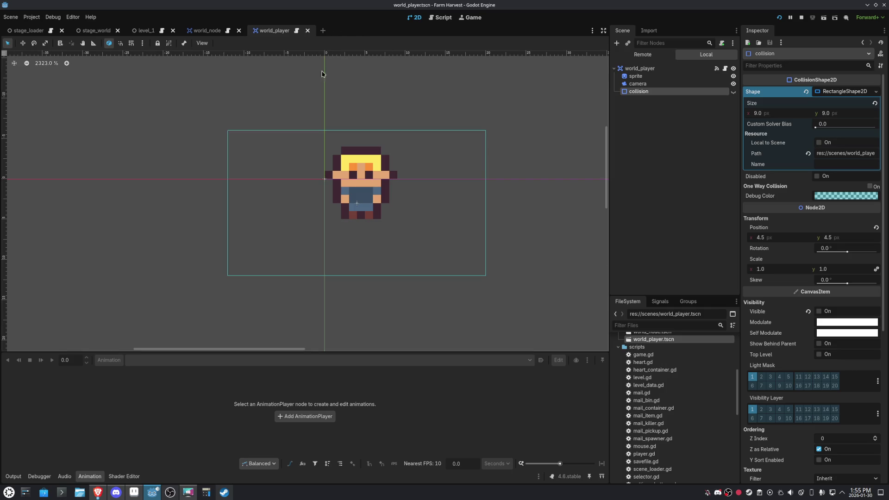
- Raise the Camera2D 4 px to (4, -1), save, and close the world_player and world_node scenes
{"action": "double_click", "coordinate": [638, 83]}
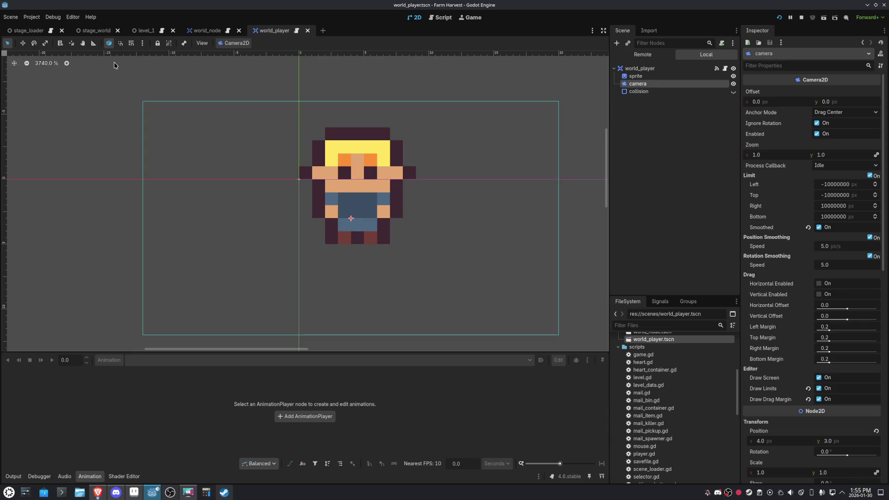
{"action": "left_click_drag", "start_coordinate": [352, 144], "coordinate": [352, 144]}
{"action": "left_click", "coordinate": [638, 84]}
{"action": "left_click", "coordinate": [23, 43]}
{"action": "left_click_drag", "start_coordinate": [515, 185], "coordinate": [521, 129]}
{"action": "key", "text": "ctrl+s"}
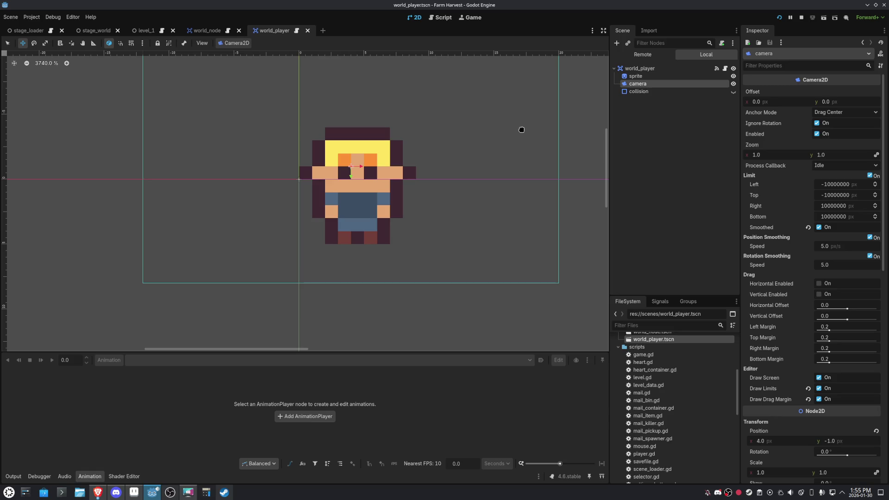
{"action": "left_click", "coordinate": [307, 32]}
{"action": "left_click", "coordinate": [239, 31]}
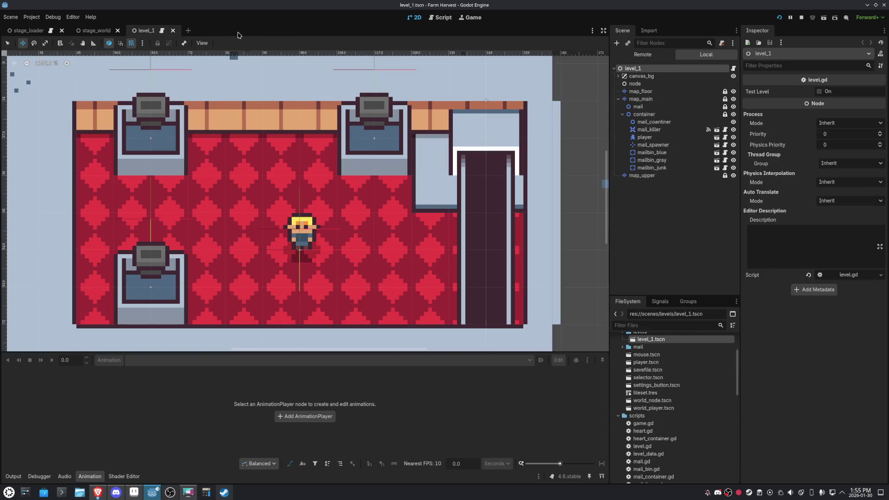
- Stop the running game and relaunch it from stage_world with F5
{"action": "left_click", "coordinate": [81, 31]}
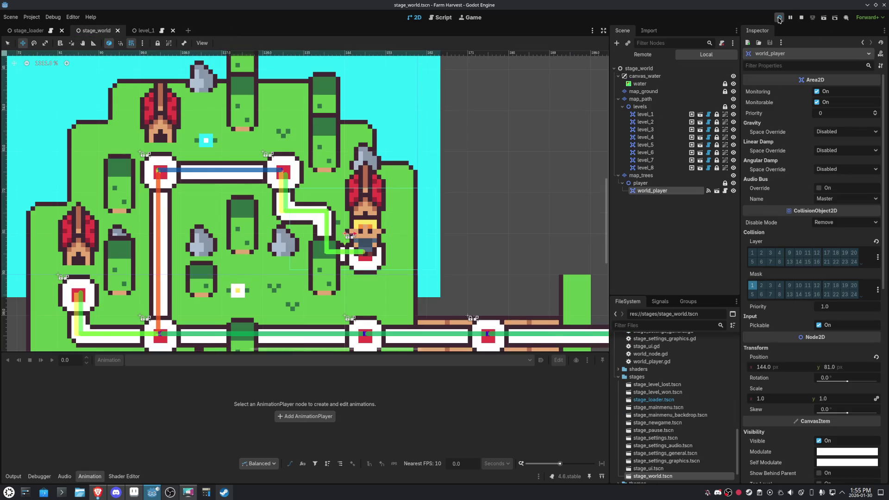
{"action": "left_click", "coordinate": [779, 18]}
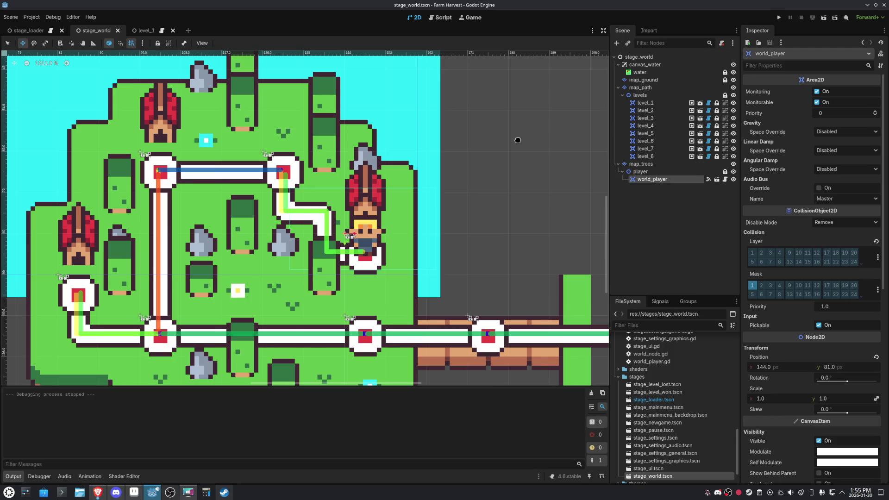
{"action": "key", "text": "F5"}
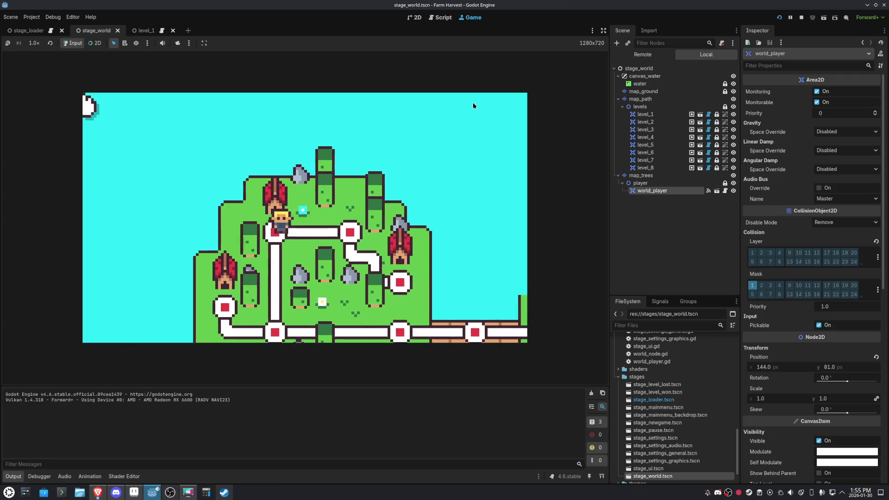
- Walk the player down, onto the bridge, back to the island, and along the top path
{"action": "key", "text": "Down"}
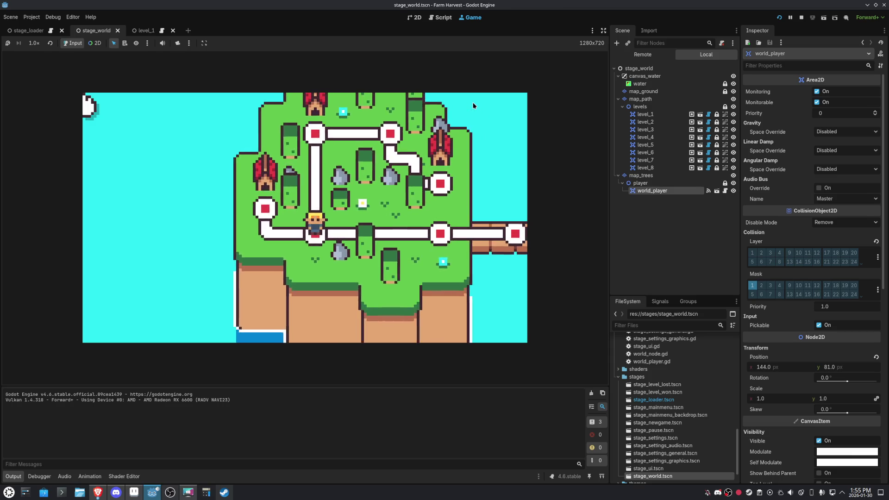
{"action": "key", "text": "Right"}
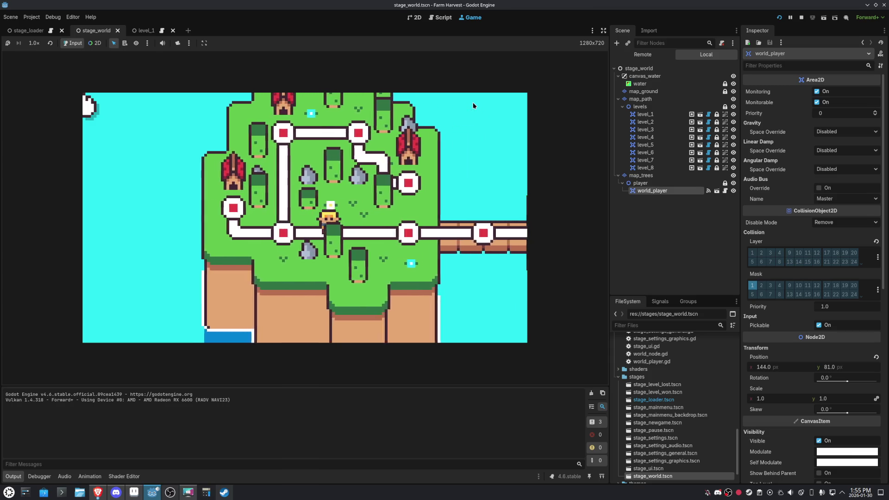
{"action": "key", "text": "Left"}
{"action": "key", "text": "Left"}
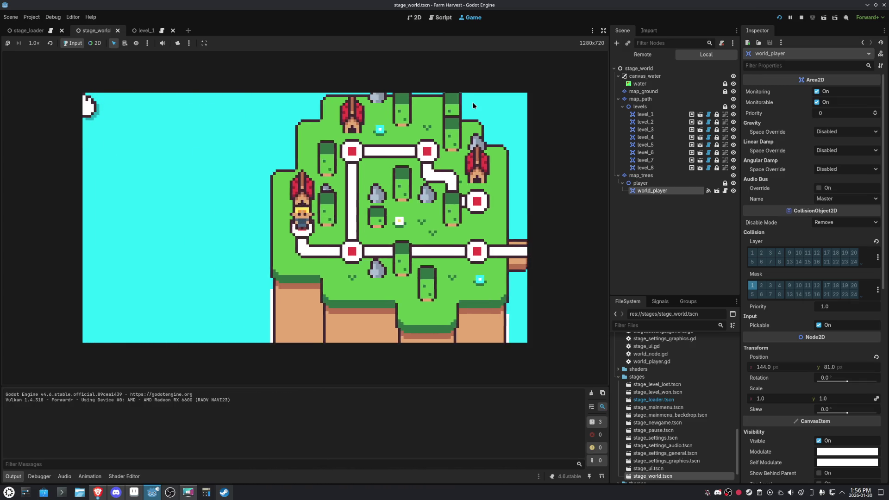
{"action": "key", "text": "Right"}
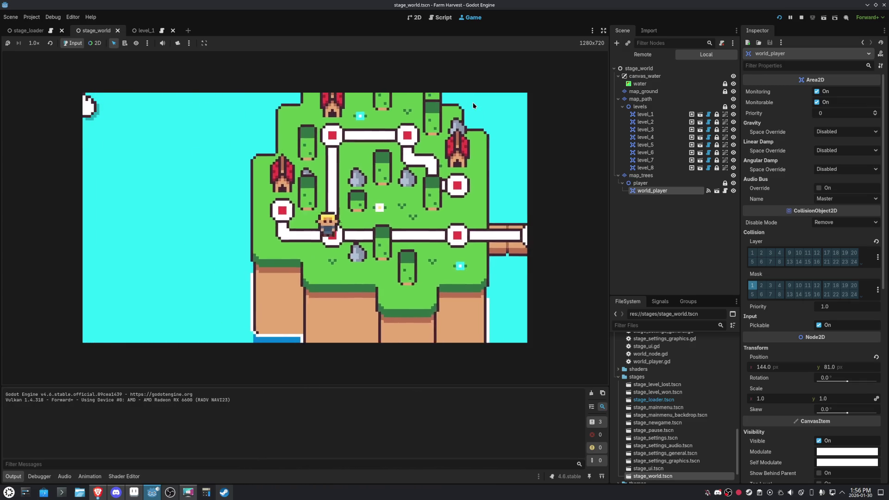
{"action": "key", "text": "Up"}
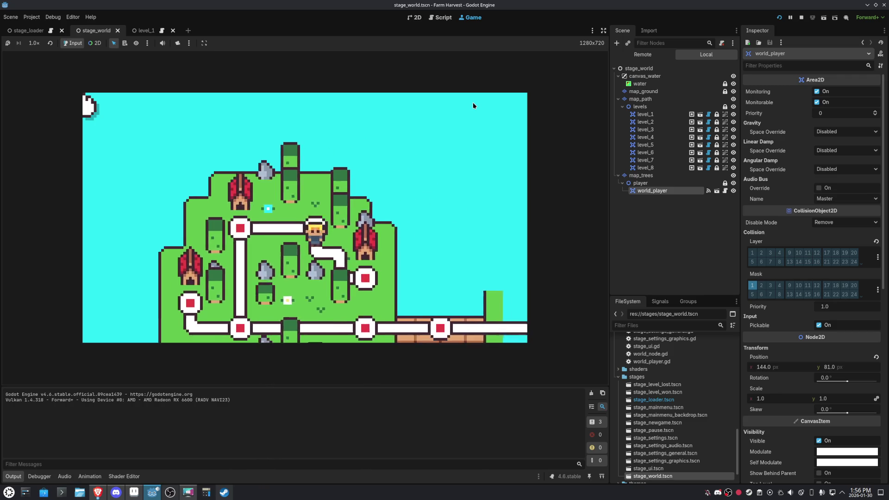
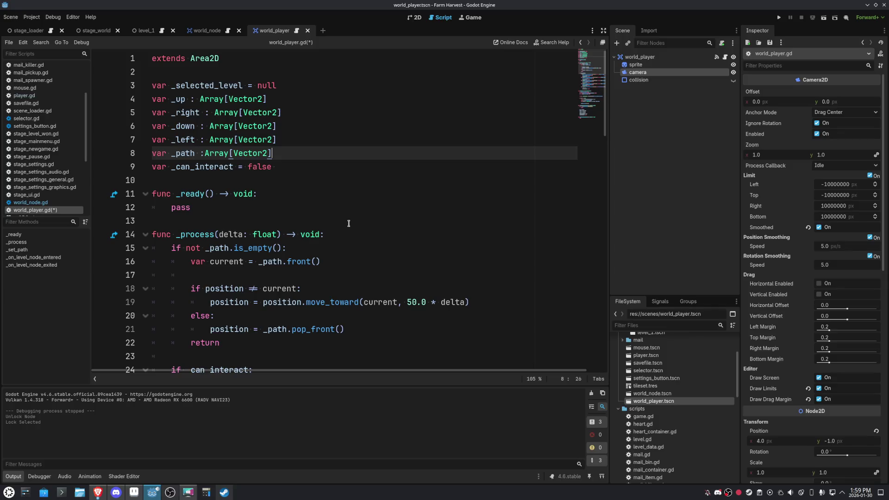
- Launch Visual Studio Code from the KDE application launcher by searching 'vsc'
{"action": "mouse_move", "coordinate": [148, 498]}
{"action": "mouse_move", "coordinate": [112, 497]}
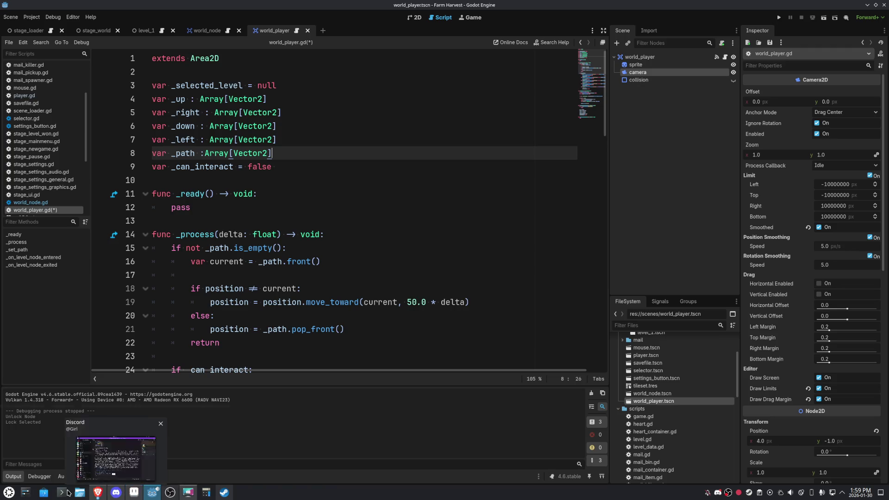
{"action": "left_click", "coordinate": [6, 496]}
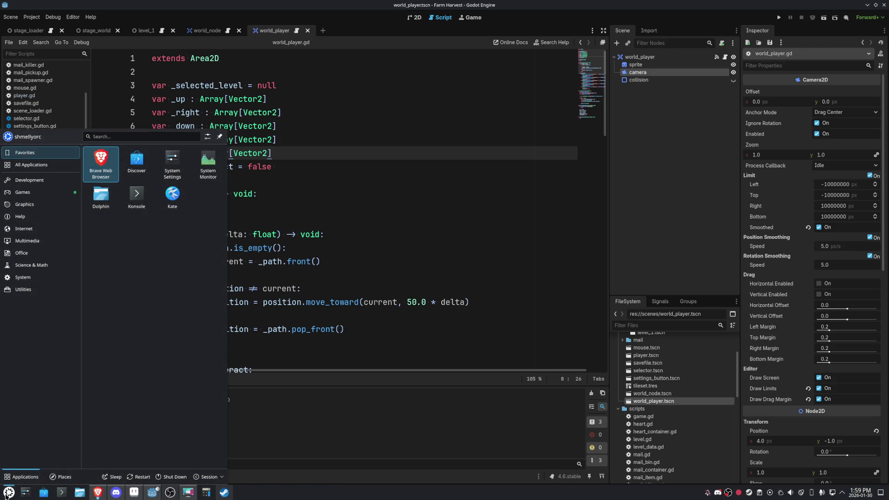
{"action": "type", "text": "vsc"}
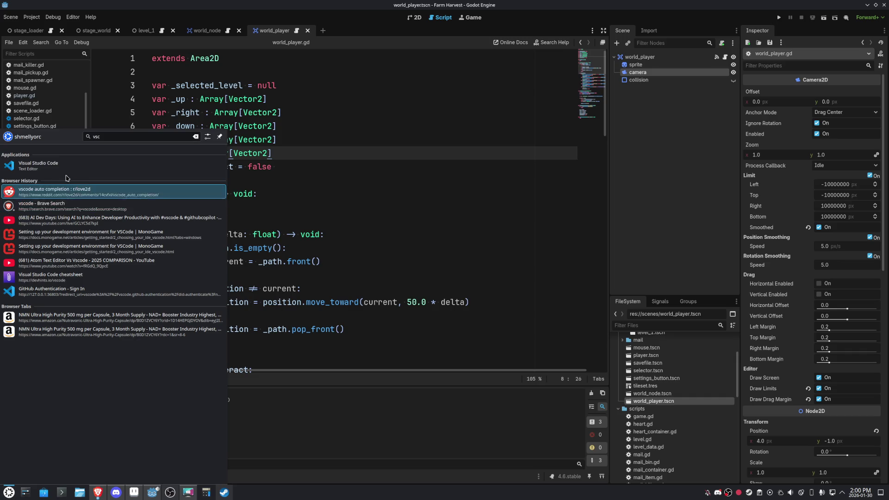
{"action": "left_click", "coordinate": [51, 167]}
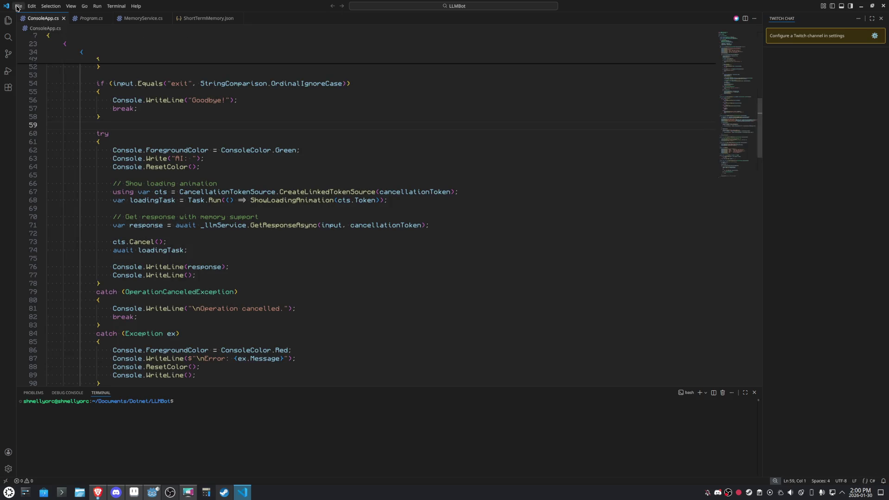
- Reopen the recent ~/Documents/Dotnet/Snap project from File > Open Recent
{"action": "left_click", "coordinate": [17, 6]}
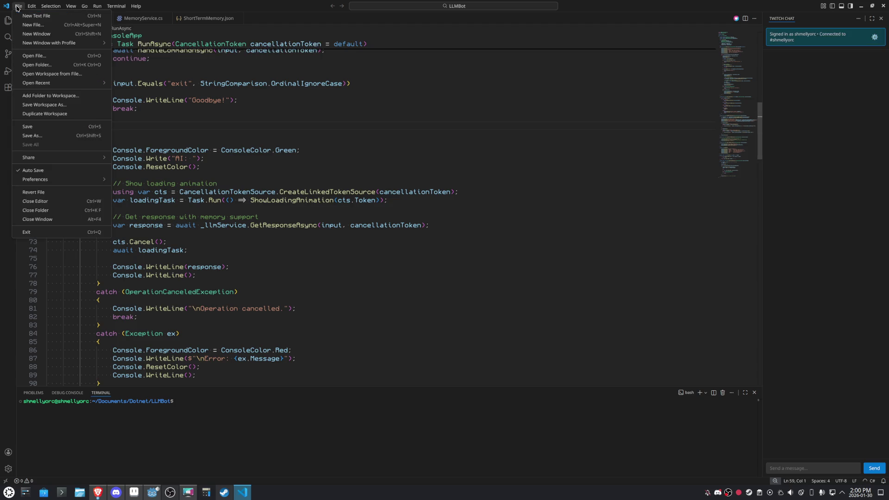
{"action": "left_click", "coordinate": [17, 6]}
{"action": "left_click", "coordinate": [17, 7]}
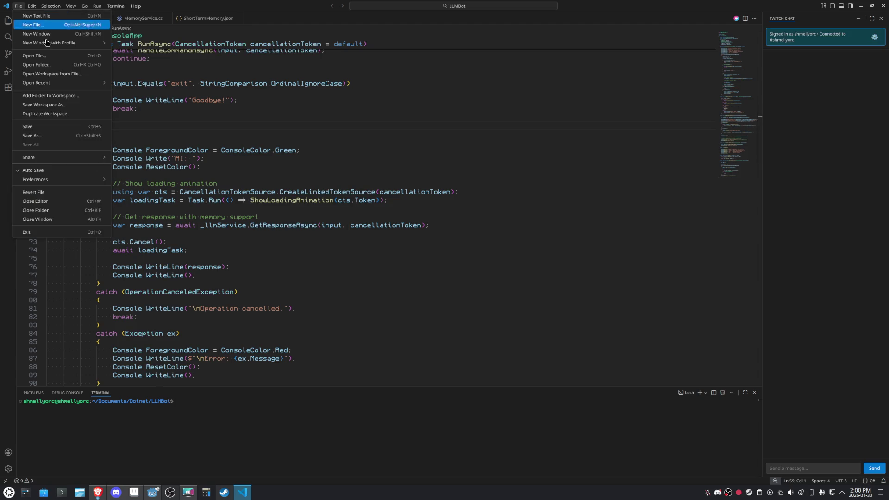
{"action": "mouse_move", "coordinate": [85, 84]}
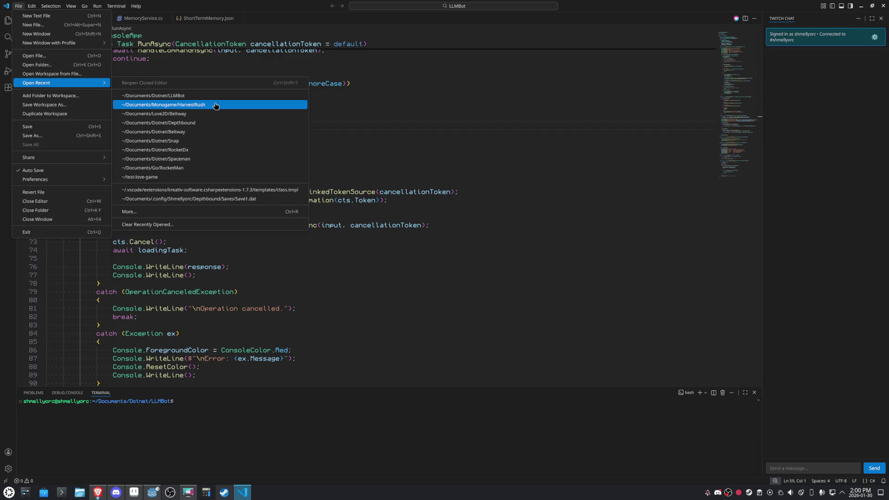
{"action": "left_click", "coordinate": [204, 142]}
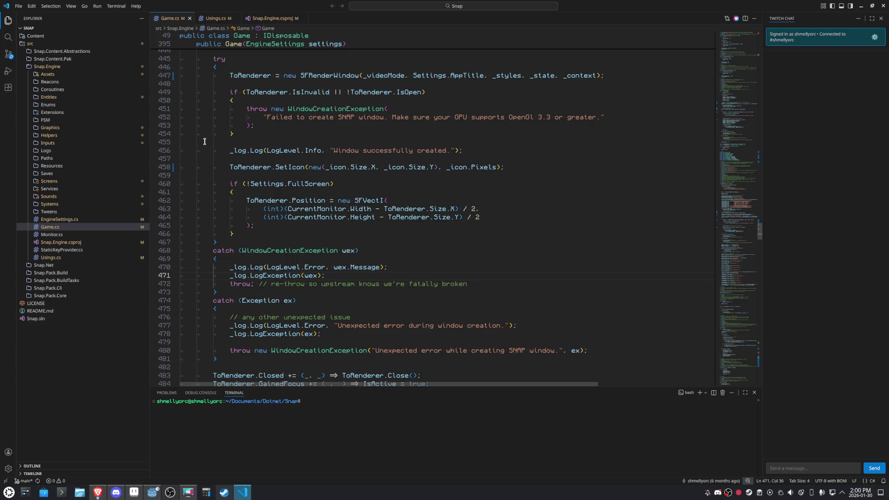
{"action": "left_click", "coordinate": [40, 67]}
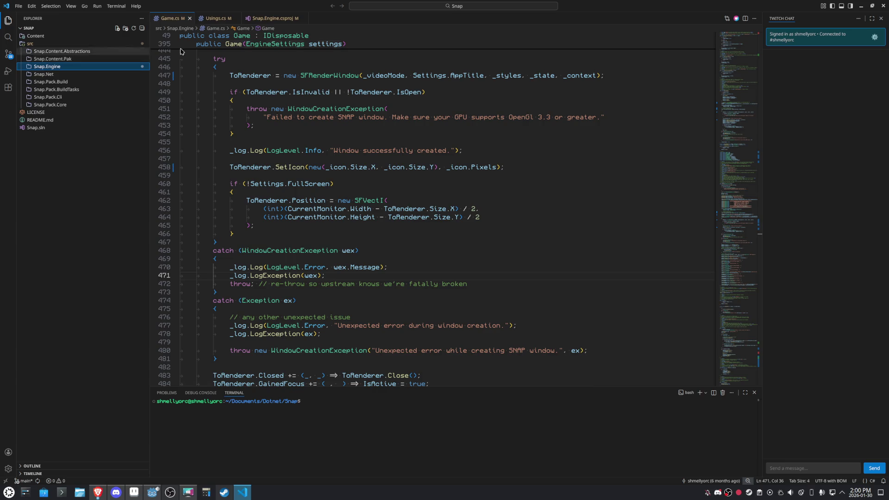
- Collapse Snap.Engine, expand Snap.Pack.Core and open PackOptions.cs
{"action": "key", "text": "alt+Tab"}
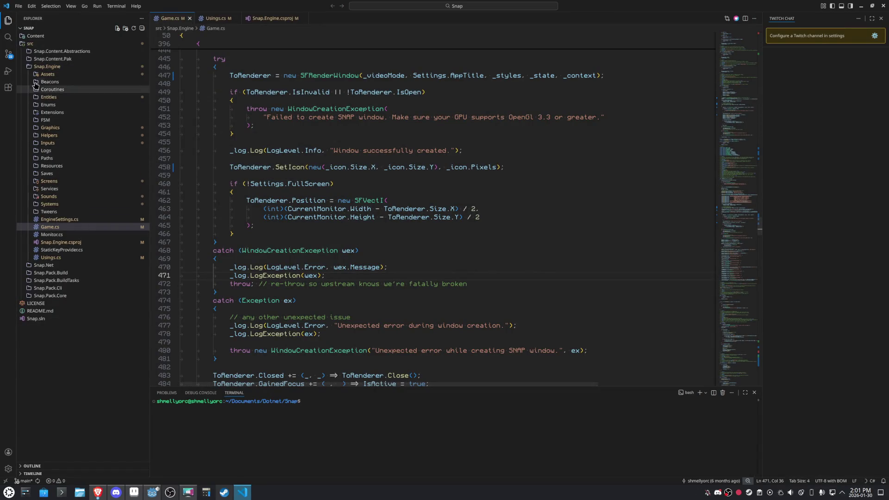
{"action": "left_click", "coordinate": [28, 67]}
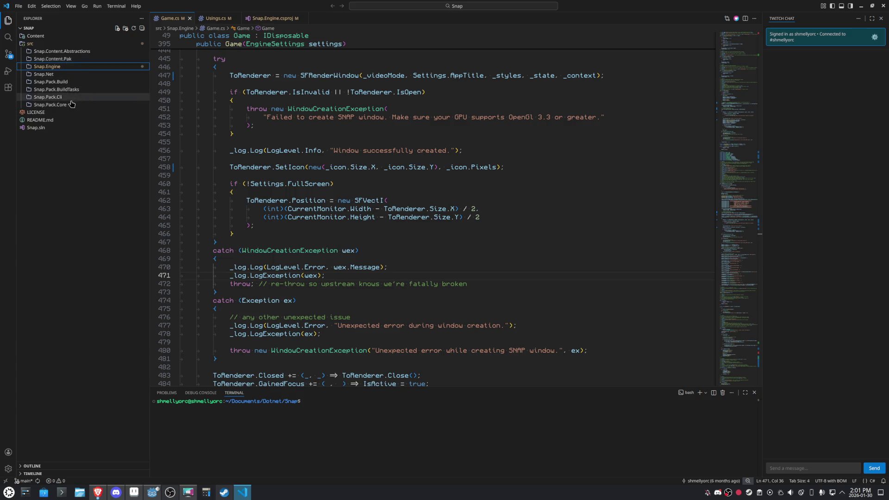
{"action": "left_click", "coordinate": [60, 106]}
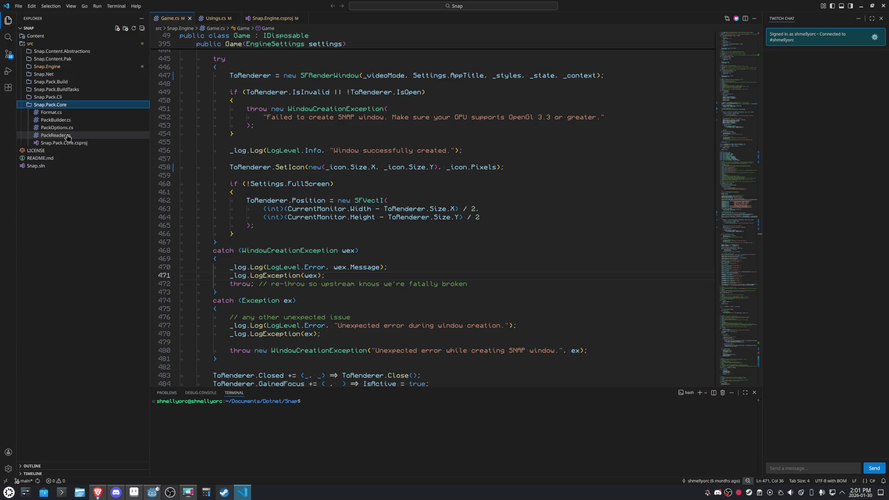
{"action": "left_click", "coordinate": [56, 127]}
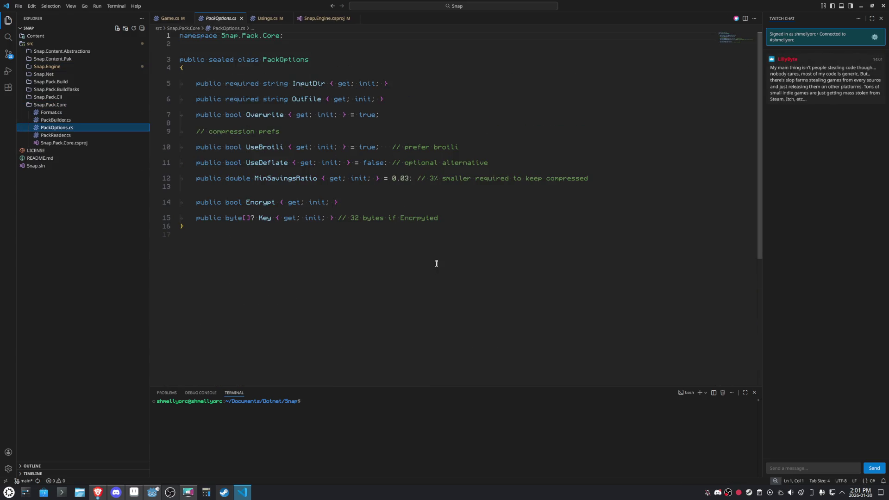
- Select the Encrypt line in PackOptions.cs, highlight SNAPPAK in Format.cs, then open PackBuilder.cs
{"action": "left_click_drag", "start_coordinate": [342, 203], "coordinate": [195, 201]}
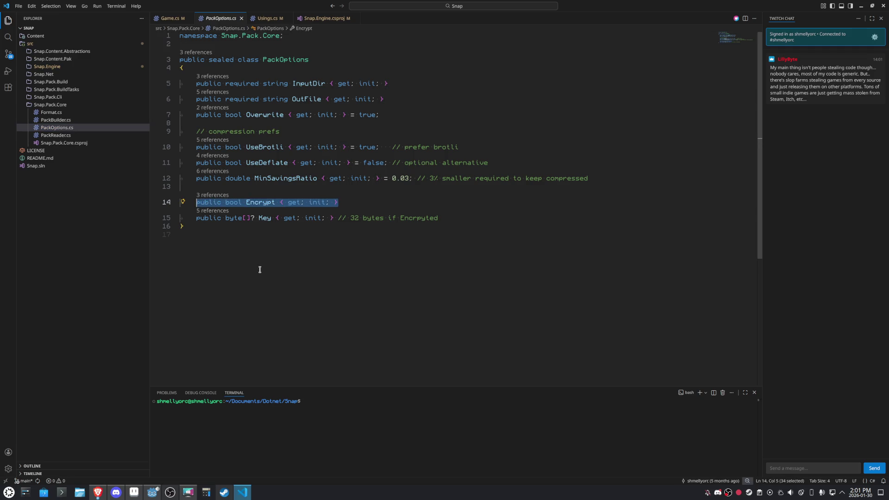
{"action": "left_click", "coordinate": [59, 113]}
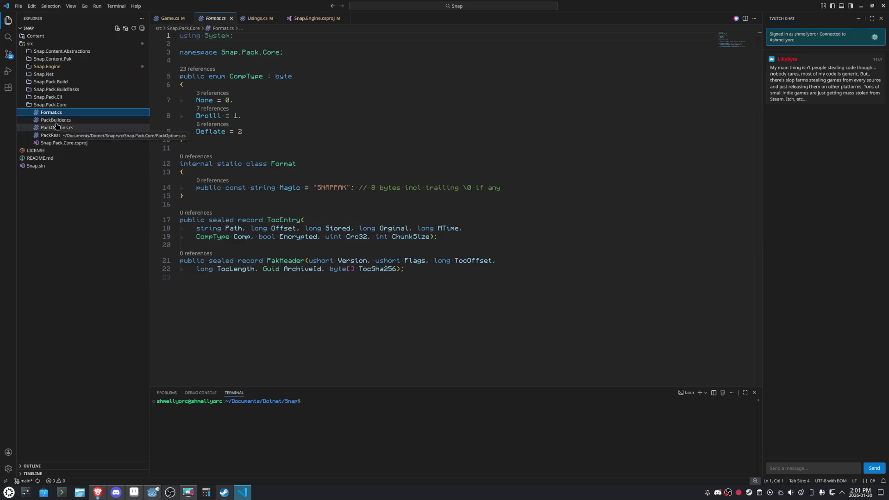
{"action": "double_click", "coordinate": [333, 188]}
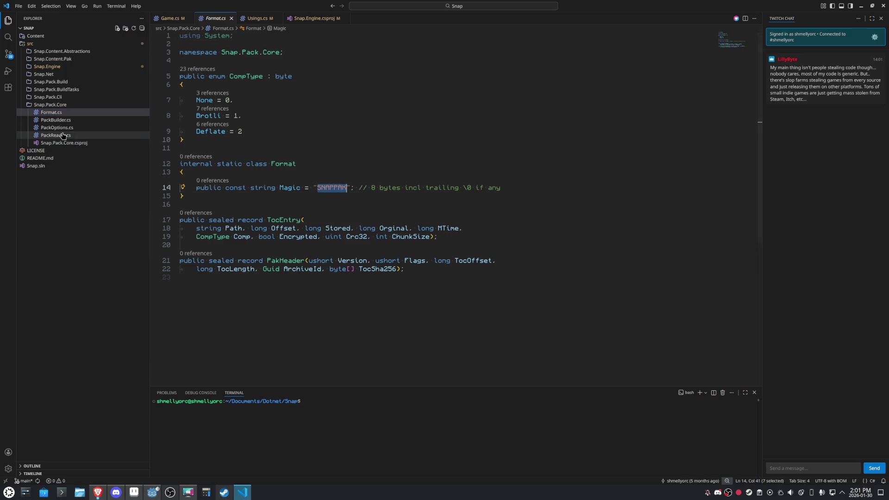
{"action": "left_click", "coordinate": [49, 120]}
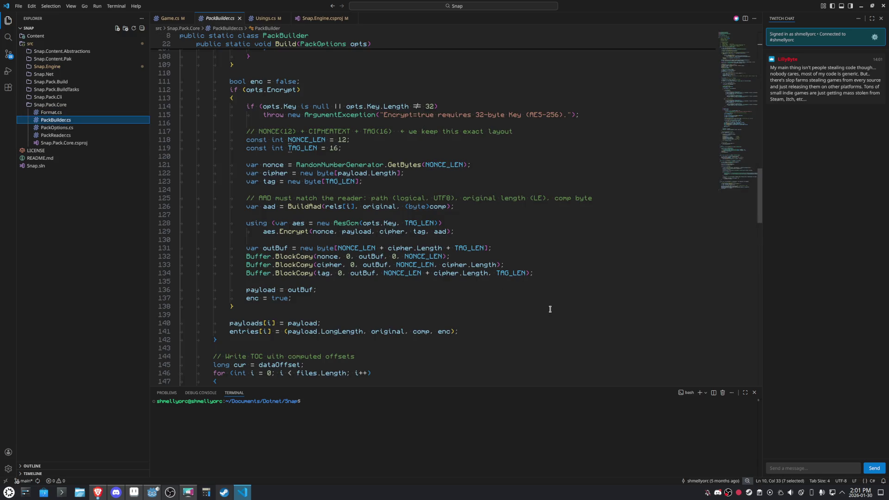
{"action": "scroll", "coordinate": [550, 310], "scroll_direction": "down", "scroll_amount": 2}
{"action": "scroll", "coordinate": [550, 309], "scroll_direction": "down", "scroll_amount": 9}
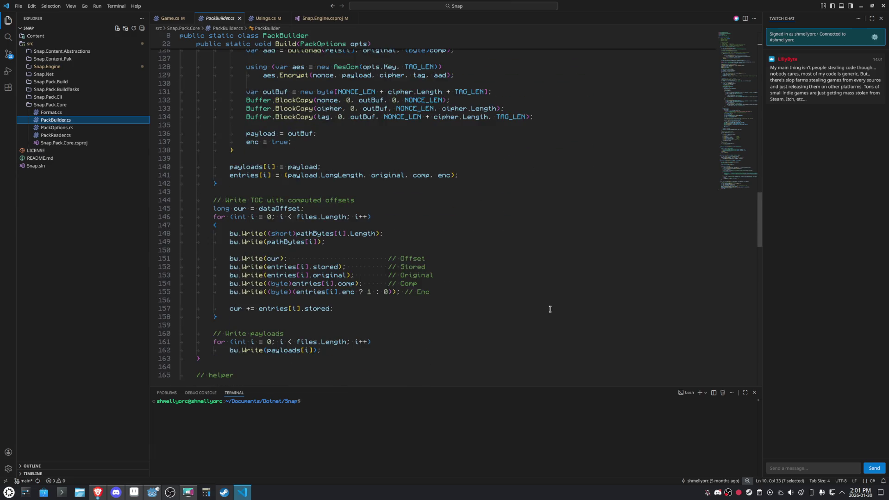
{"action": "scroll", "coordinate": [551, 309], "scroll_direction": "down", "scroll_amount": 8}
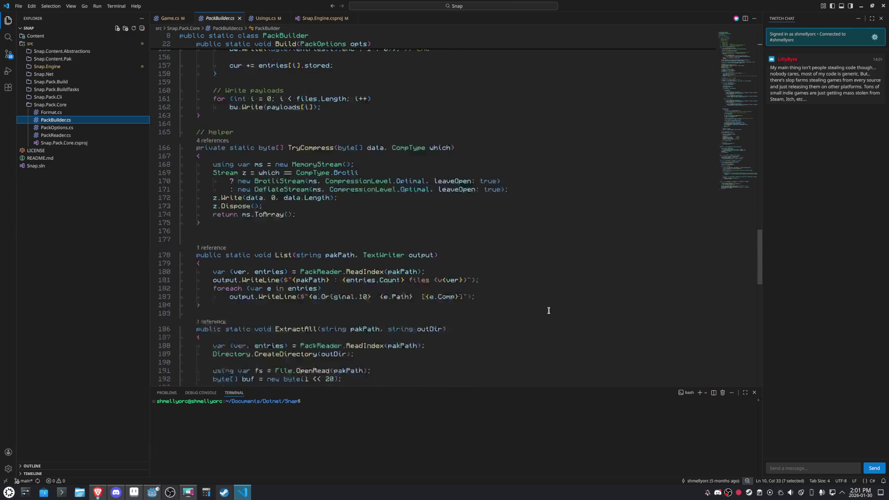
{"action": "scroll", "coordinate": [549, 310], "scroll_direction": "down", "scroll_amount": 2}
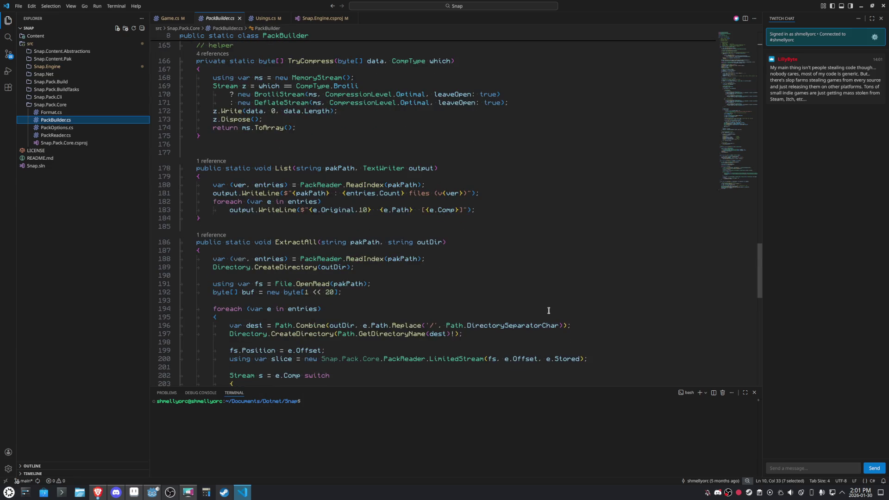
{"action": "scroll", "coordinate": [549, 310], "scroll_direction": "down", "scroll_amount": 4}
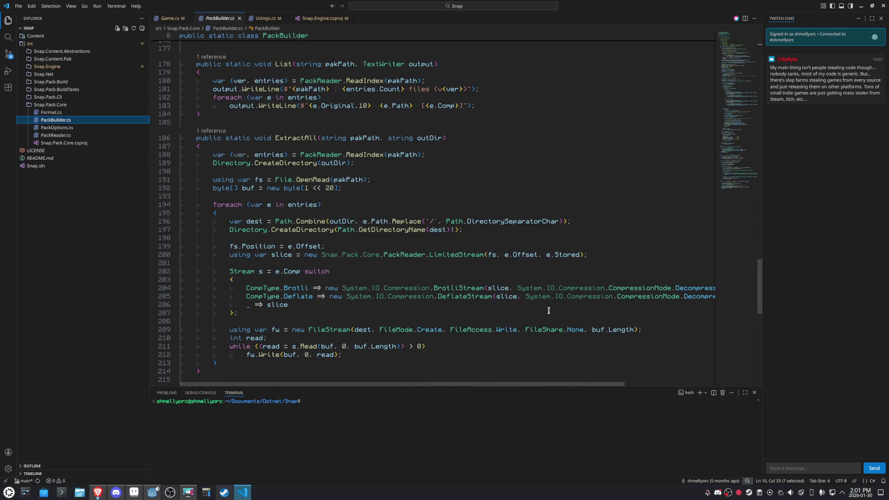
{"action": "scroll", "coordinate": [549, 310], "scroll_direction": "down", "scroll_amount": 7}
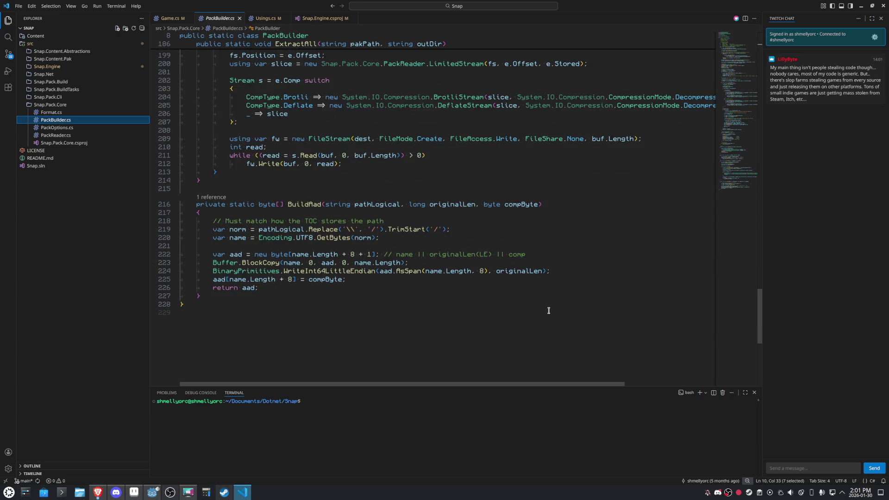
{"action": "left_click", "coordinate": [316, 204]}
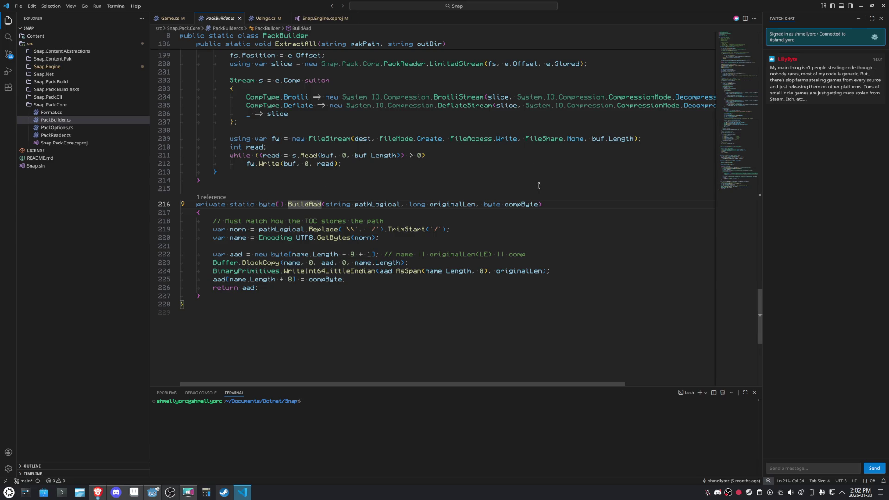
{"action": "scroll", "coordinate": [539, 188], "scroll_direction": "up", "scroll_amount": 4}
{"action": "scroll", "coordinate": [544, 196], "scroll_direction": "up", "scroll_amount": 1}
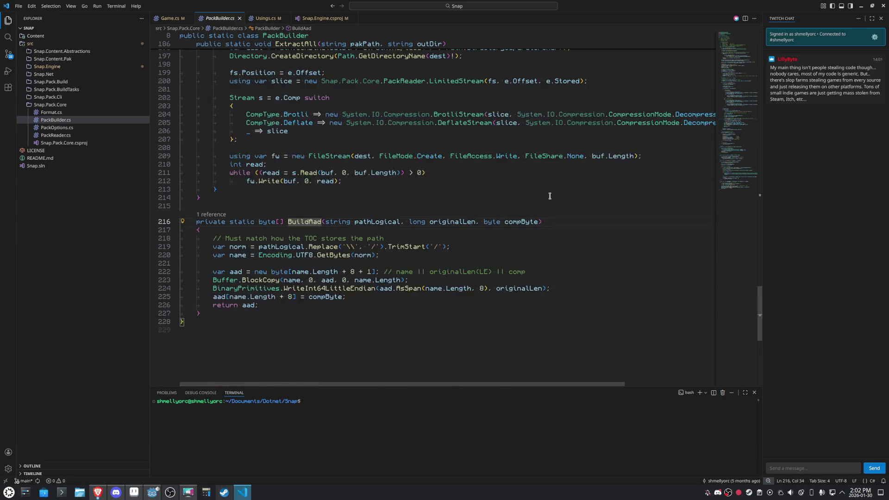
{"action": "scroll", "coordinate": [550, 196], "scroll_direction": "up", "scroll_amount": 1}
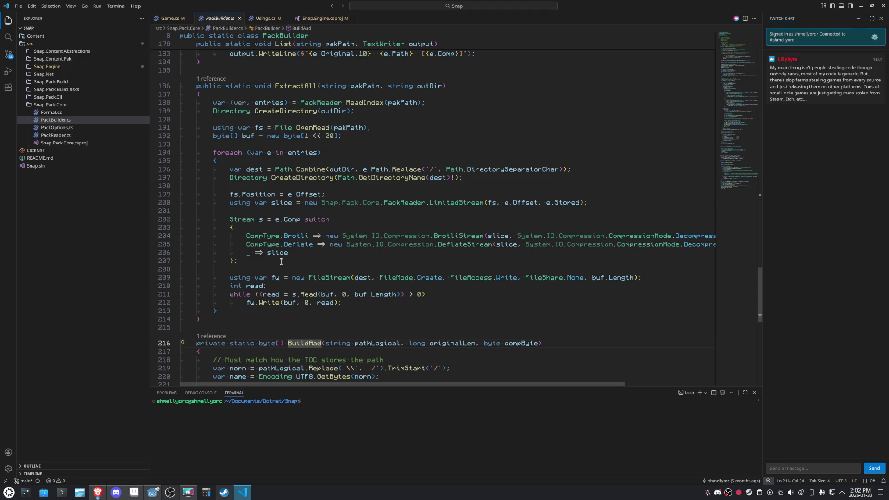
{"action": "scroll", "coordinate": [417, 275], "scroll_direction": "up", "scroll_amount": 5}
{"action": "scroll", "coordinate": [485, 280], "scroll_direction": "up", "scroll_amount": 3}
{"action": "scroll", "coordinate": [486, 279], "scroll_direction": "up", "scroll_amount": 2}
{"action": "scroll", "coordinate": [487, 279], "scroll_direction": "up", "scroll_amount": 3}
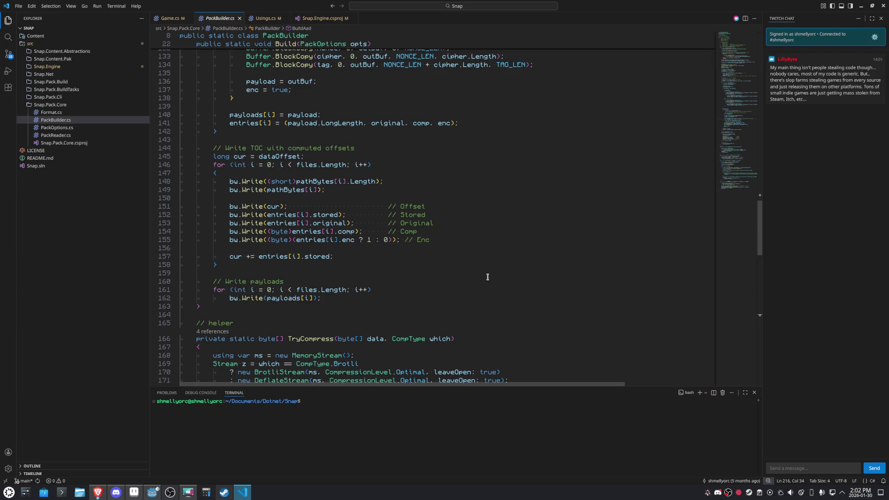
{"action": "scroll", "coordinate": [487, 277], "scroll_direction": "up", "scroll_amount": 6}
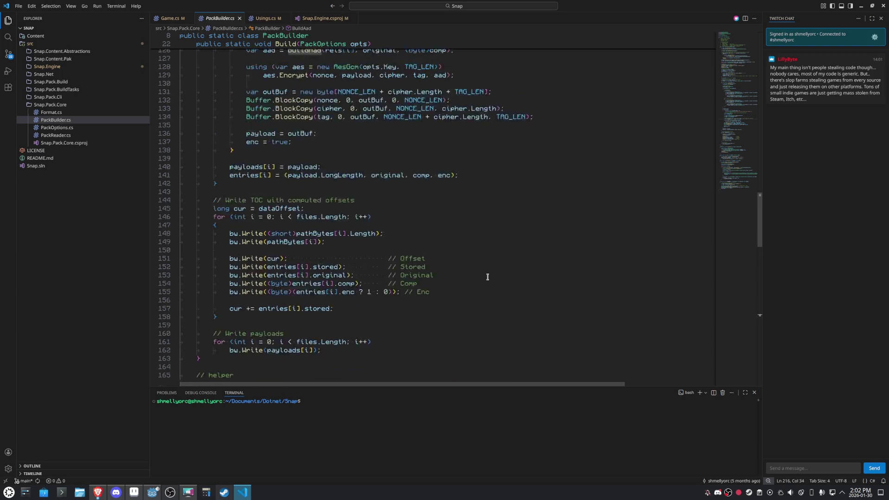
{"action": "scroll", "coordinate": [489, 275], "scroll_direction": "up", "scroll_amount": 7}
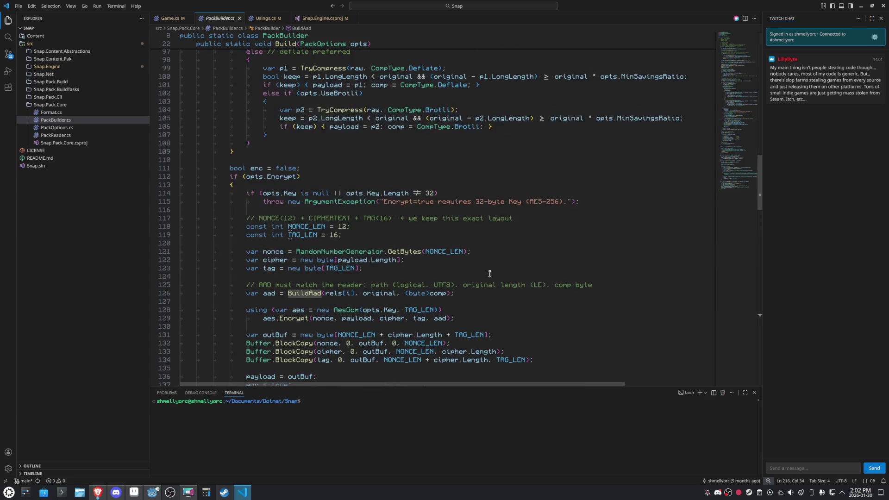
{"action": "scroll", "coordinate": [490, 274], "scroll_direction": "up", "scroll_amount": 7}
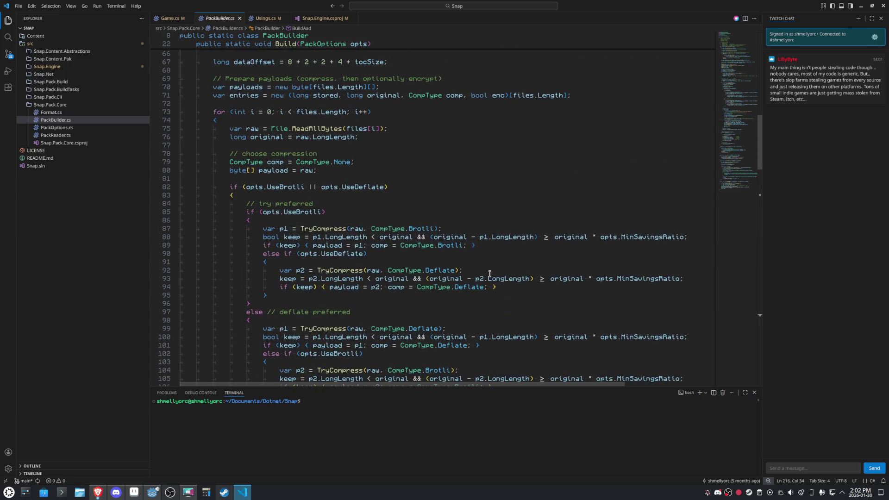
{"action": "scroll", "coordinate": [489, 274], "scroll_direction": "up", "scroll_amount": 3}
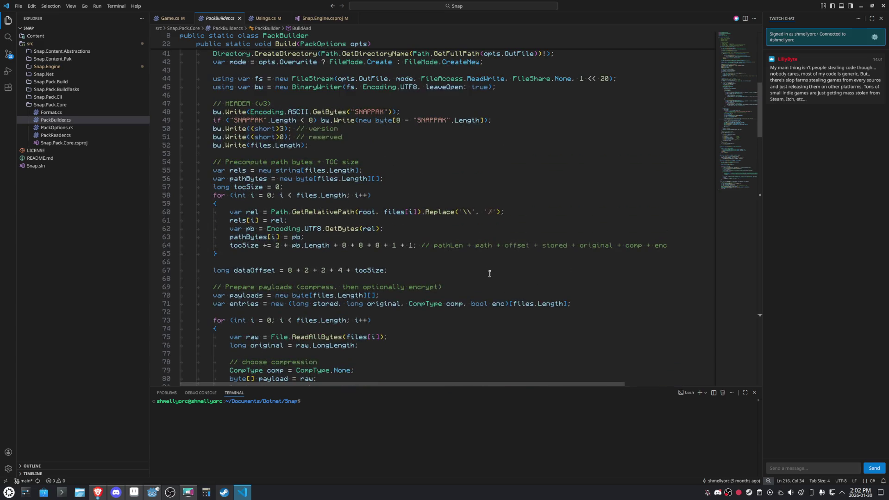
{"action": "scroll", "coordinate": [489, 274], "scroll_direction": "up", "scroll_amount": 5}
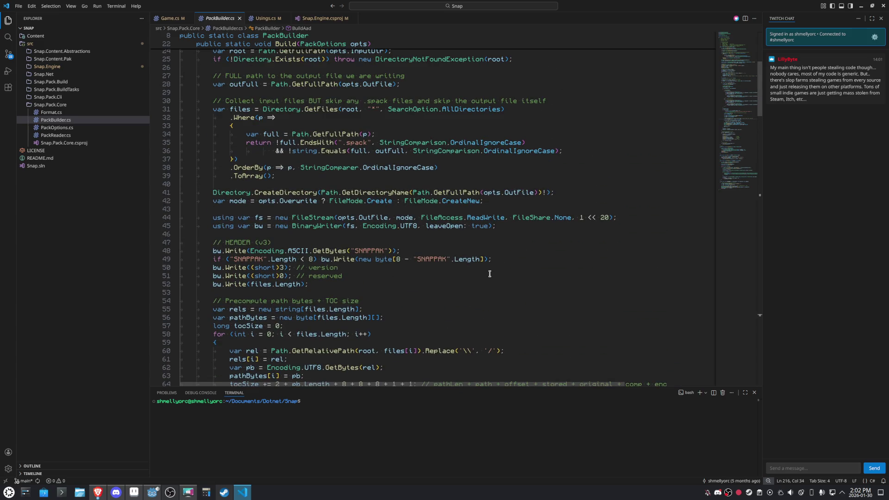
{"action": "scroll", "coordinate": [489, 273], "scroll_direction": "up", "scroll_amount": 6}
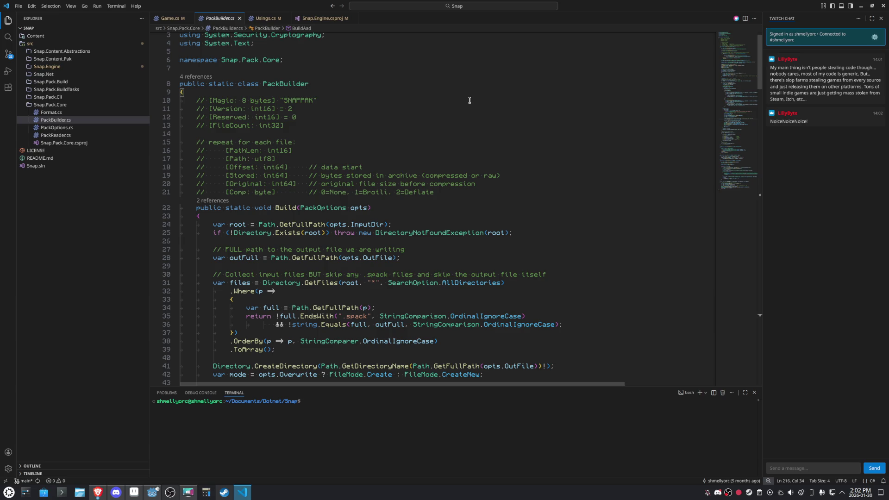
- Scroll through PackBuilder's Build method, checking which block the line 96 brace closes
{"action": "scroll", "coordinate": [583, 296], "scroll_direction": "down", "scroll_amount": 3}
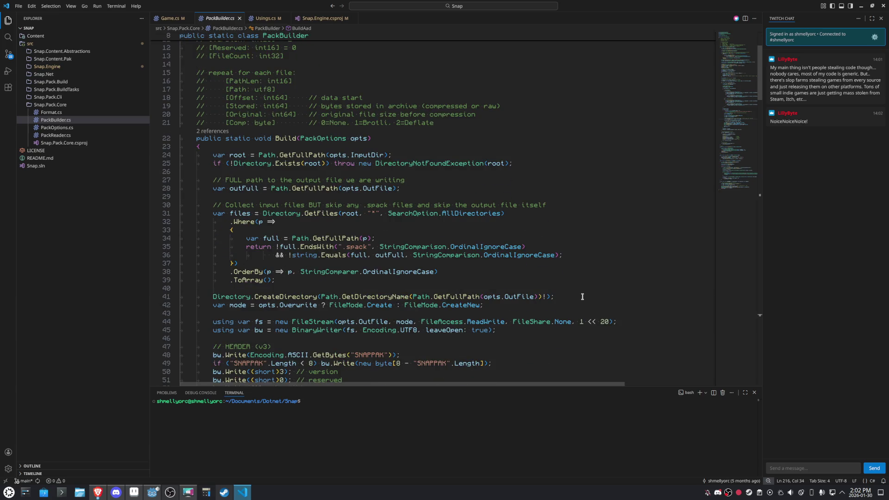
{"action": "scroll", "coordinate": [635, 226], "scroll_direction": "down", "scroll_amount": 2}
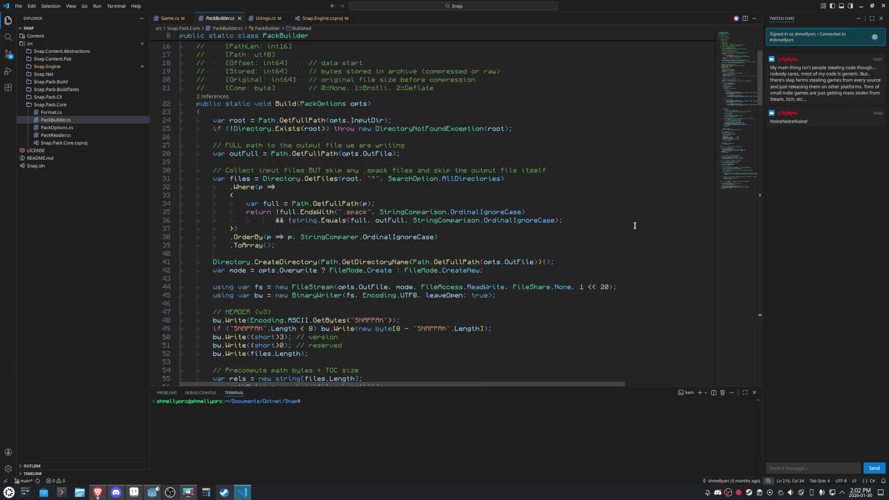
{"action": "scroll", "coordinate": [635, 226], "scroll_direction": "down", "scroll_amount": 4}
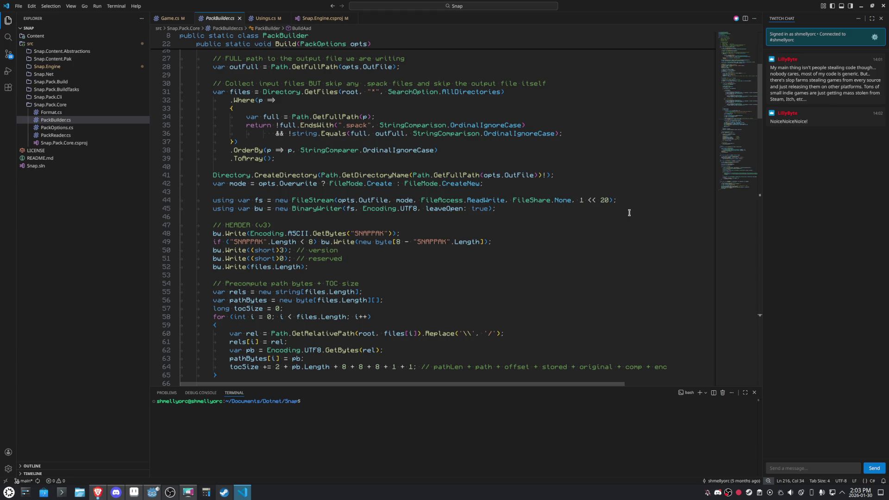
{"action": "scroll", "coordinate": [587, 267], "scroll_direction": "down", "scroll_amount": 3}
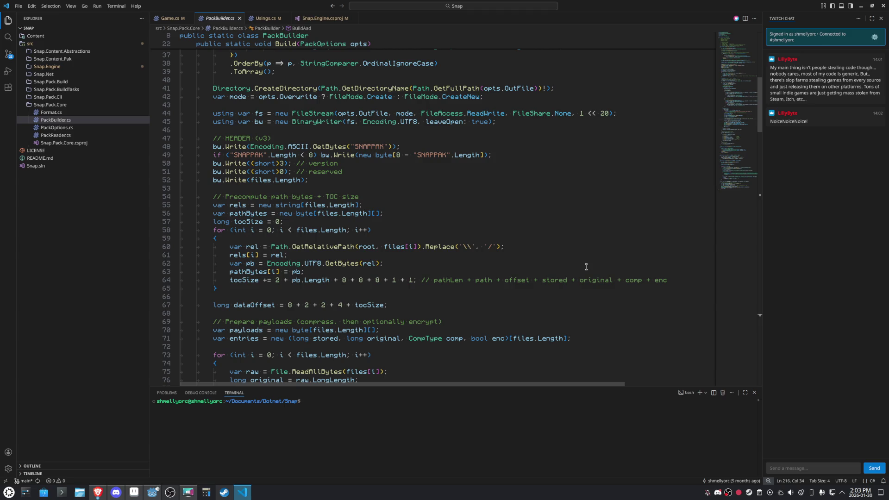
{"action": "scroll", "coordinate": [586, 266], "scroll_direction": "down", "scroll_amount": 10}
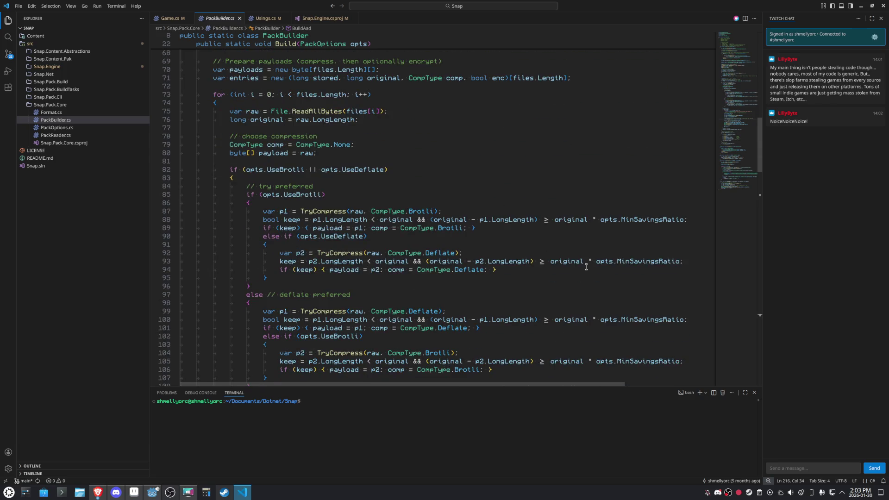
{"action": "left_click", "coordinate": [266, 284]}
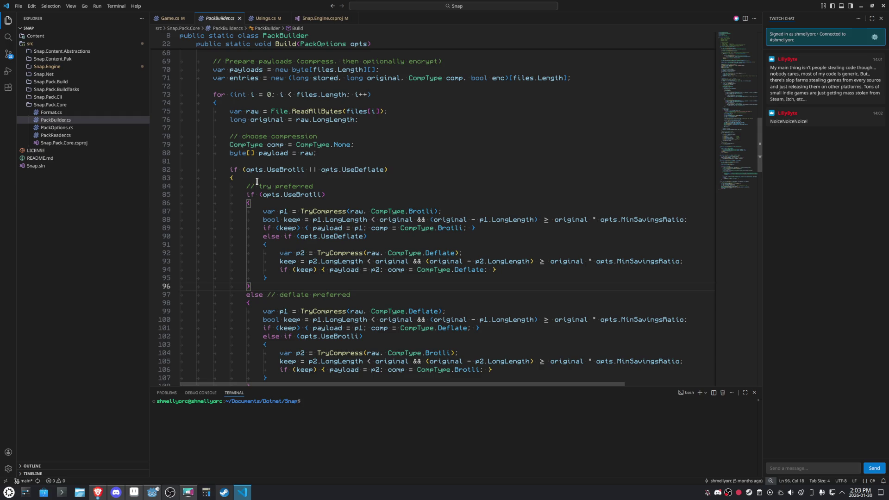
{"action": "scroll", "coordinate": [491, 366], "scroll_direction": "down", "scroll_amount": 8}
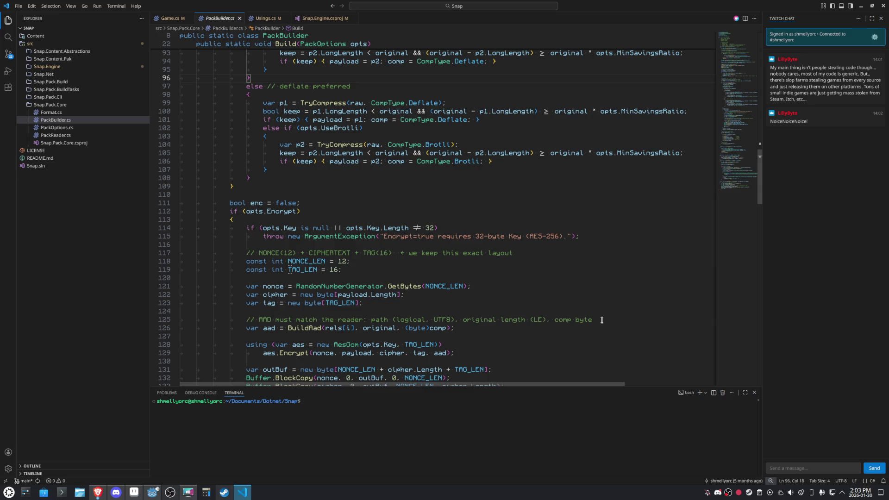
{"action": "scroll", "coordinate": [588, 265], "scroll_direction": "down", "scroll_amount": 3}
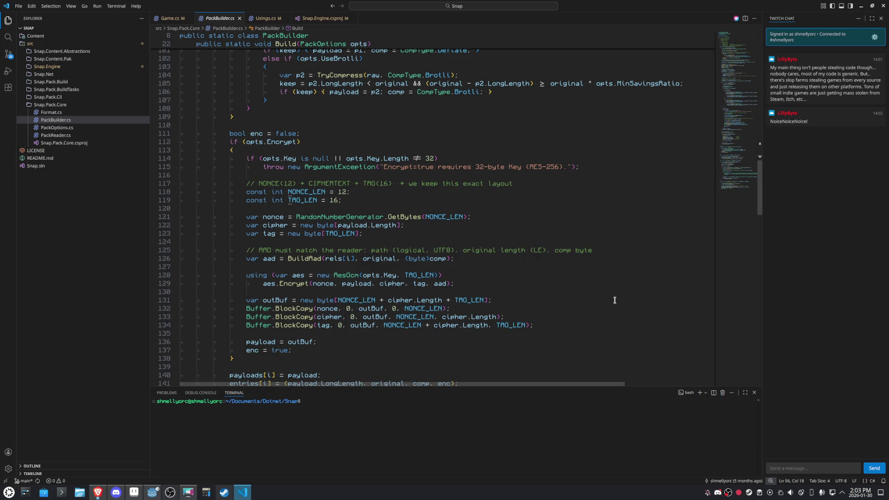
- Inspect the AAD comment on line 125 and the BuildAad call on line 126
{"action": "left_click_drag", "start_coordinate": [594, 251], "coordinate": [246, 252]}
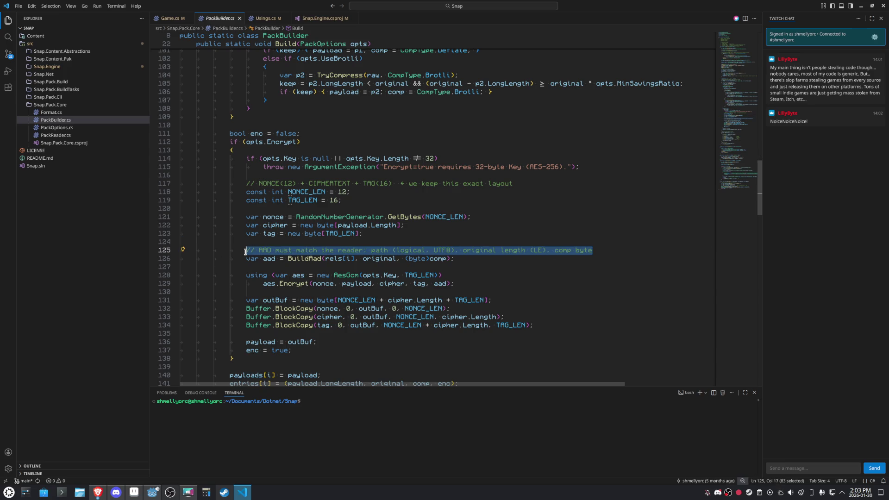
{"action": "left_click", "coordinate": [544, 276]}
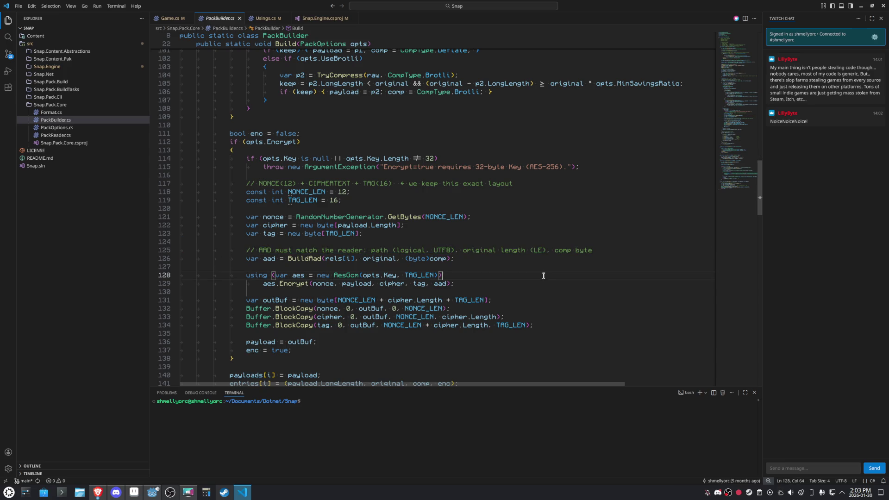
{"action": "left_click", "coordinate": [297, 259]}
{"action": "double_click", "coordinate": [303, 258]}
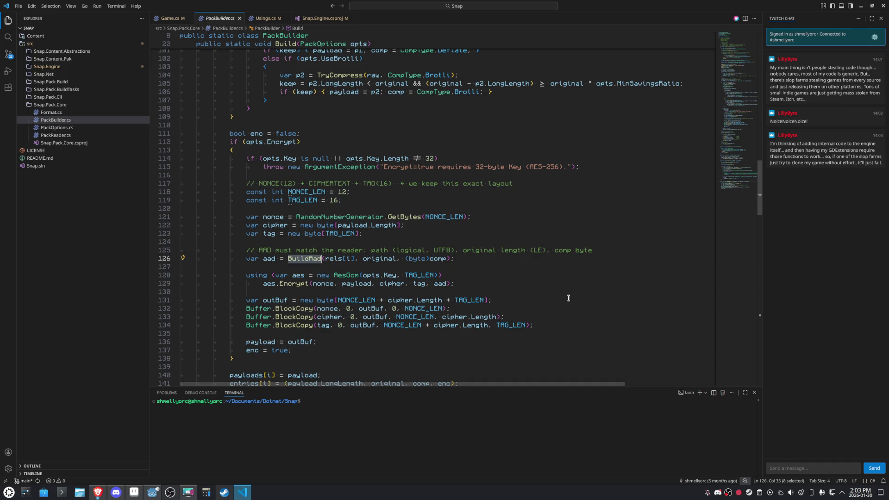
{"action": "scroll", "coordinate": [569, 298], "scroll_direction": "down", "scroll_amount": 9}
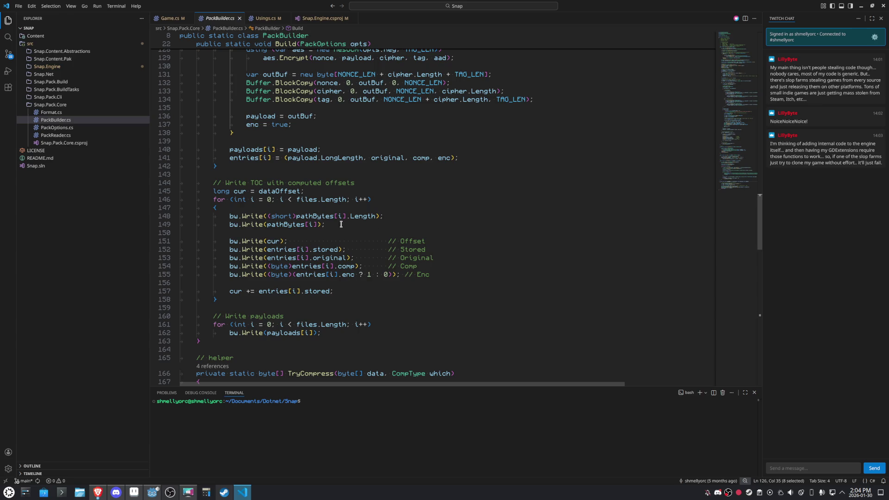
{"action": "left_click_drag", "start_coordinate": [213, 183], "coordinate": [454, 300]}
{"action": "scroll", "coordinate": [507, 279], "scroll_direction": "down", "scroll_amount": 1}
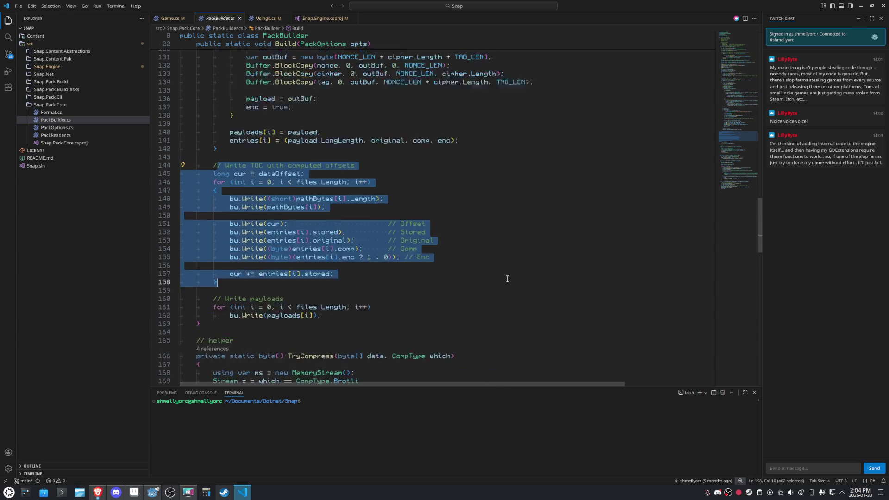
{"action": "scroll", "coordinate": [507, 278], "scroll_direction": "down", "scroll_amount": 7}
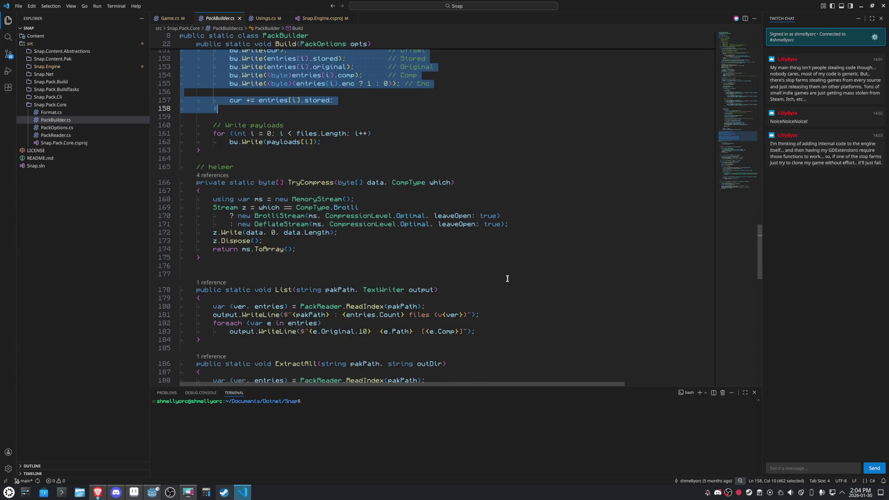
{"action": "scroll", "coordinate": [507, 278], "scroll_direction": "down", "scroll_amount": 6}
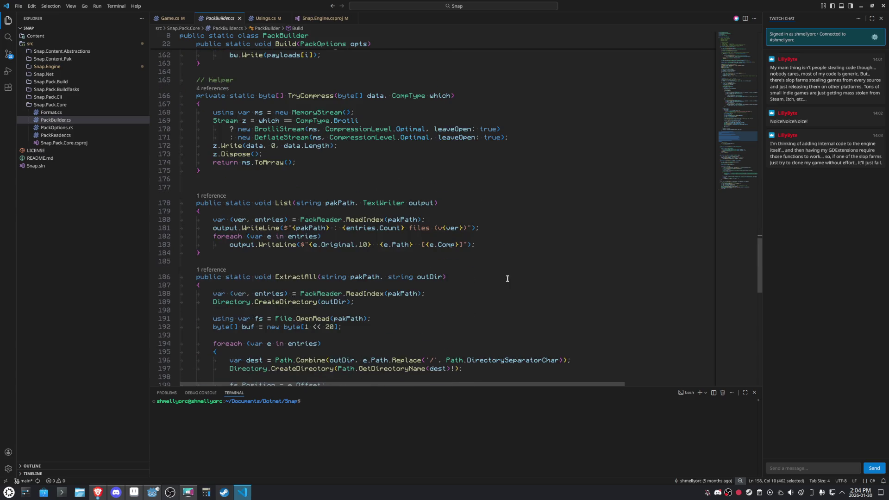
- Collapse Snap.Pack.Core, expand Snap.Pack.BuildTasks and open PackContentTask.cs
{"action": "left_click", "coordinate": [52, 105]}
{"action": "left_click", "coordinate": [70, 90]}
{"action": "left_click", "coordinate": [74, 97]}
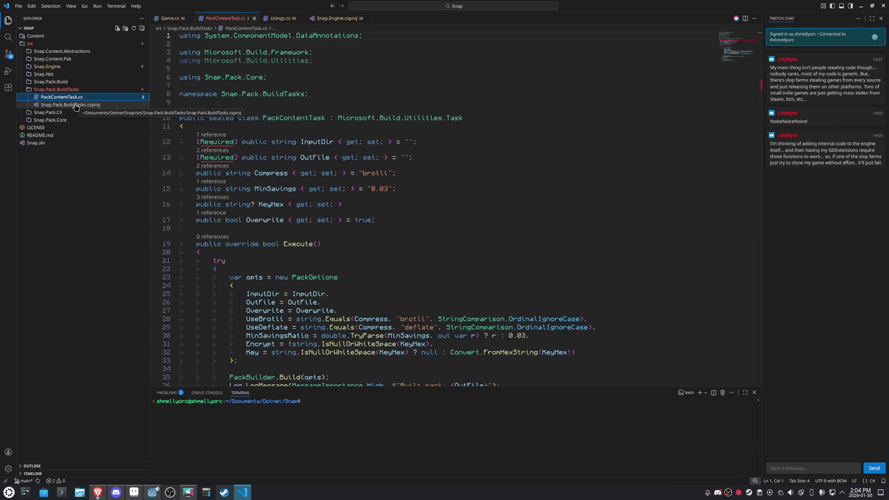
- Open Snap.Pack.Build.targets from the Snap.Pack.Build buildTransitive folder
{"action": "left_click", "coordinate": [57, 89]}
{"action": "left_click", "coordinate": [57, 82]}
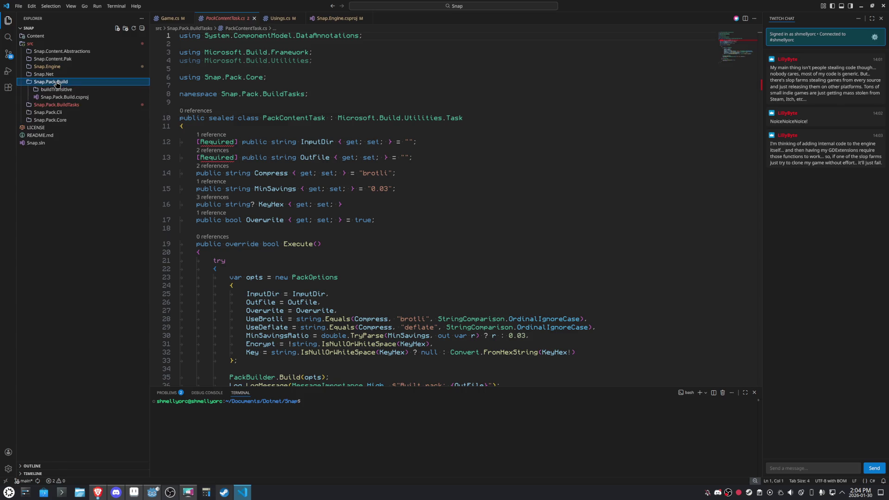
{"action": "left_click", "coordinate": [57, 90]}
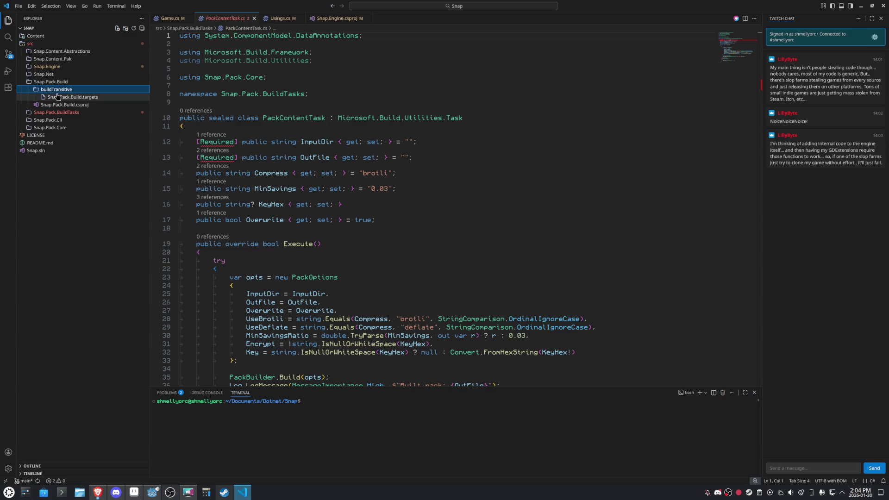
{"action": "left_click", "coordinate": [56, 97]}
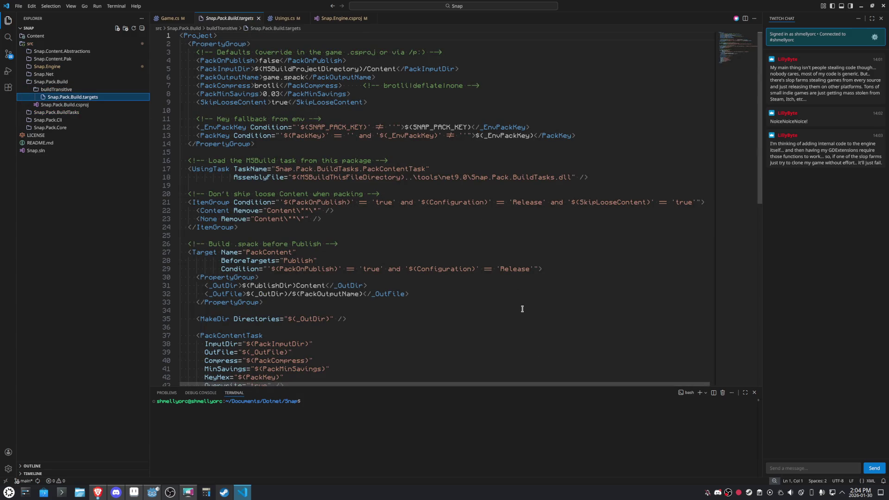
- Inspect the PackContentTask attributes: InputDir, OutFile, Compress, MinSavings, KeyHex and Overwrite
{"action": "scroll", "coordinate": [523, 309], "scroll_direction": "down", "scroll_amount": 5}
{"action": "scroll", "coordinate": [522, 309], "scroll_direction": "up", "scroll_amount": 4}
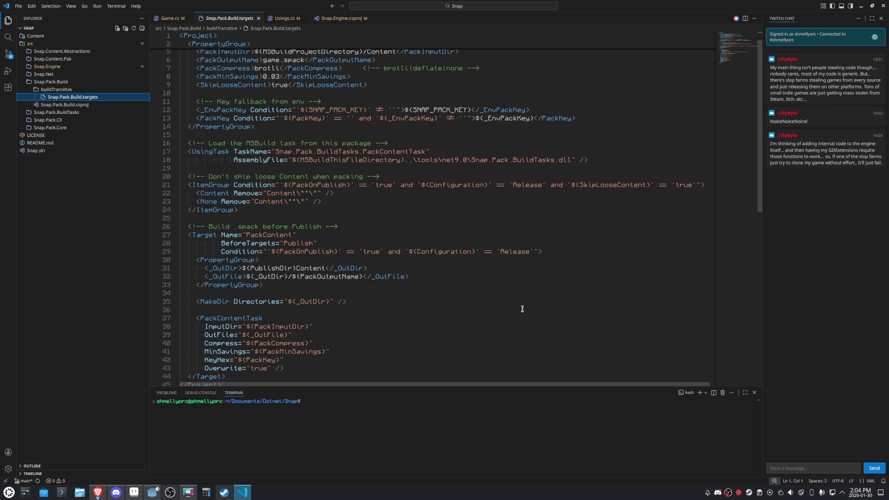
{"action": "scroll", "coordinate": [522, 309], "scroll_direction": "down", "scroll_amount": 2}
{"action": "mouse_move", "coordinate": [288, 318]}
{"action": "left_mouse_down"}
{"action": "mouse_move", "coordinate": [195, 282]}
{"action": "mouse_move", "coordinate": [195, 266]}
{"action": "left_mouse_up"}
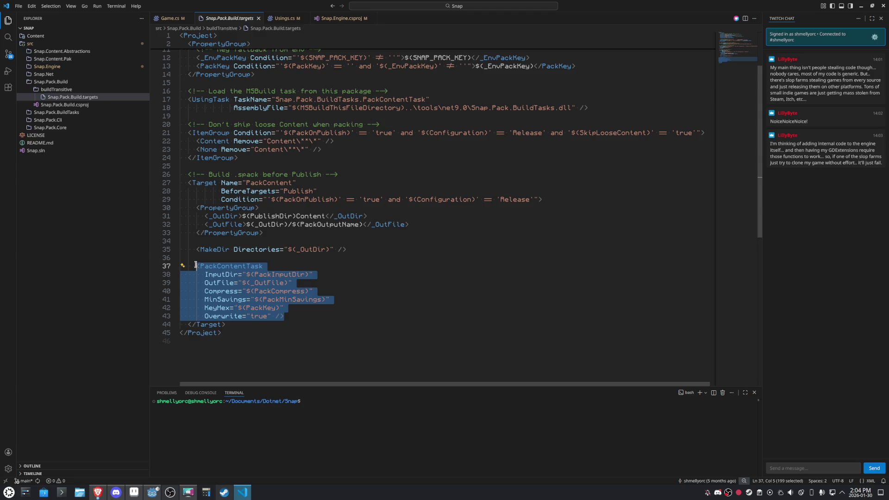
{"action": "left_click", "coordinate": [223, 275]}
{"action": "left_click", "coordinate": [213, 284]}
{"action": "left_click", "coordinate": [214, 291]}
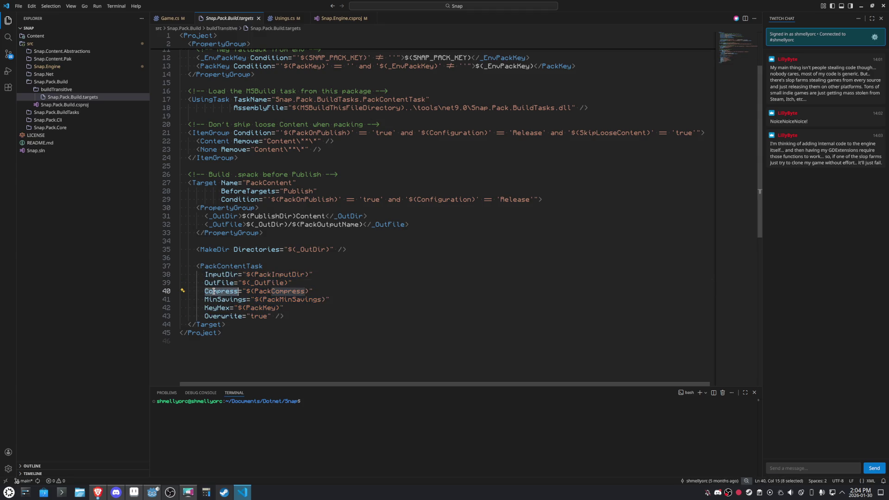
{"action": "double_click", "coordinate": [215, 299]}
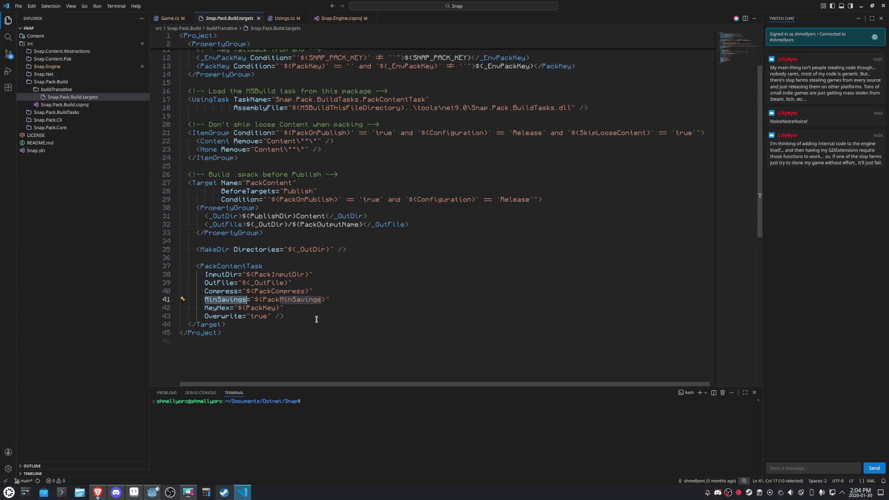
{"action": "double_click", "coordinate": [217, 308]}
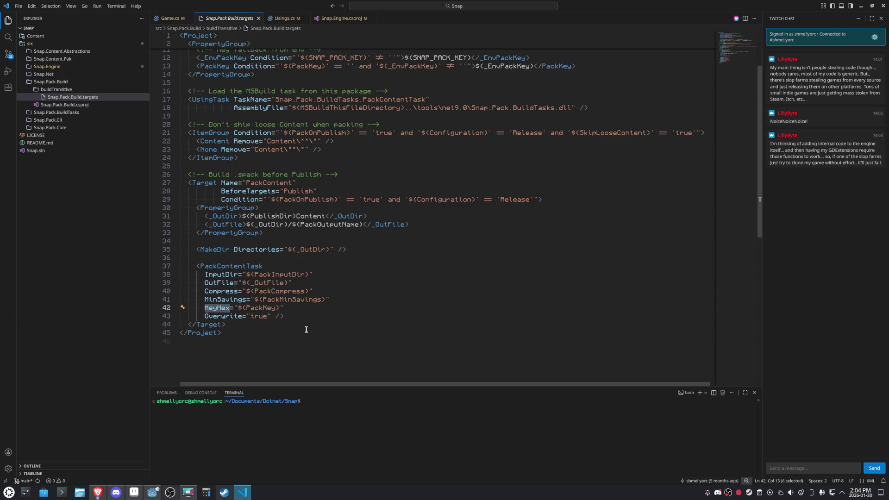
{"action": "double_click", "coordinate": [233, 316]}
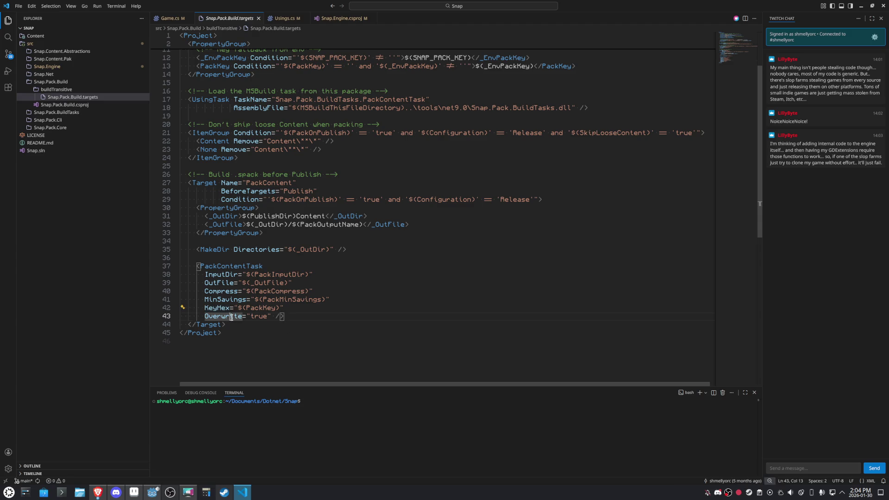
- Review the ItemGroup (lines 21–24) and default properties (lines 4–9), then show Snap.Pack.BuildTasks files
{"action": "scroll", "coordinate": [463, 294], "scroll_direction": "up", "scroll_amount": 1}
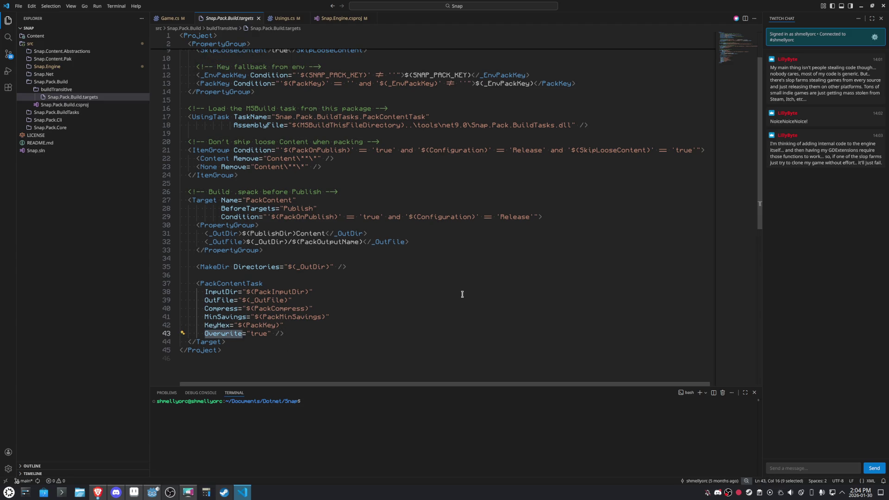
{"action": "scroll", "coordinate": [462, 294], "scroll_direction": "up", "scroll_amount": 3}
{"action": "left_click_drag", "start_coordinate": [250, 227], "coordinate": [189, 202]}
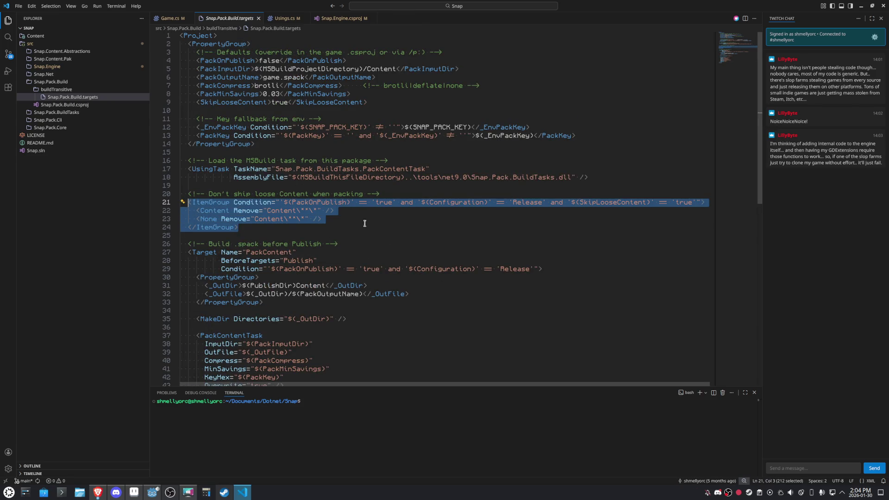
{"action": "left_click", "coordinate": [438, 251]}
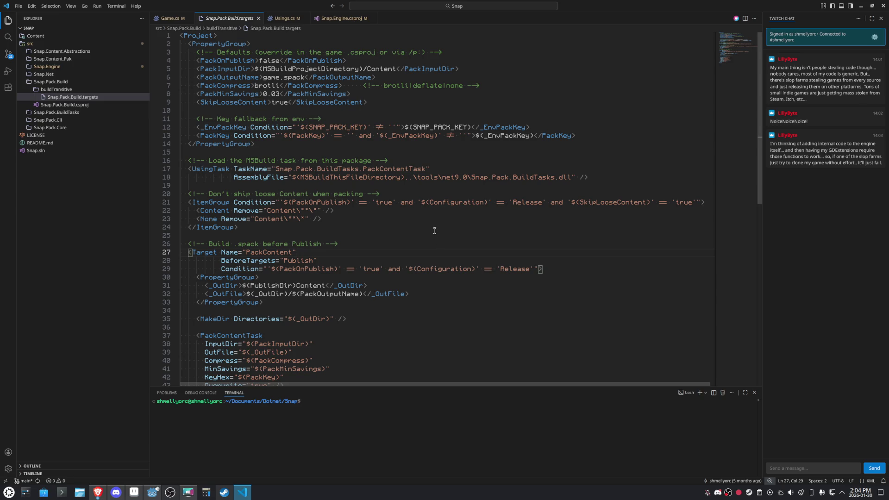
{"action": "mouse_move", "coordinate": [373, 101]}
{"action": "left_mouse_down"}
{"action": "mouse_move", "coordinate": [213, 76]}
{"action": "mouse_move", "coordinate": [190, 64]}
{"action": "left_mouse_up"}
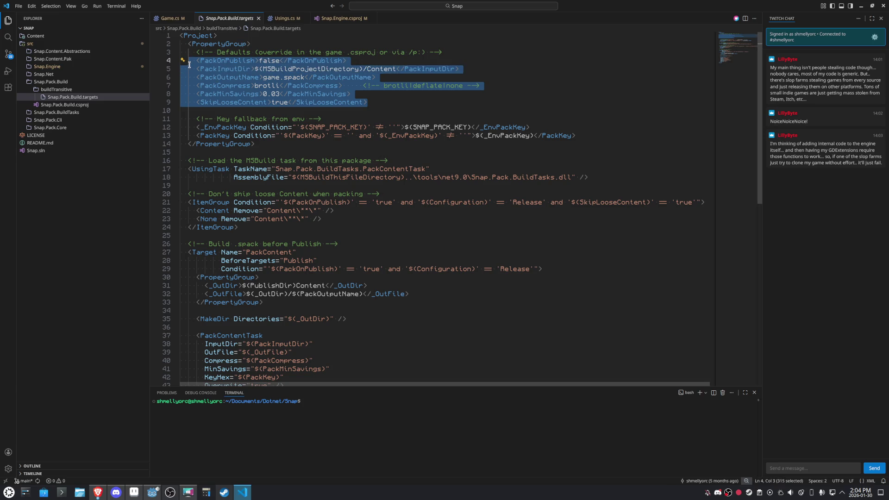
{"action": "double_click", "coordinate": [382, 68]}
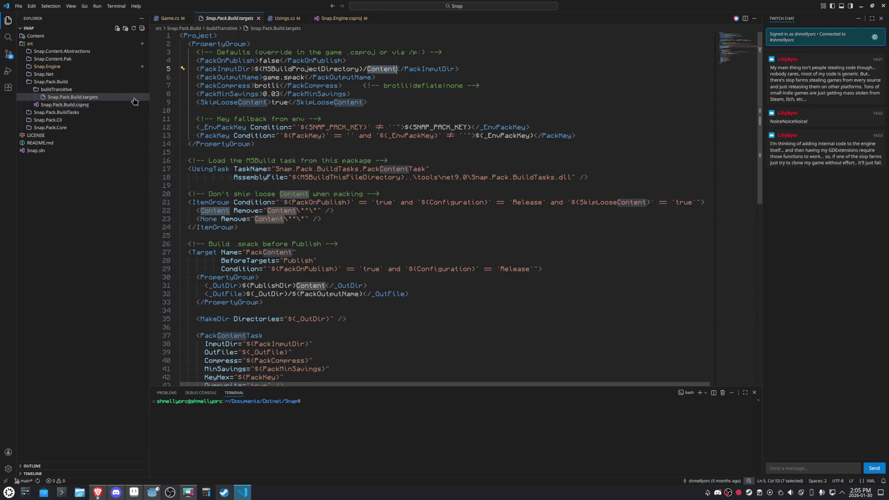
{"action": "left_click", "coordinate": [32, 82]}
{"action": "left_click", "coordinate": [83, 90]}
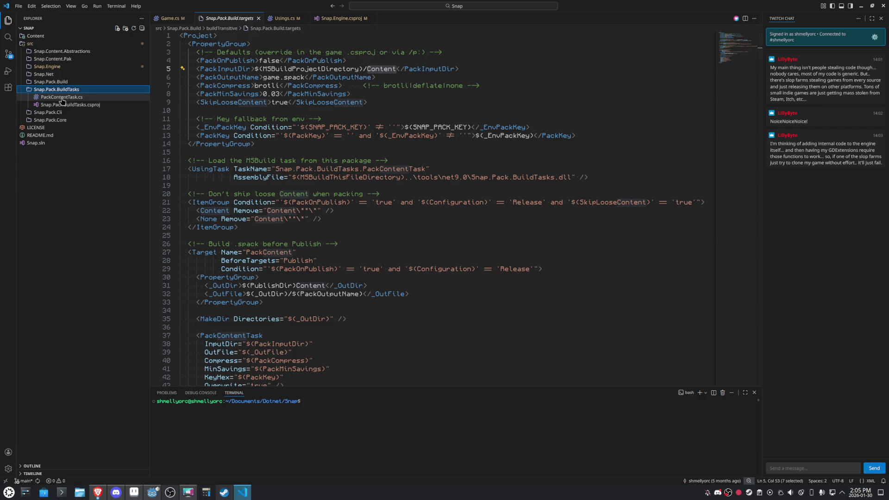
- Open PackContentTask.cs and skim it
{"action": "left_click", "coordinate": [62, 97]}
{"action": "scroll", "coordinate": [489, 221], "scroll_direction": "down", "scroll_amount": 6}
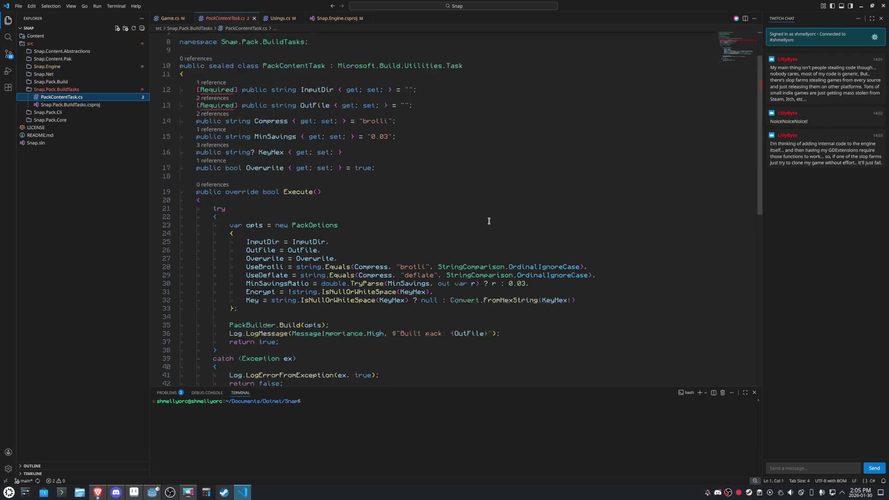
{"action": "scroll", "coordinate": [492, 218], "scroll_direction": "up", "scroll_amount": 5}
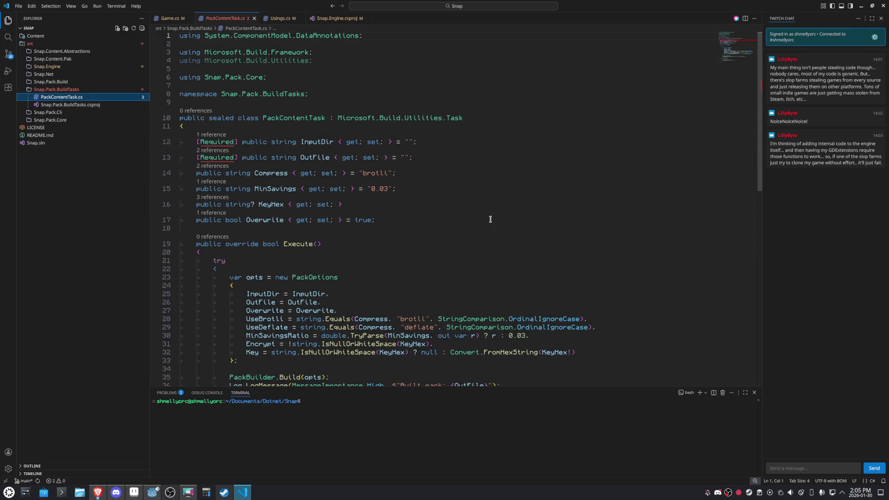
- Open Program.cs from Snap.Pack.Cli and scroll through its command handlers
{"action": "left_click", "coordinate": [57, 113]}
{"action": "left_click", "coordinate": [59, 121]}
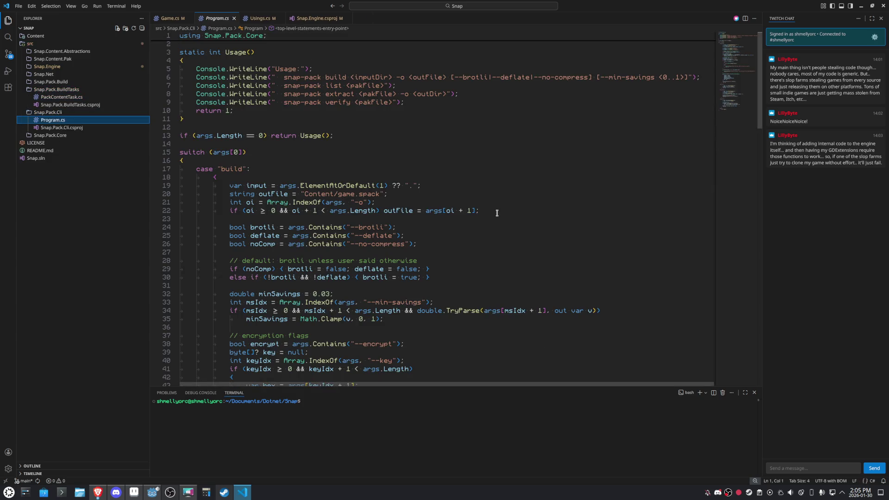
{"action": "scroll", "coordinate": [497, 213], "scroll_direction": "down", "scroll_amount": 10}
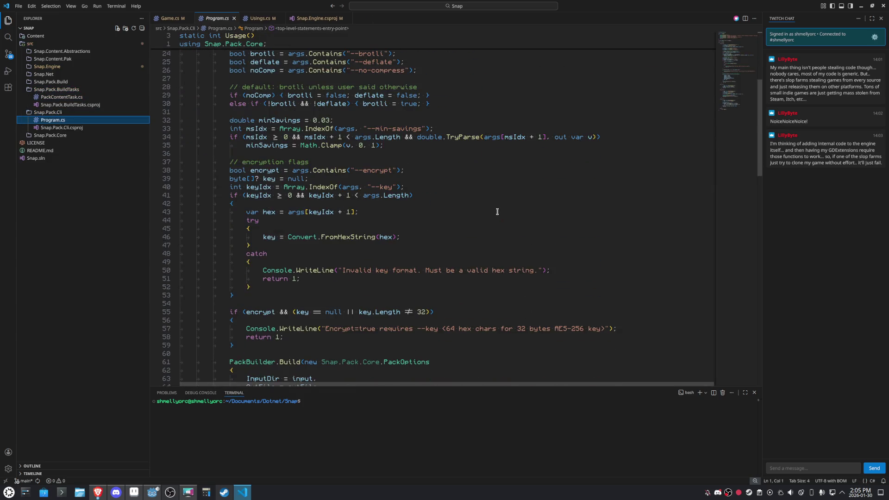
{"action": "scroll", "coordinate": [497, 211], "scroll_direction": "down", "scroll_amount": 10}
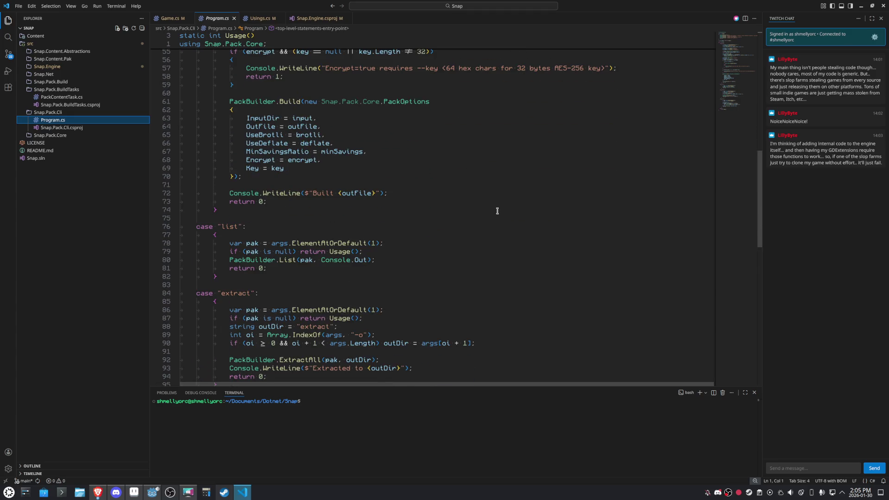
- Collapse the Snap.Pack.BuildTasks, Cli and Core folders, then expand Snap.Content.Pak
{"action": "left_click", "coordinate": [64, 137]}
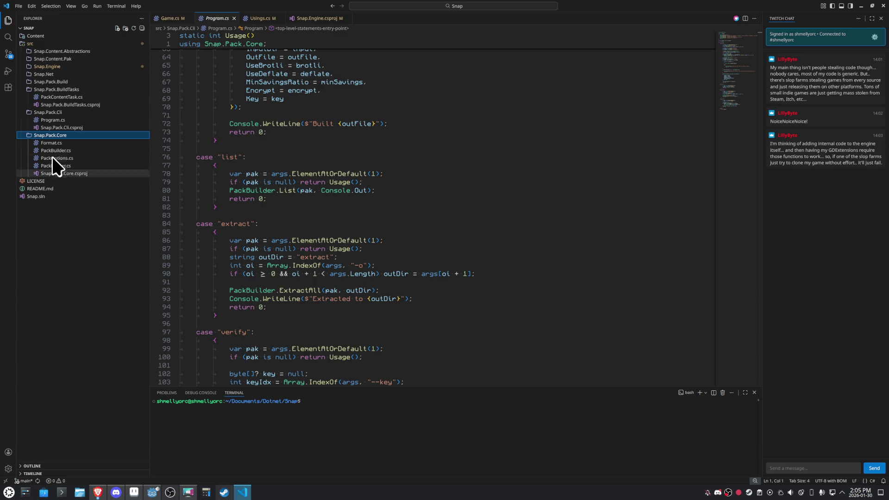
{"action": "left_click", "coordinate": [56, 89]}
{"action": "left_click", "coordinate": [50, 97]}
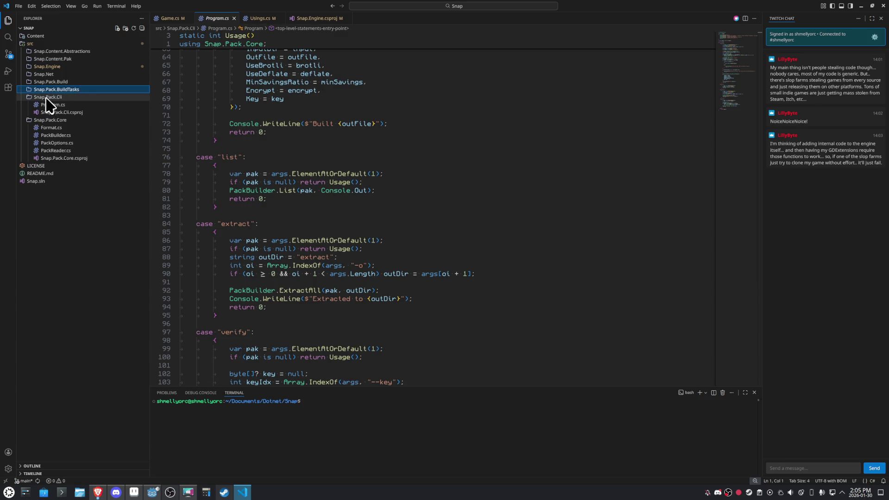
{"action": "left_click", "coordinate": [44, 105]}
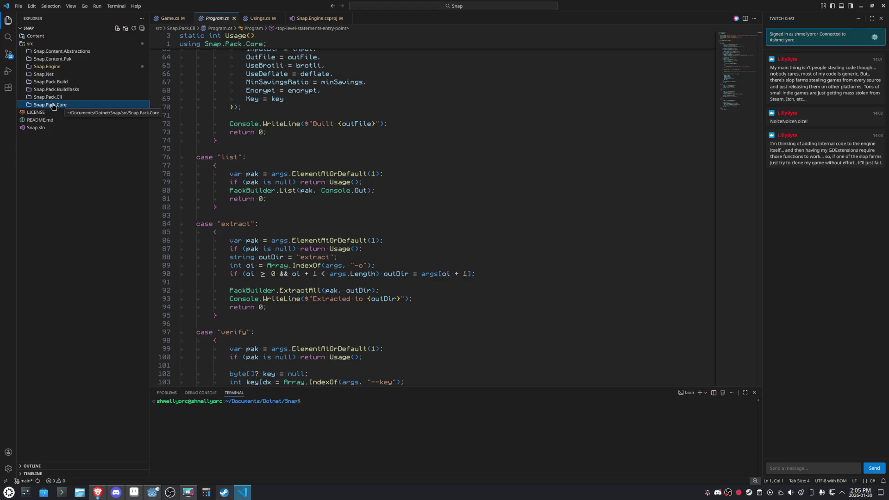
{"action": "left_click", "coordinate": [70, 60]}
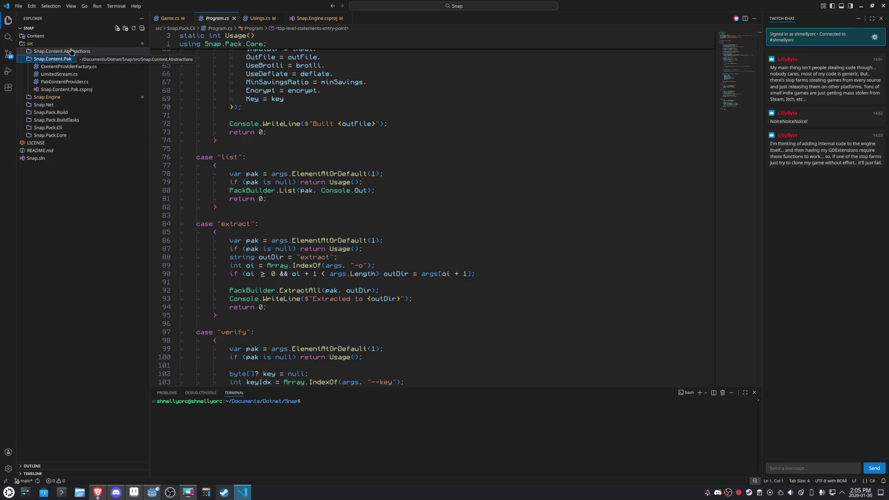
- Open FileSystemContentProvider.cs from Snap.Content.Abstractions and scroll through it
{"action": "left_click", "coordinate": [67, 52]}
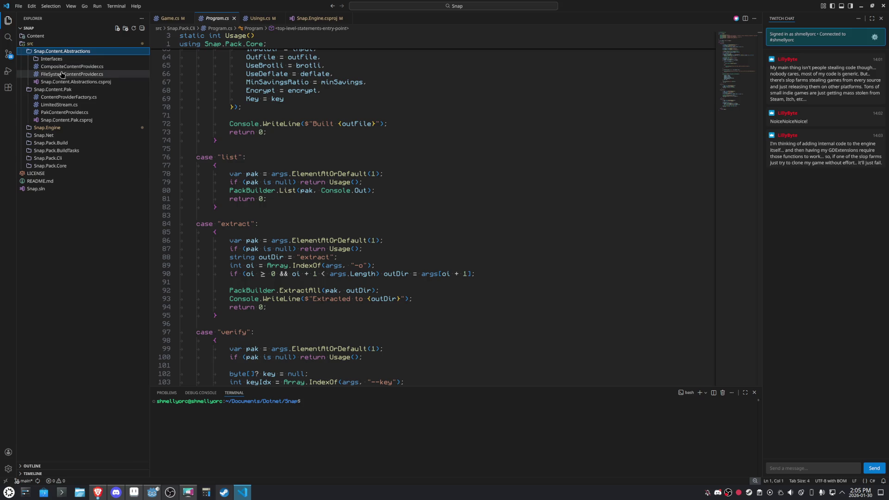
{"action": "left_click", "coordinate": [59, 75]}
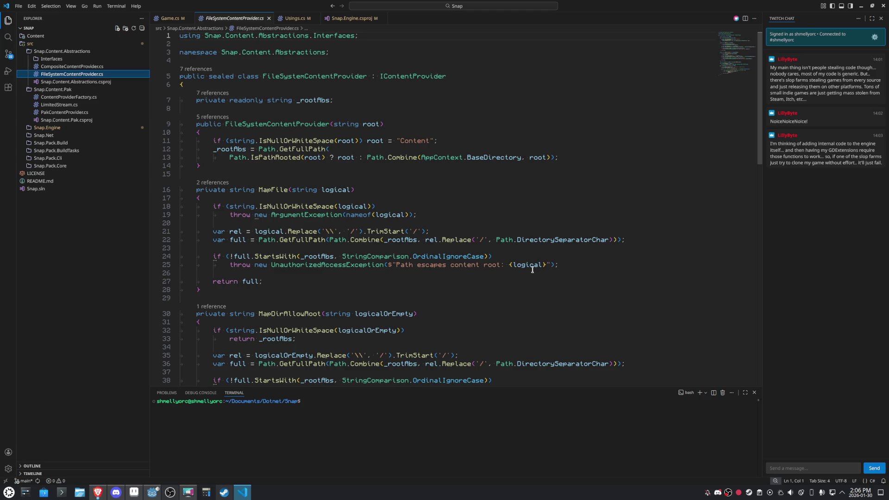
{"action": "scroll", "coordinate": [537, 264], "scroll_direction": "down", "scroll_amount": 5}
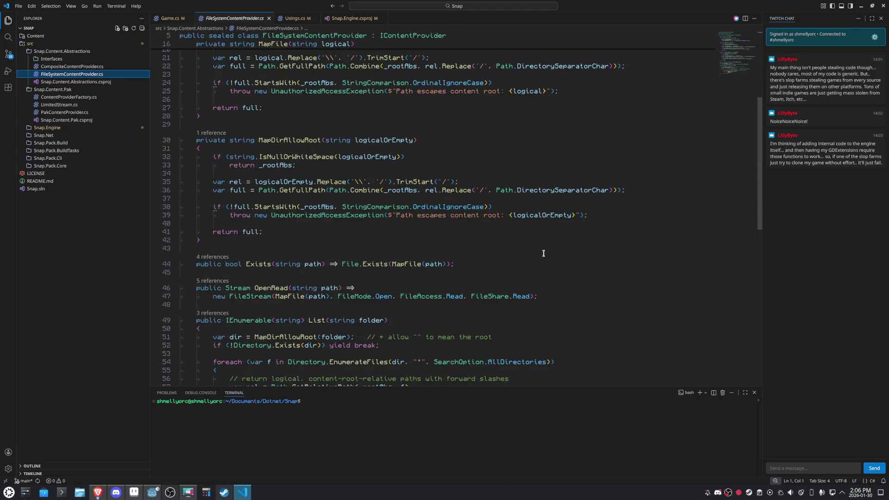
{"action": "scroll", "coordinate": [543, 253], "scroll_direction": "down", "scroll_amount": 3}
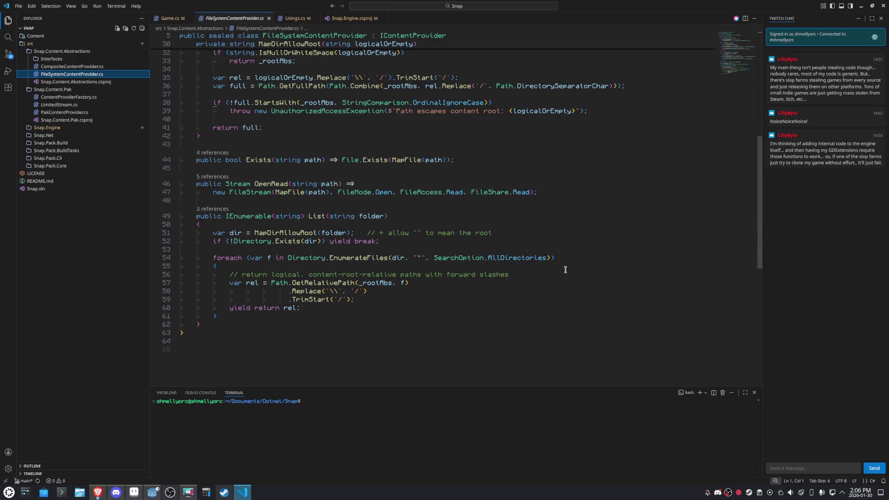
{"action": "scroll", "coordinate": [533, 259], "scroll_direction": "up", "scroll_amount": 10}
{"action": "mouse_move", "coordinate": [553, 239]}
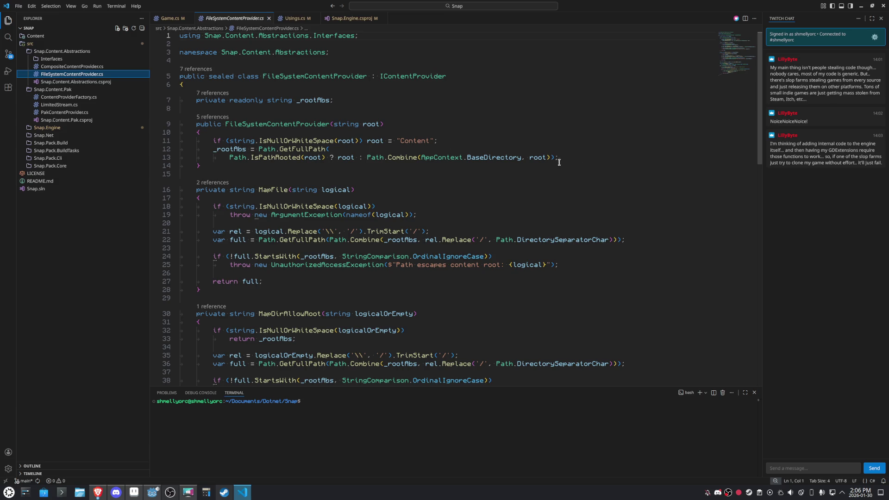
- Collapse the Snap.Content.Abstractions and Snap.Content.Pak folders, then switch to the browser
{"action": "left_click", "coordinate": [47, 52]}
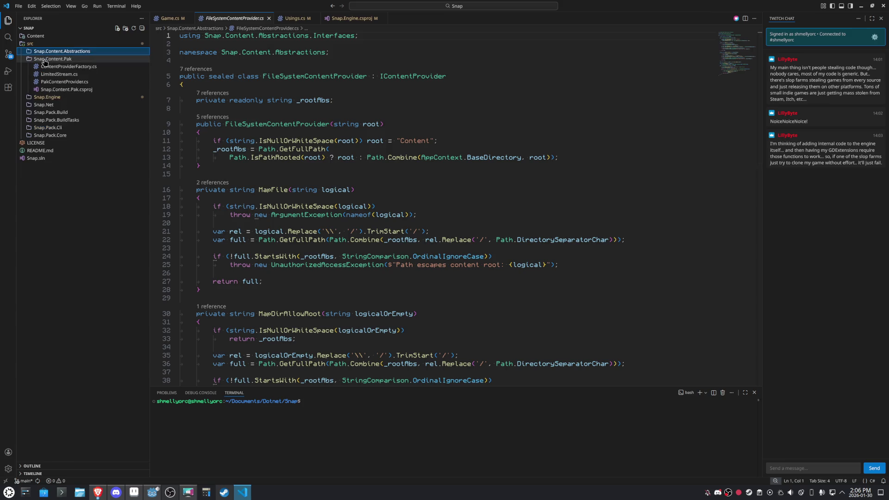
{"action": "left_click", "coordinate": [46, 58]}
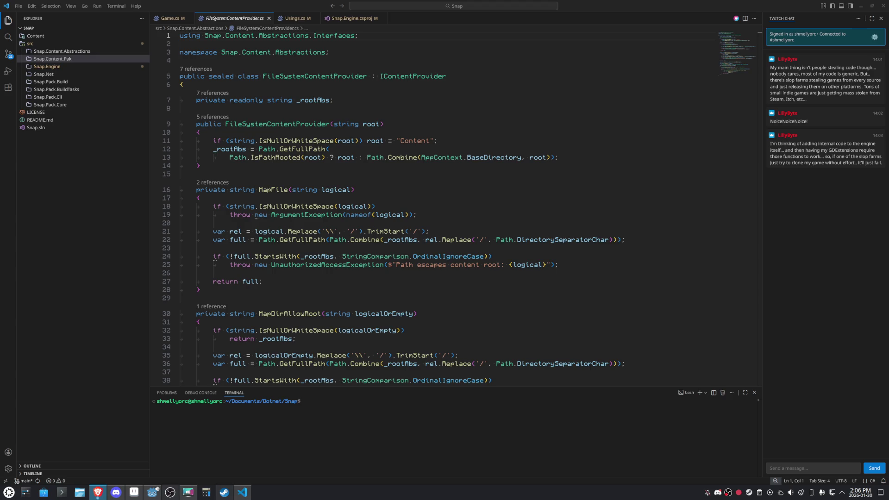
{"action": "key", "text": "alt+Tab"}
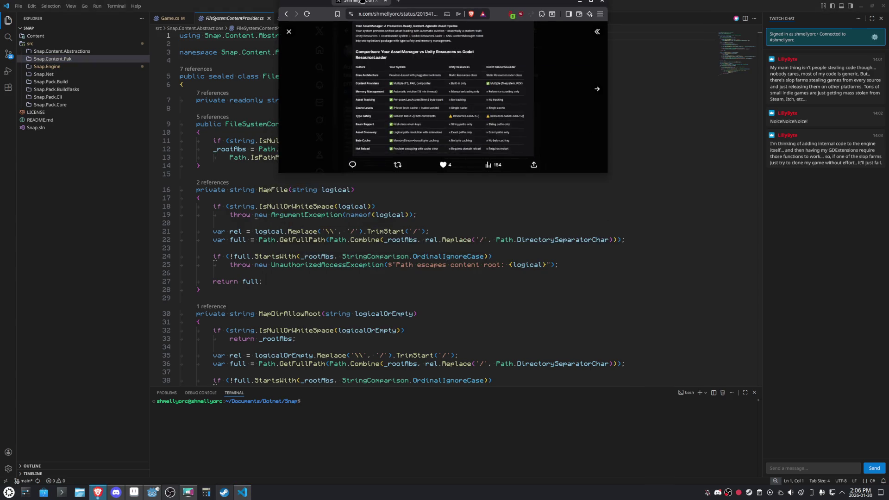
- Maximize Brave, page through the post's images to the fourth, Bottom Line, then minimize
{"action": "double_click", "coordinate": [468, 2]}
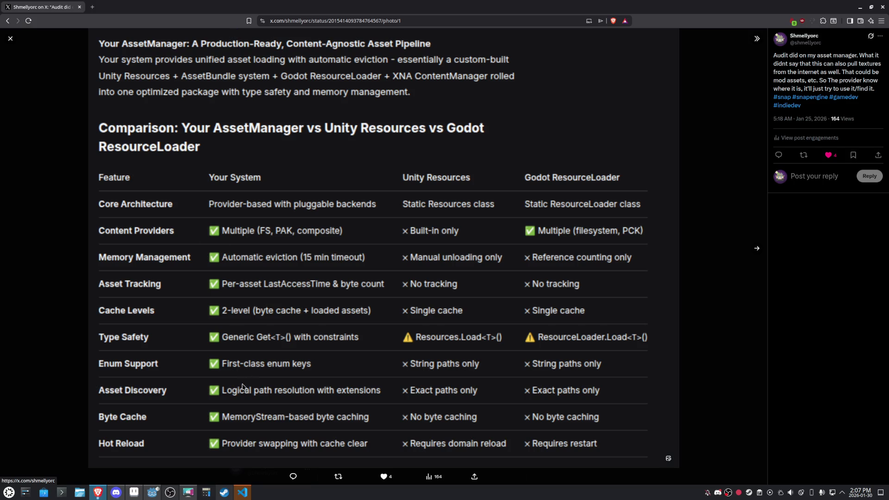
{"action": "left_click", "coordinate": [757, 249]}
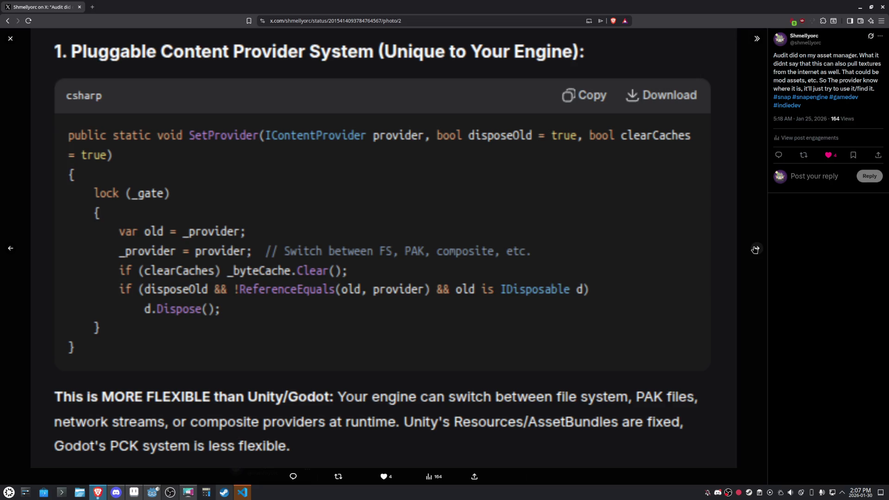
{"action": "left_click", "coordinate": [755, 249]}
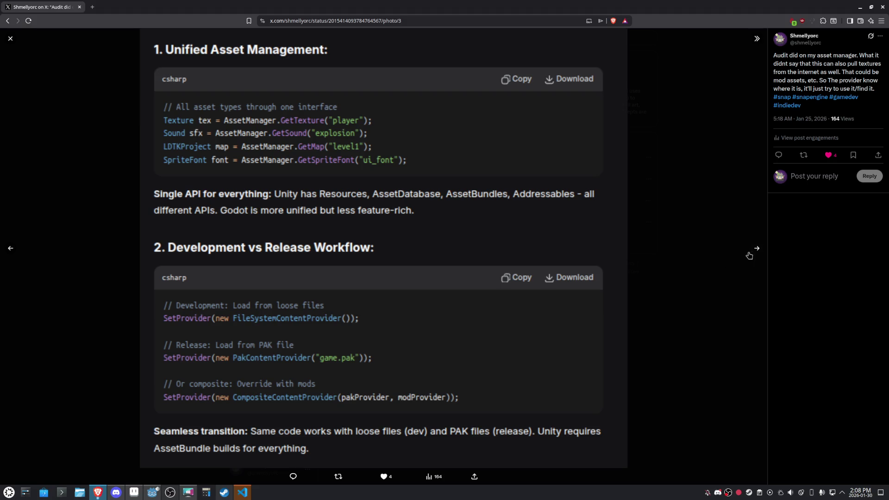
{"action": "left_click", "coordinate": [758, 251]}
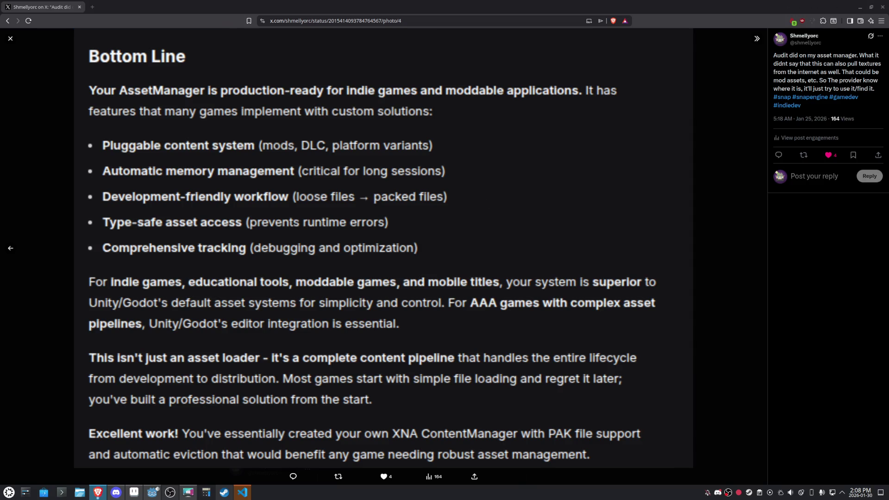
{"action": "left_click", "coordinate": [860, 7]}
- Close Visual Studio Code, returning to Godot with world_player.gd
{"action": "left_click", "coordinate": [19, 6]}
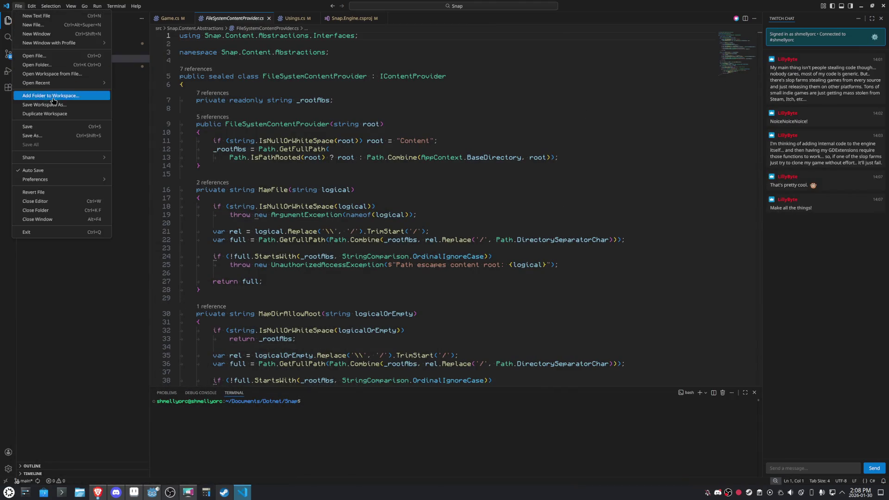
{"action": "left_click", "coordinate": [883, 6]}
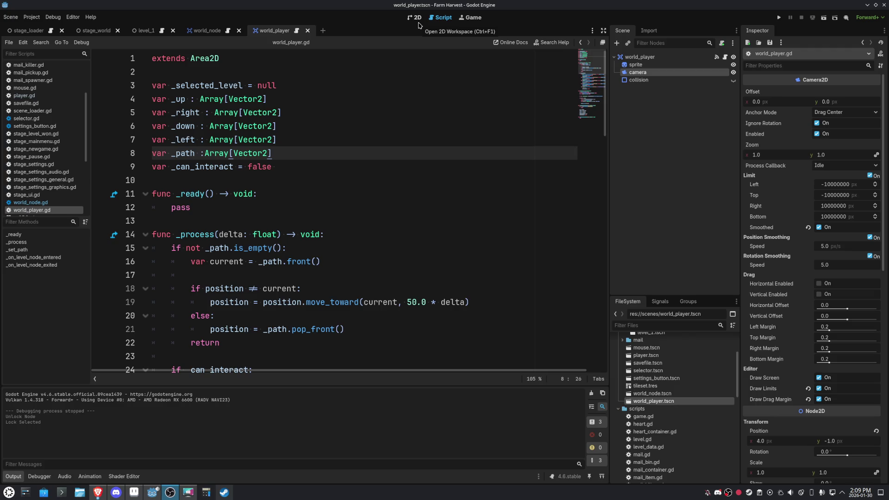
- Show the level_1 scene in the 2D editor, with the player and mailbins in the red-carpeted room
{"action": "left_click", "coordinate": [417, 19]}
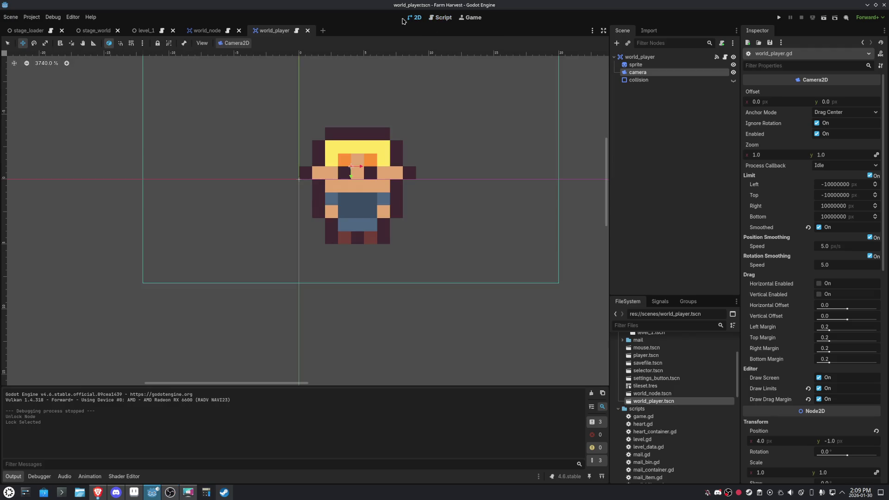
{"action": "left_click", "coordinate": [207, 31]}
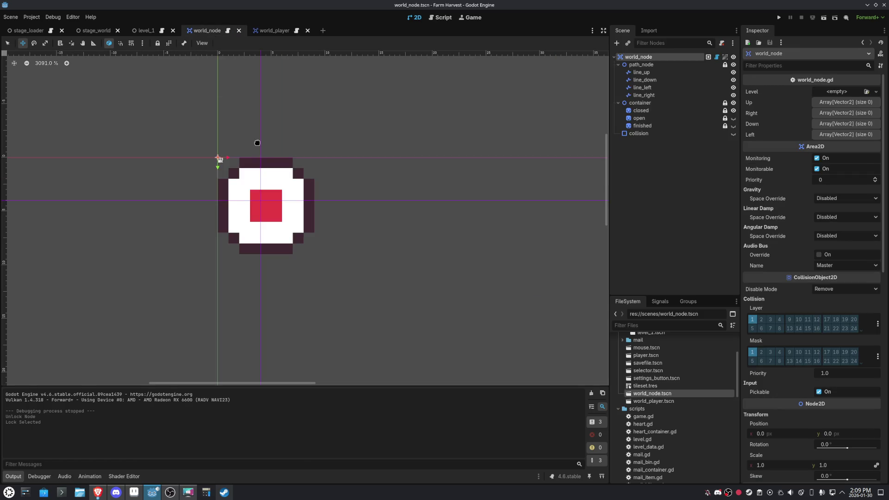
{"action": "left_click", "coordinate": [140, 31]}
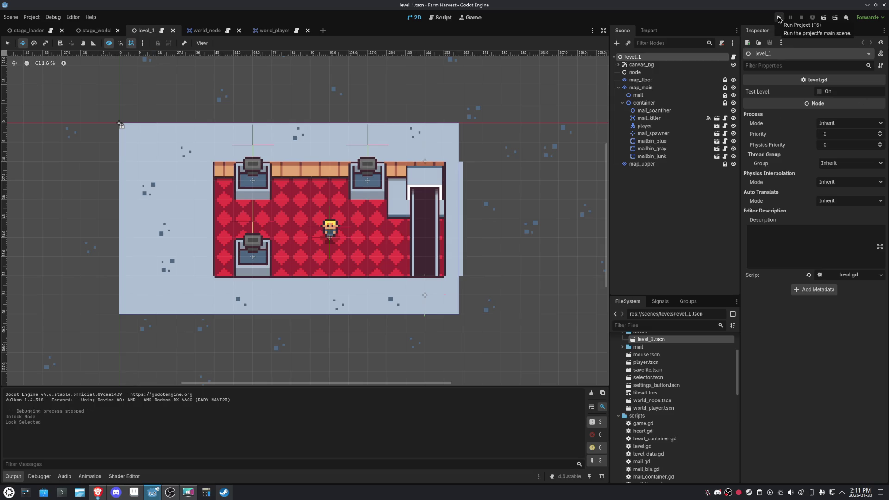
- Skim the world_node.gd script from the world_node scene, then switch to the world_player.gd script
{"action": "left_click", "coordinate": [95, 31]}
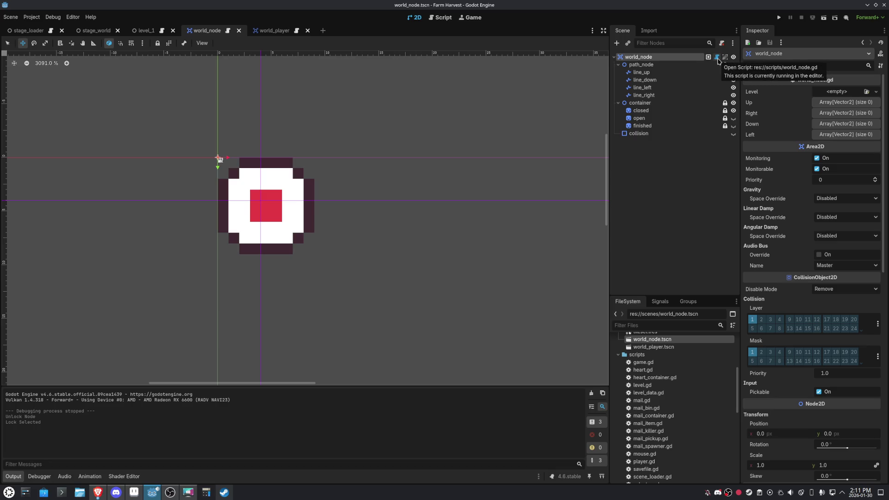
{"action": "left_click", "coordinate": [719, 61]}
{"action": "scroll", "coordinate": [334, 222], "scroll_direction": "up", "scroll_amount": 4}
{"action": "scroll", "coordinate": [331, 275], "scroll_direction": "down", "scroll_amount": 5}
{"action": "scroll", "coordinate": [331, 275], "scroll_direction": "down", "scroll_amount": 5}
{"action": "scroll", "coordinate": [343, 272], "scroll_direction": "up", "scroll_amount": 6}
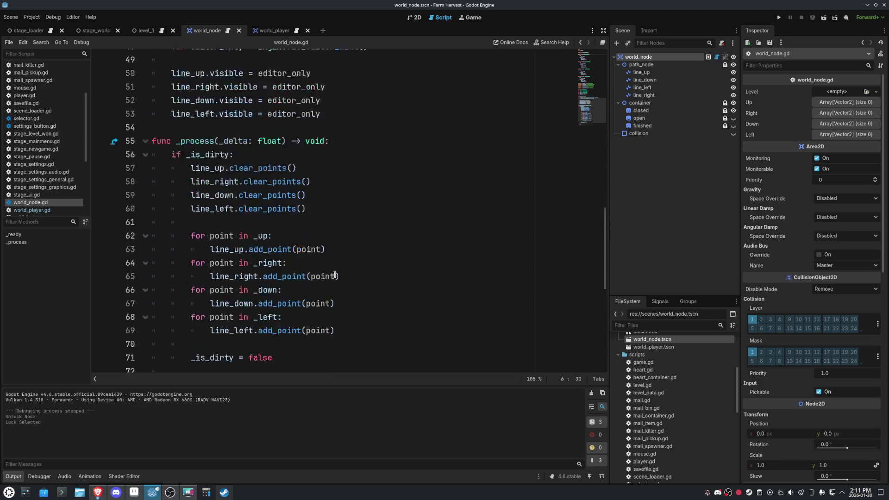
{"action": "left_click", "coordinate": [280, 33]}
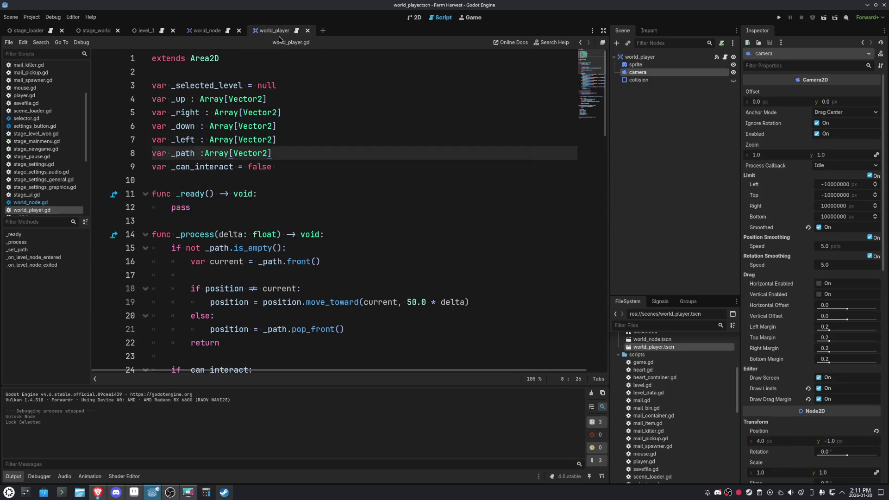
- Add a blank line after the '# level ...' comment in world_player.gd, save it, and show the window overview
{"action": "scroll", "coordinate": [451, 288], "scroll_direction": "down", "scroll_amount": 1}
{"action": "scroll", "coordinate": [450, 290], "scroll_direction": "down", "scroll_amount": 5}
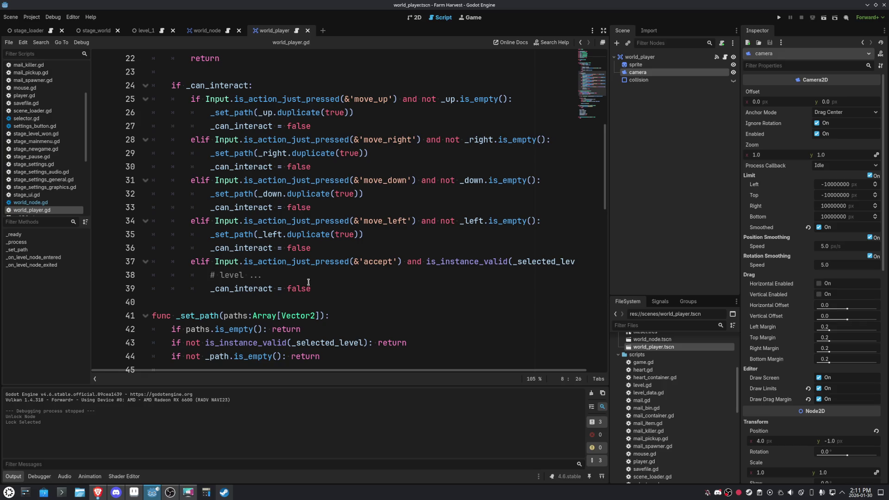
{"action": "left_click", "coordinate": [302, 274]}
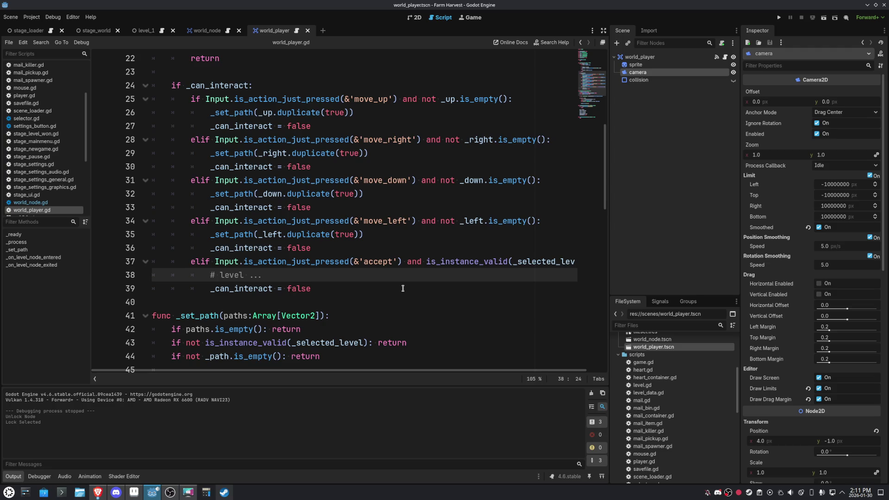
{"action": "key", "text": "Return"}
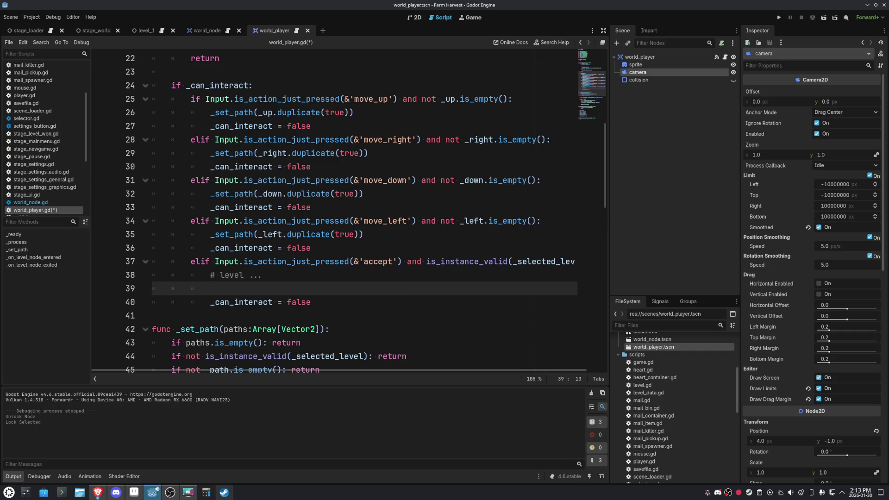
{"action": "key", "text": "ctrl+s"}
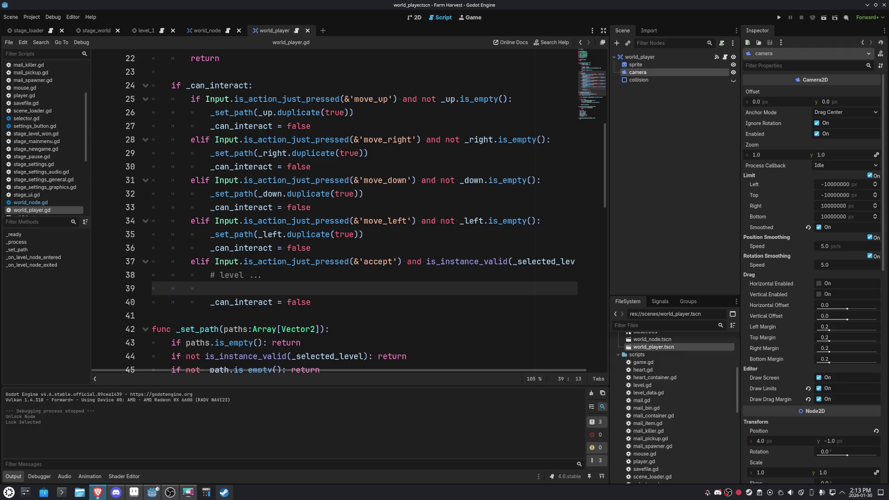
{"action": "key", "text": "super+w"}
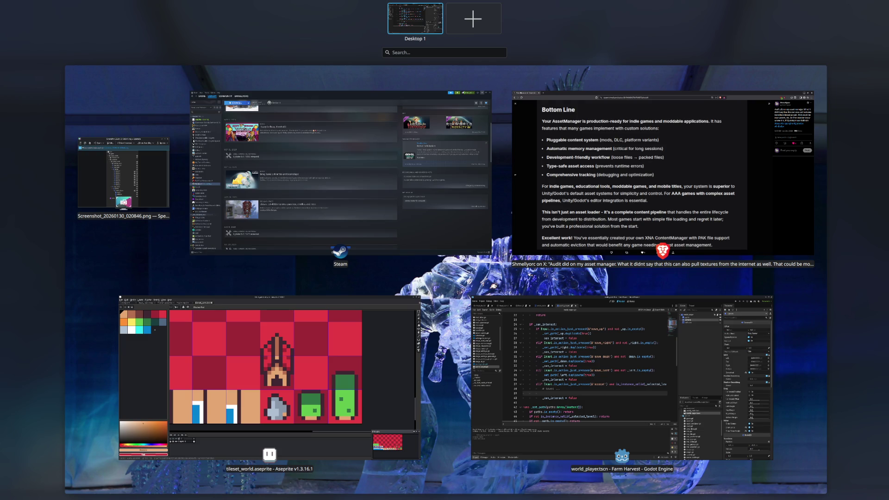
- Bring the Aseprite window showing tileset_world.aseprite to the front
{"action": "left_click", "coordinate": [230, 312]}
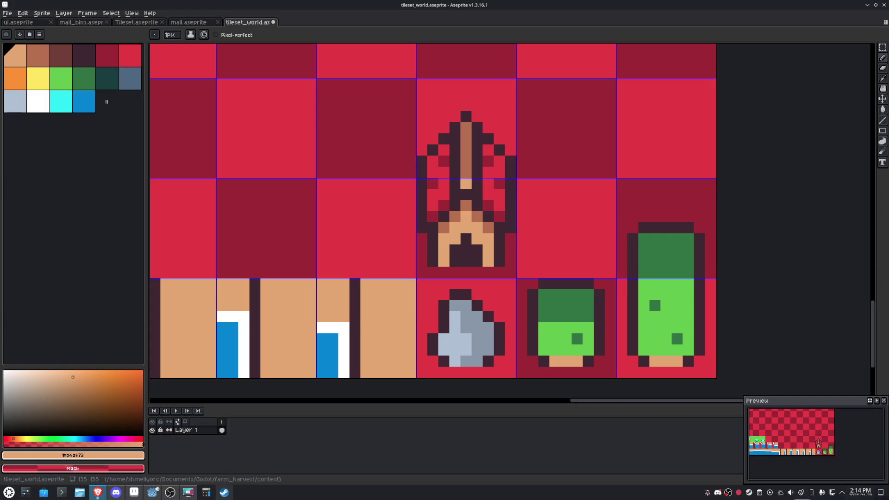
- Switch to the Brave window showing the IONOS website
{"action": "key", "text": "alt+Tab"}
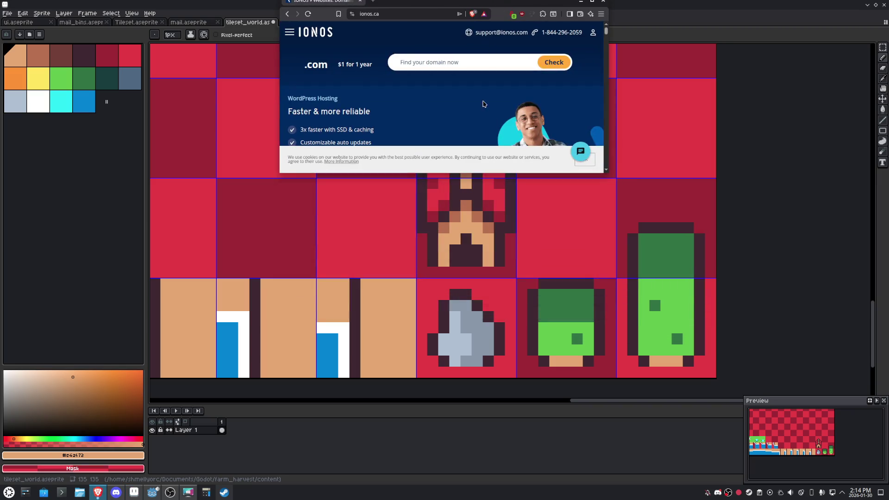
- Maximise the browser and look over the IONOS Windows VPS plan prices
{"action": "left_click", "coordinate": [591, 7]}
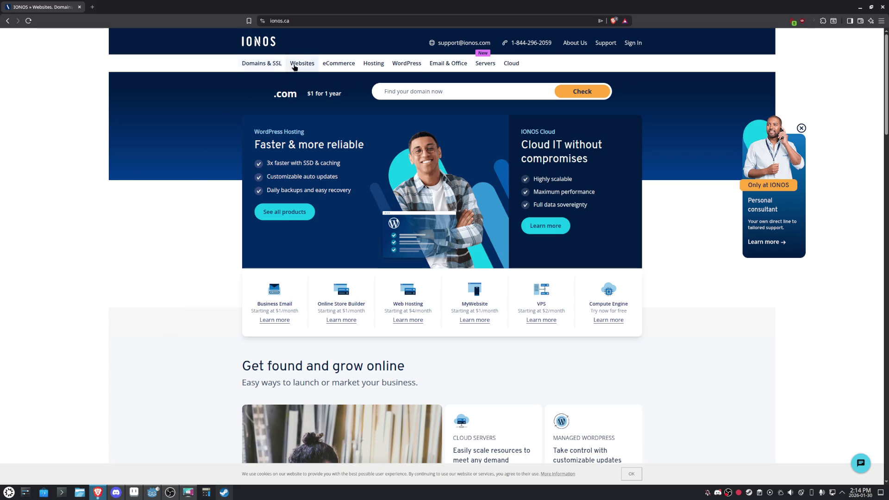
{"action": "left_click", "coordinate": [481, 69]}
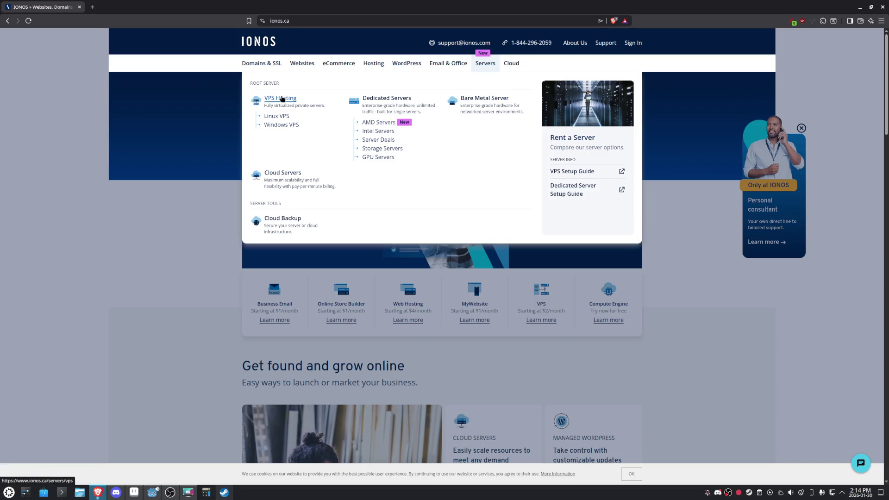
{"action": "left_click", "coordinate": [281, 125]}
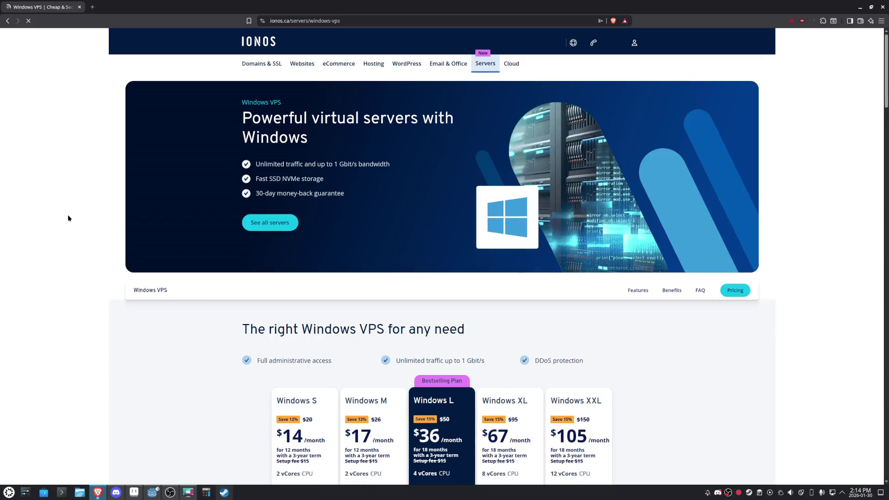
{"action": "scroll", "coordinate": [68, 216], "scroll_direction": "down", "scroll_amount": 3}
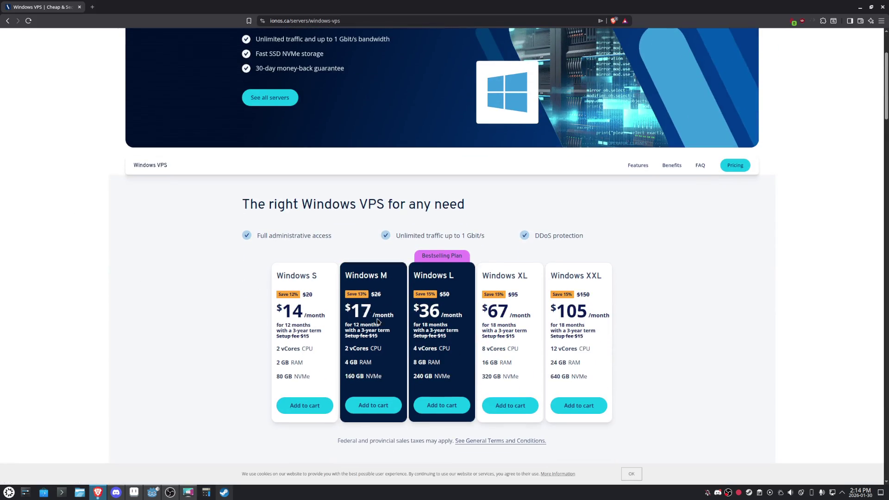
- Browse the VPS Hosting page, with plans from VPS XS at $2/month to VPS XXL at $33/month
{"action": "left_click", "coordinate": [7, 21]}
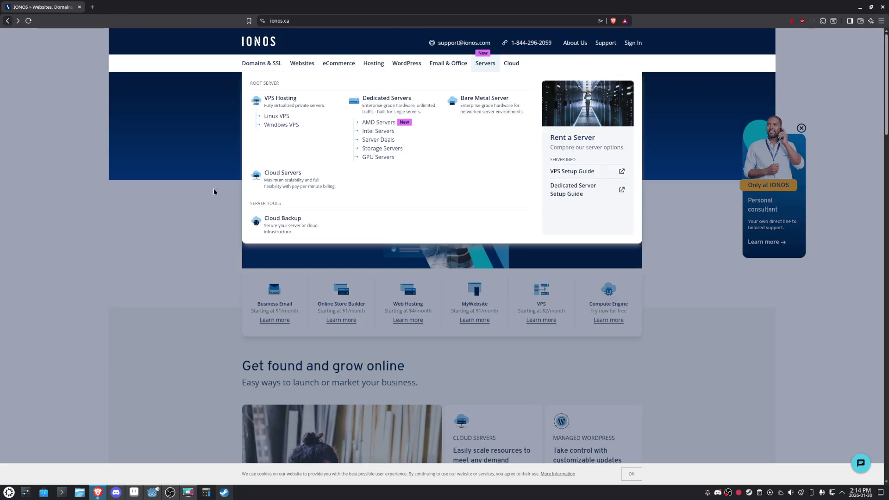
{"action": "left_click", "coordinate": [277, 119]}
{"action": "scroll", "coordinate": [55, 238], "scroll_direction": "down", "scroll_amount": 2}
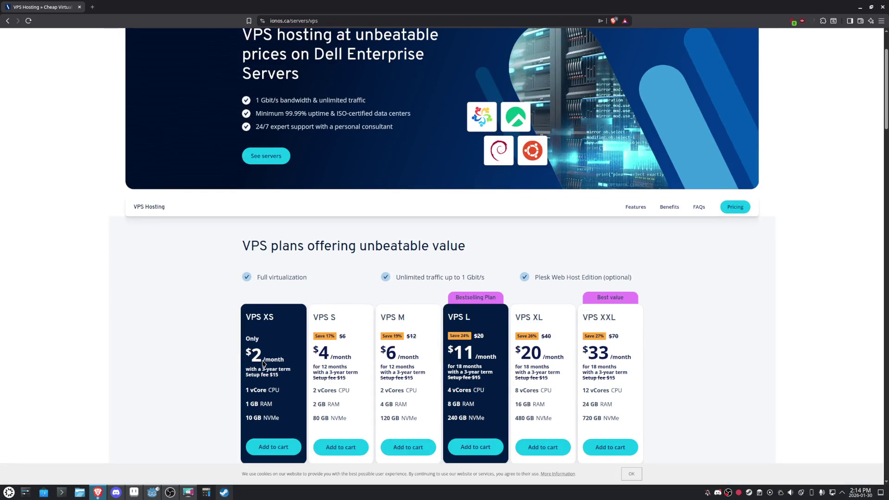
{"action": "scroll", "coordinate": [104, 339], "scroll_direction": "down", "scroll_amount": 1}
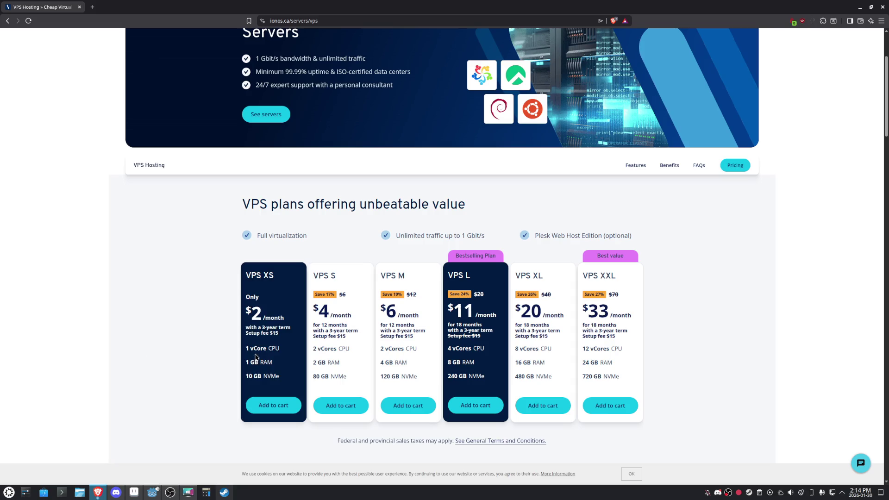
{"action": "scroll", "coordinate": [79, 273], "scroll_direction": "up", "scroll_amount": 3}
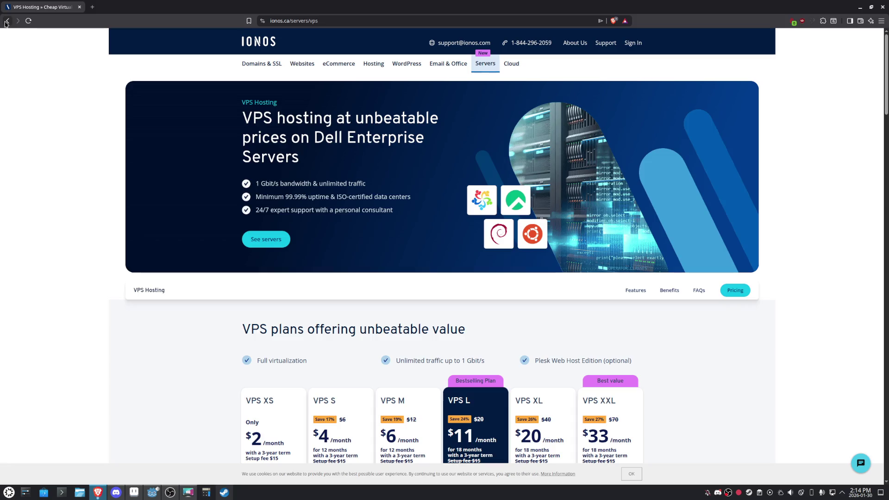
- Recheck the Windows VPS plans priced $14 to $105 monthly, then return to the IONOS home page
{"action": "left_click", "coordinate": [7, 21]}
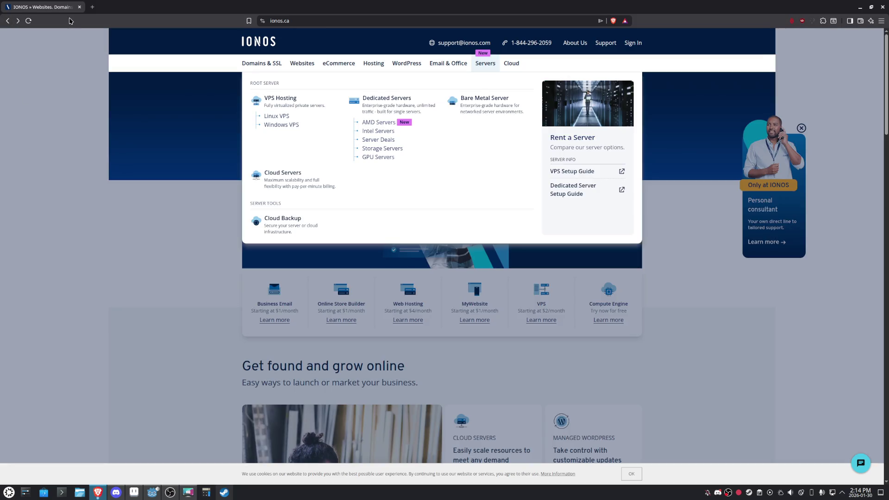
{"action": "left_click", "coordinate": [290, 125]}
{"action": "scroll", "coordinate": [76, 260], "scroll_direction": "down", "scroll_amount": 2}
{"action": "scroll", "coordinate": [76, 260], "scroll_direction": "down", "scroll_amount": 1}
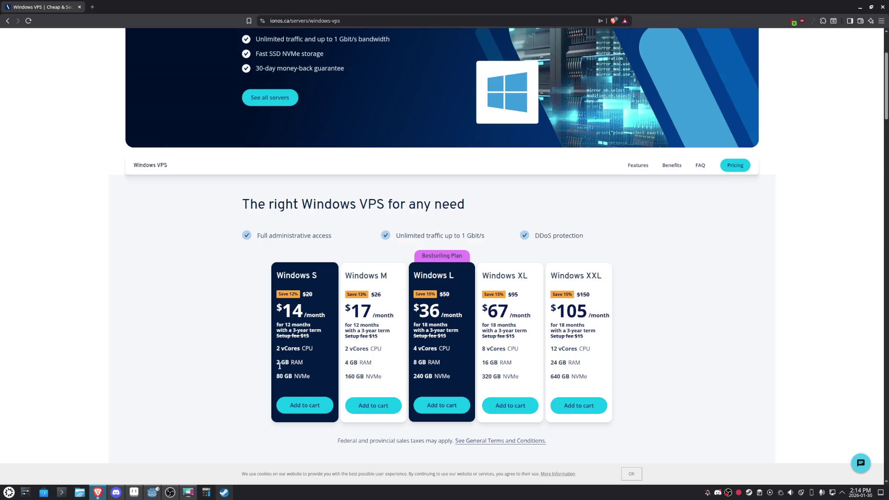
{"action": "left_click", "coordinate": [8, 21]}
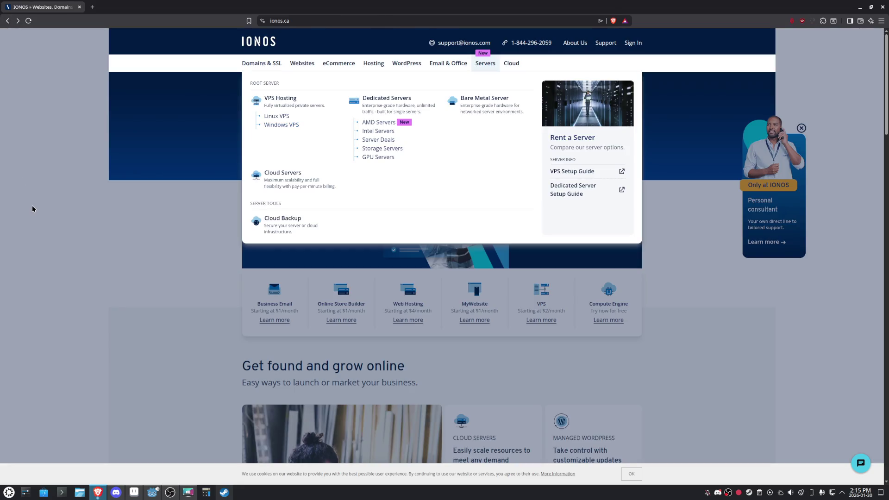
- Browse the AMD dedicated server plans, from AR6-32 at $88 up to $234 per month, then return home
{"action": "left_click", "coordinate": [385, 125]}
{"action": "scroll", "coordinate": [80, 259], "scroll_direction": "down", "scroll_amount": 3}
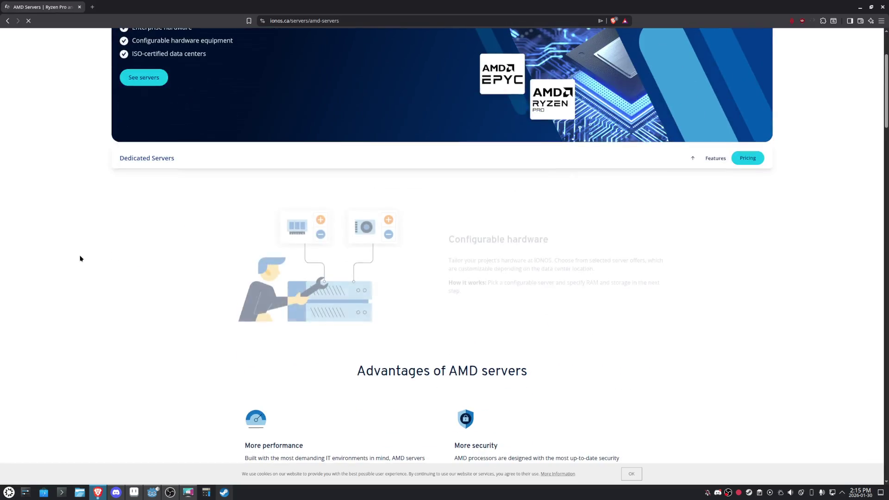
{"action": "scroll", "coordinate": [80, 258], "scroll_direction": "down", "scroll_amount": 12}
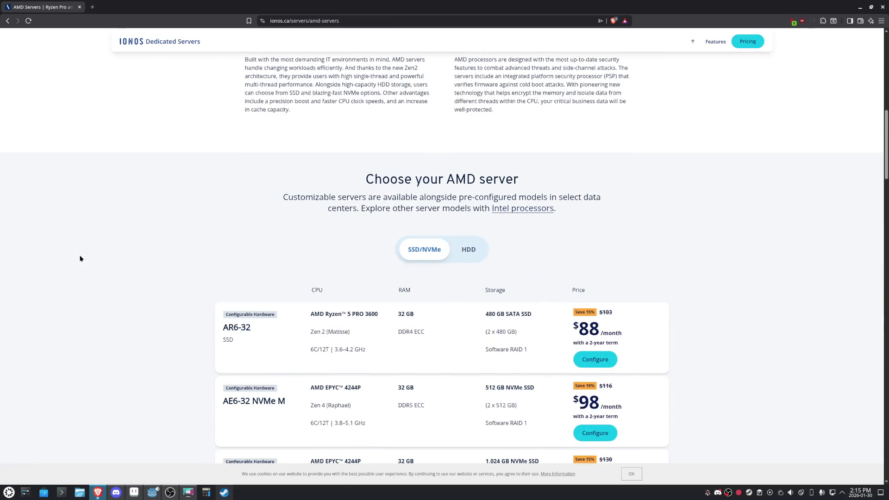
{"action": "scroll", "coordinate": [80, 258], "scroll_direction": "down", "scroll_amount": 3}
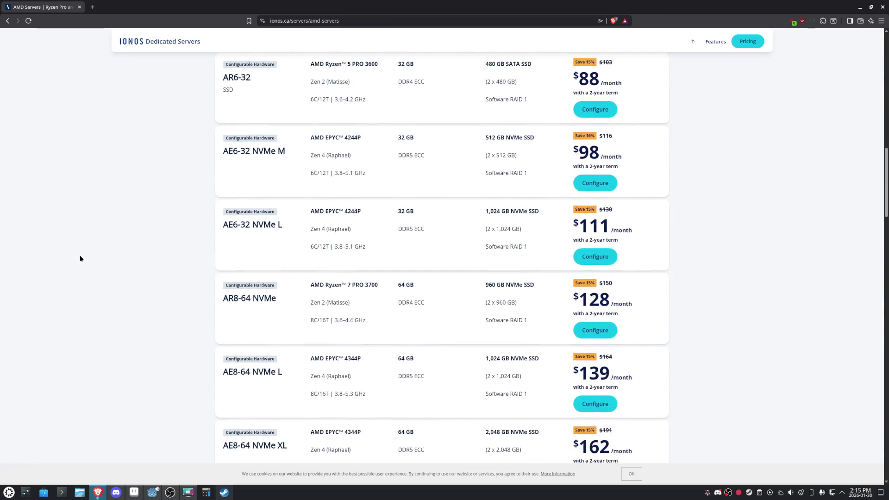
{"action": "scroll", "coordinate": [79, 258], "scroll_direction": "up", "scroll_amount": 2}
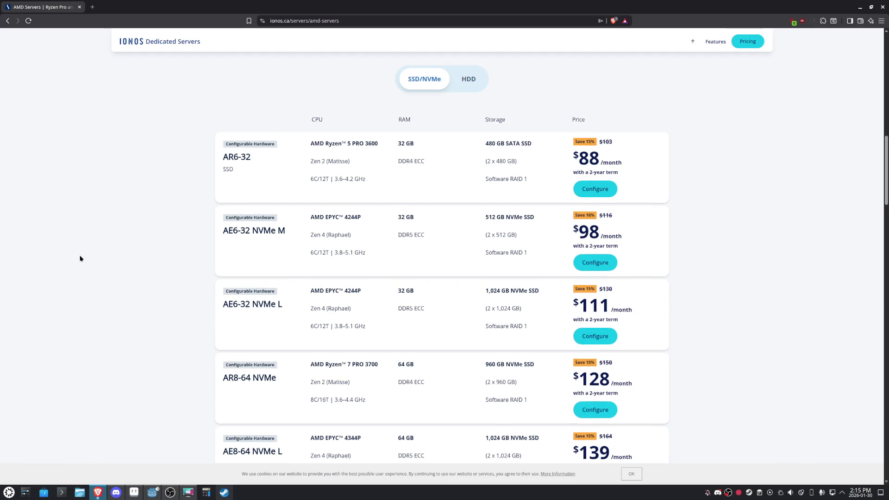
{"action": "scroll", "coordinate": [80, 258], "scroll_direction": "down", "scroll_amount": 7}
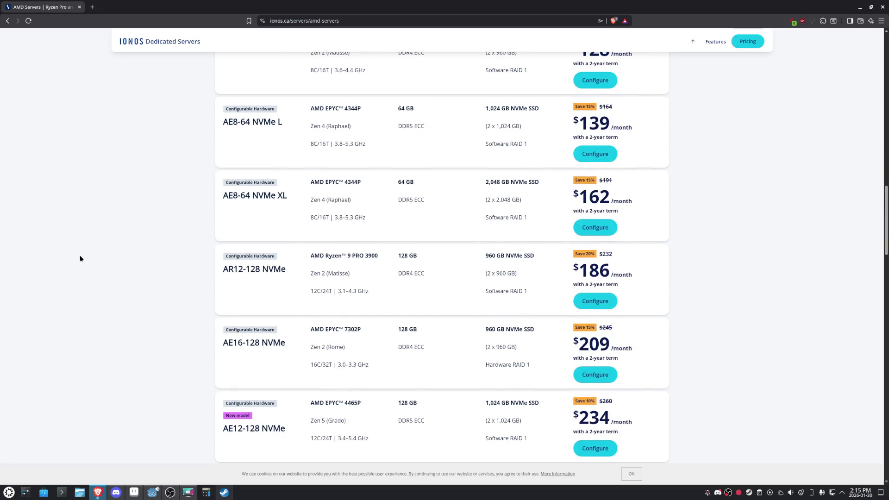
{"action": "scroll", "coordinate": [80, 258], "scroll_direction": "up", "scroll_amount": 11}
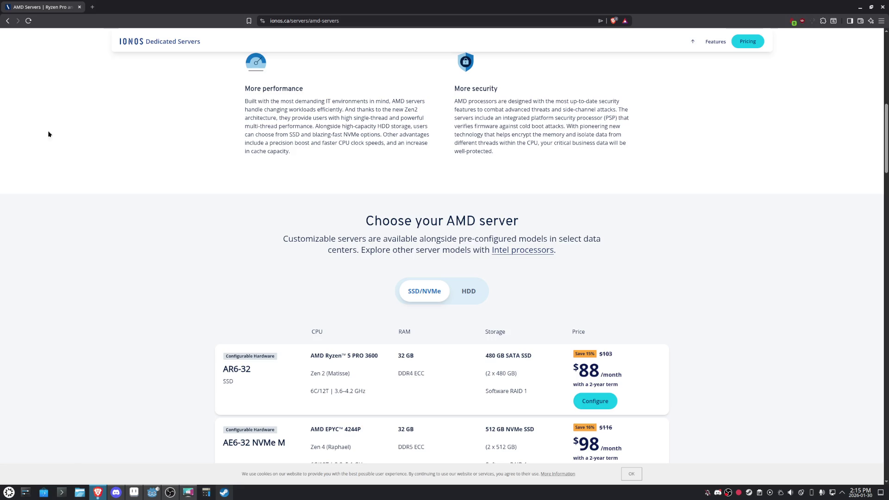
{"action": "left_click", "coordinate": [6, 21]}
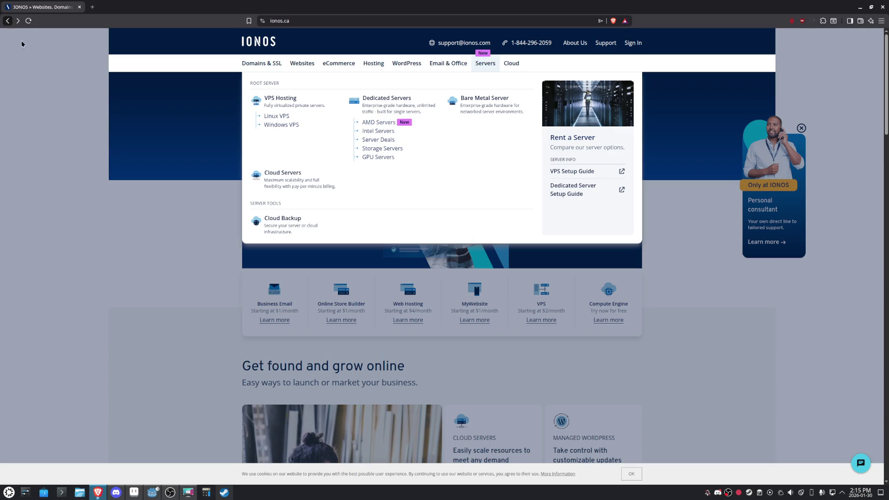
- Review the Windows VPS plans, including the Unlimited traffic description
{"action": "left_click", "coordinate": [282, 125]}
{"action": "scroll", "coordinate": [52, 258], "scroll_direction": "down", "scroll_amount": 3}
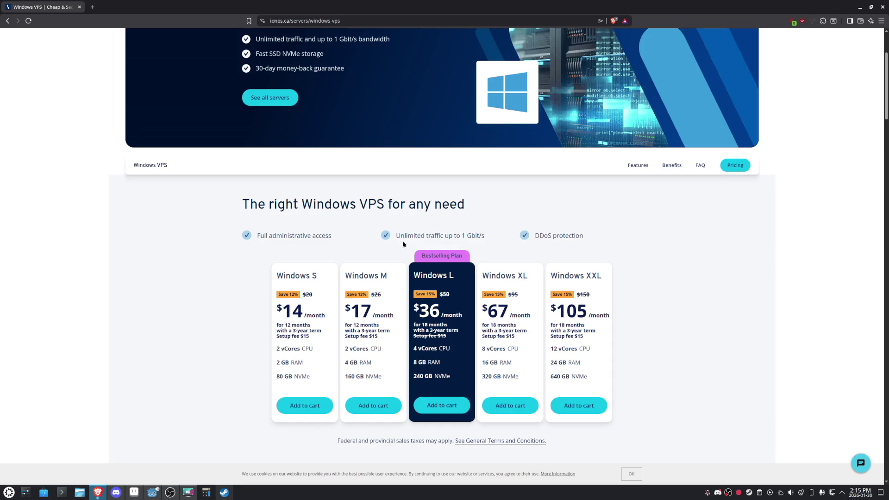
{"action": "scroll", "coordinate": [190, 344], "scroll_direction": "down", "scroll_amount": 5}
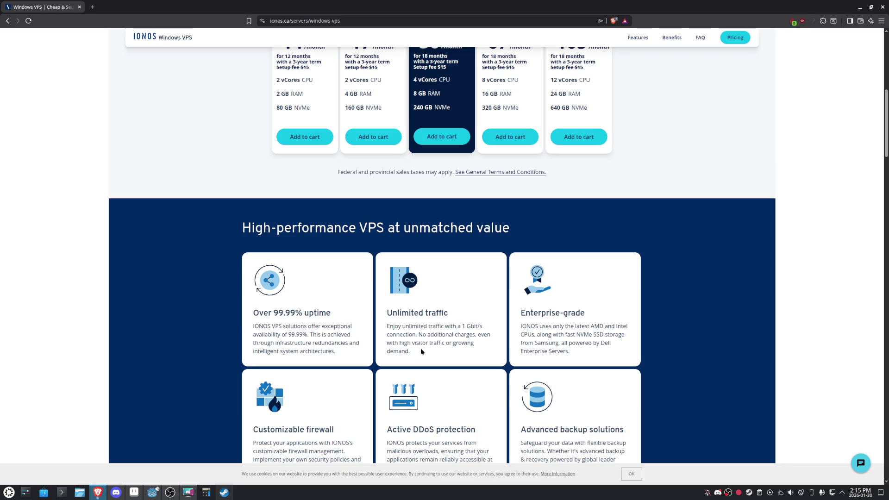
{"action": "left_click_drag", "start_coordinate": [419, 352], "coordinate": [382, 324]}
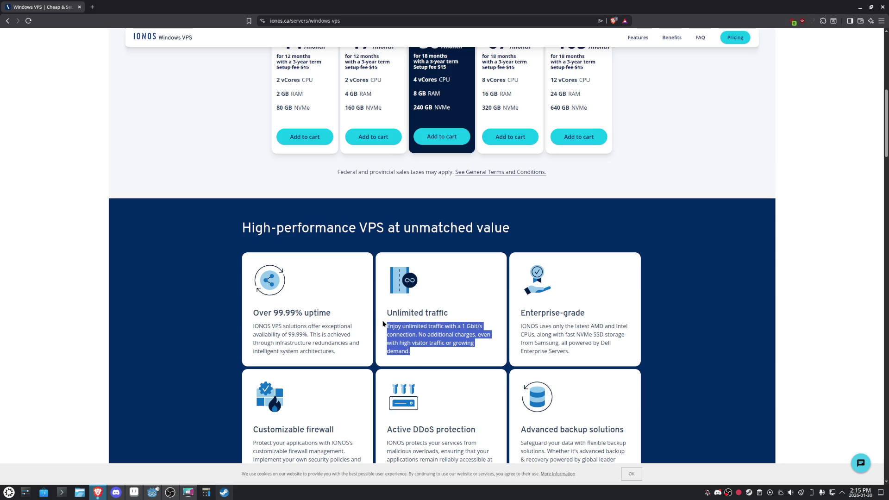
{"action": "left_click", "coordinate": [56, 292]}
{"action": "scroll", "coordinate": [56, 293], "scroll_direction": "down", "scroll_amount": 3}
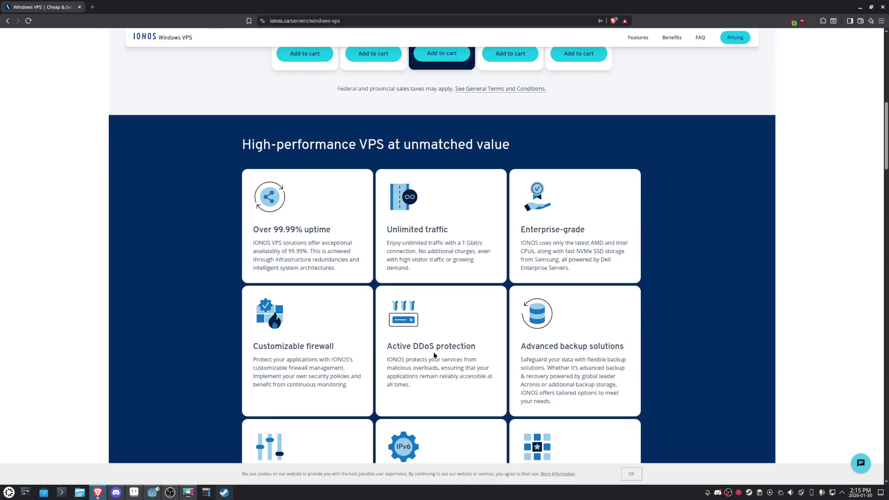
{"action": "scroll", "coordinate": [170, 256], "scroll_direction": "down", "scroll_amount": 5}
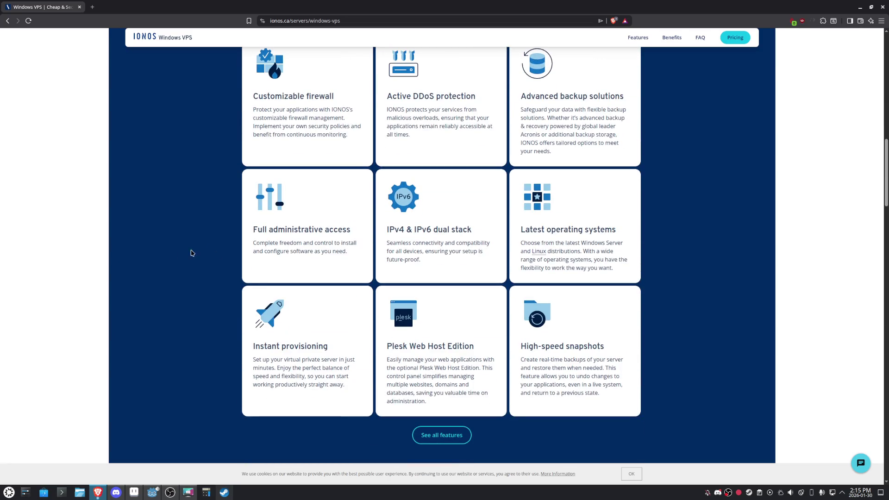
{"action": "scroll", "coordinate": [326, 218], "scroll_direction": "up", "scroll_amount": 2}
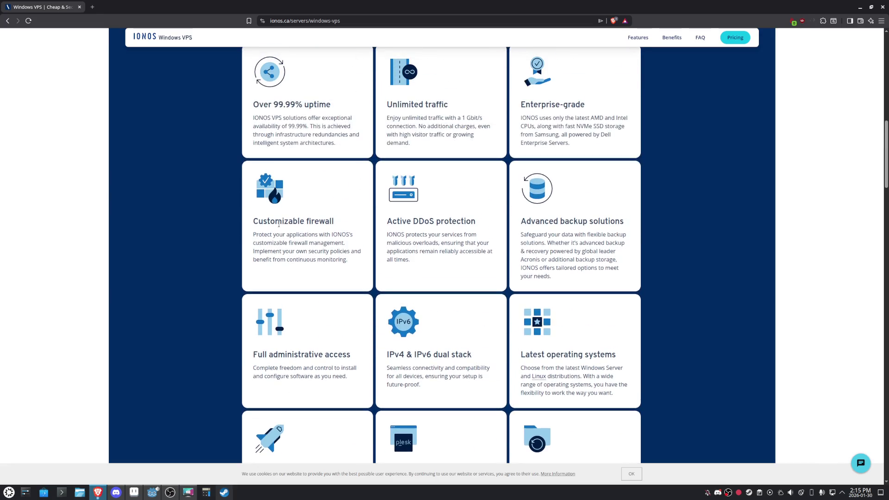
{"action": "scroll", "coordinate": [549, 256], "scroll_direction": "up", "scroll_amount": 4}
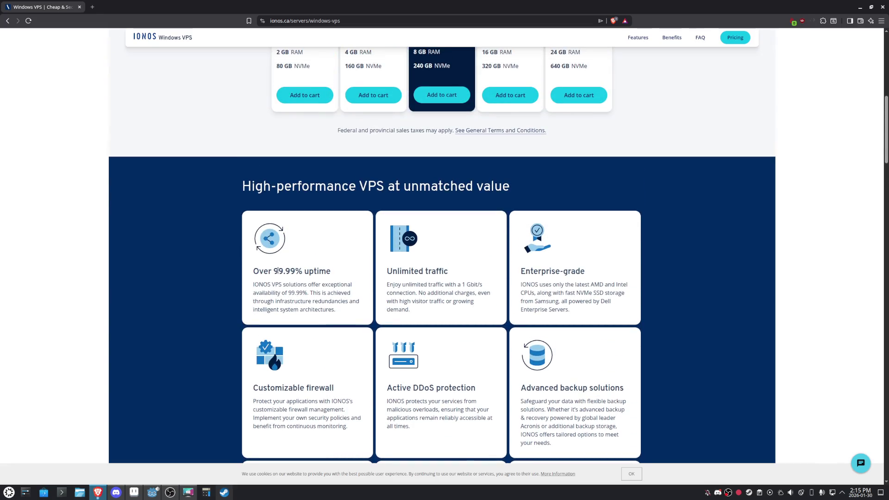
{"action": "scroll", "coordinate": [495, 292], "scroll_direction": "down", "scroll_amount": 4}
{"action": "scroll", "coordinate": [491, 292], "scroll_direction": "down", "scroll_amount": 2}
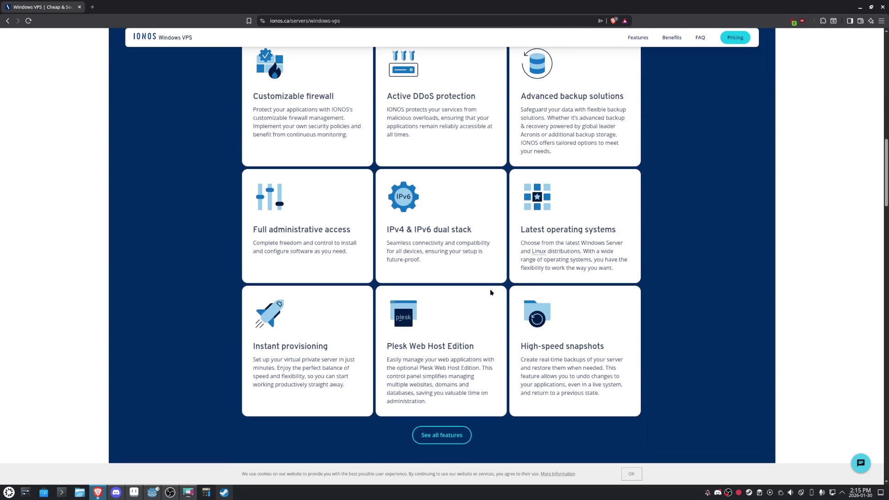
{"action": "scroll", "coordinate": [491, 292], "scroll_direction": "down", "scroll_amount": 2}
- Jump to the full VPS feature list and check the General Services and Security details
{"action": "left_click", "coordinate": [450, 351]}
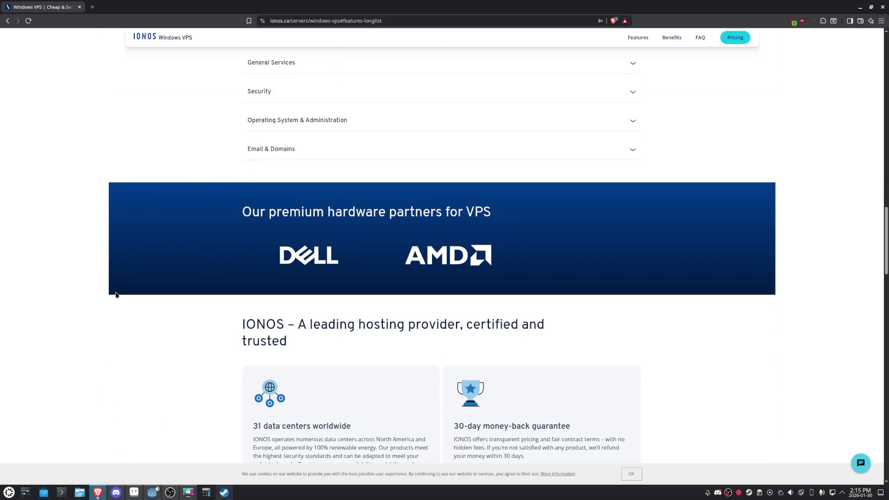
{"action": "scroll", "coordinate": [164, 255], "scroll_direction": "up", "scroll_amount": 2}
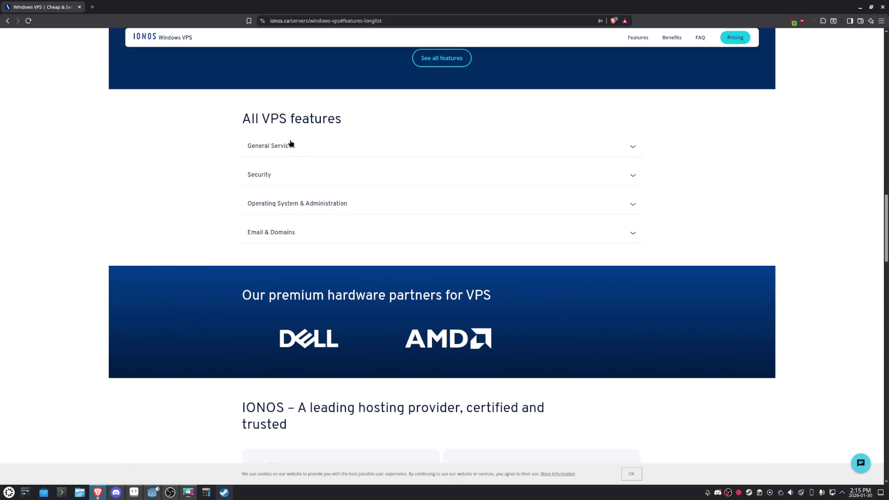
{"action": "left_click", "coordinate": [291, 144]}
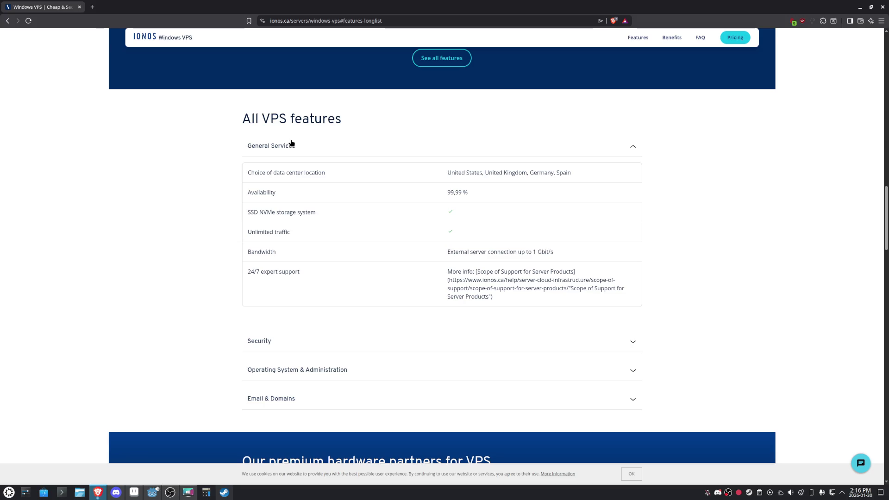
{"action": "left_click", "coordinate": [291, 144]}
{"action": "left_click", "coordinate": [287, 177]}
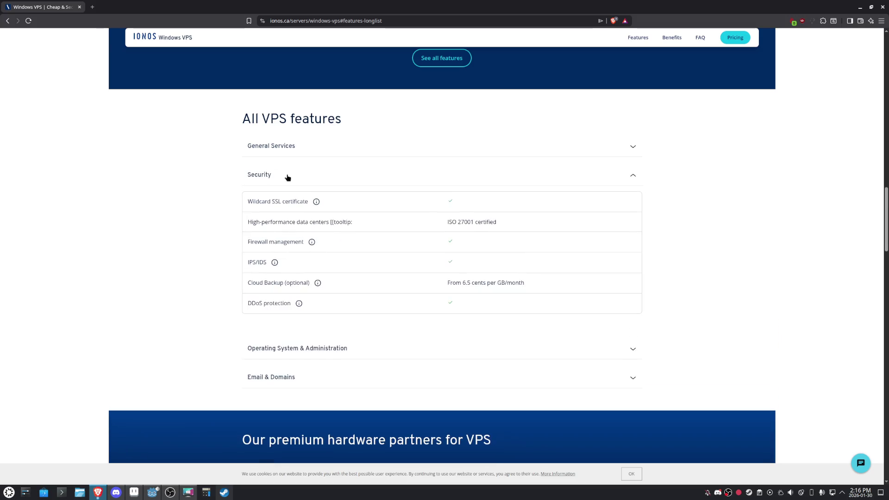
{"action": "left_click", "coordinate": [288, 176]}
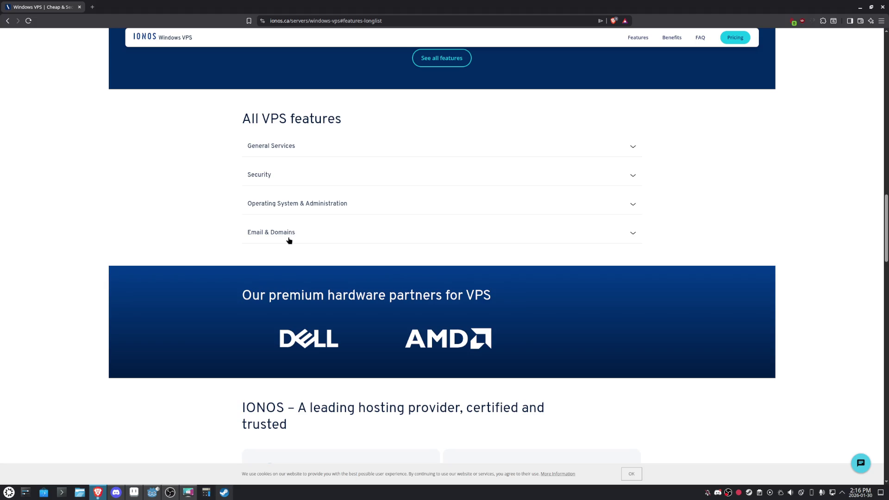
- Scroll through the FAQs to the footer and follow the Game server hosting link
{"action": "scroll", "coordinate": [118, 244], "scroll_direction": "down", "scroll_amount": 5}
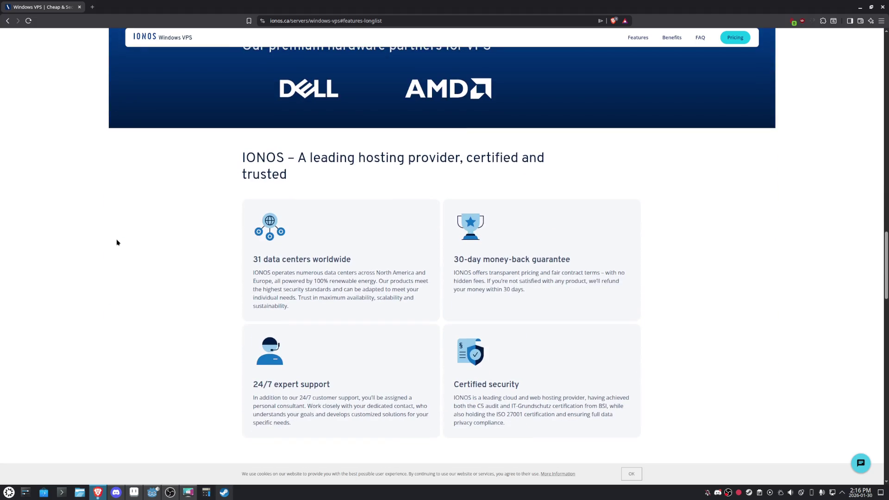
{"action": "scroll", "coordinate": [115, 240], "scroll_direction": "down", "scroll_amount": 4}
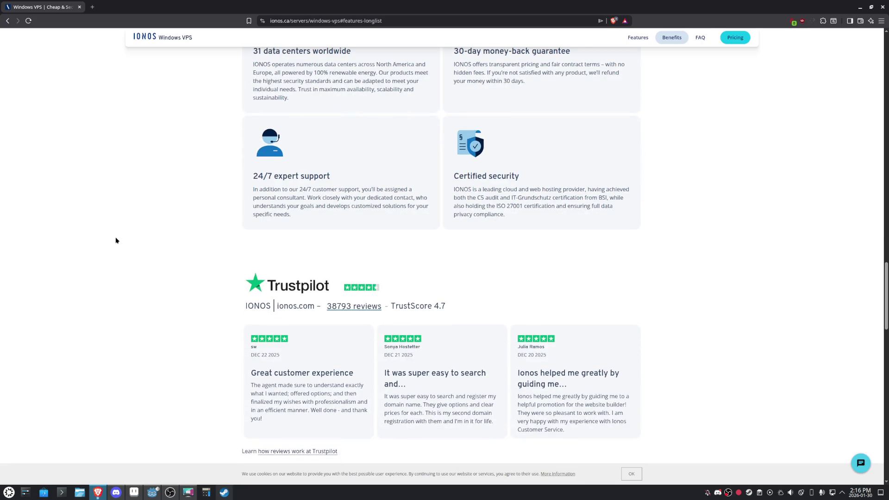
{"action": "scroll", "coordinate": [116, 240], "scroll_direction": "down", "scroll_amount": 9}
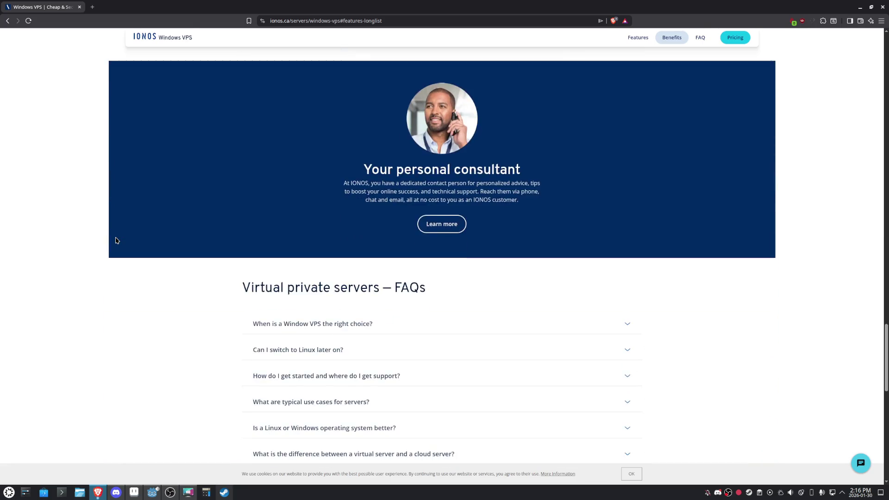
{"action": "scroll", "coordinate": [116, 240], "scroll_direction": "down", "scroll_amount": 5}
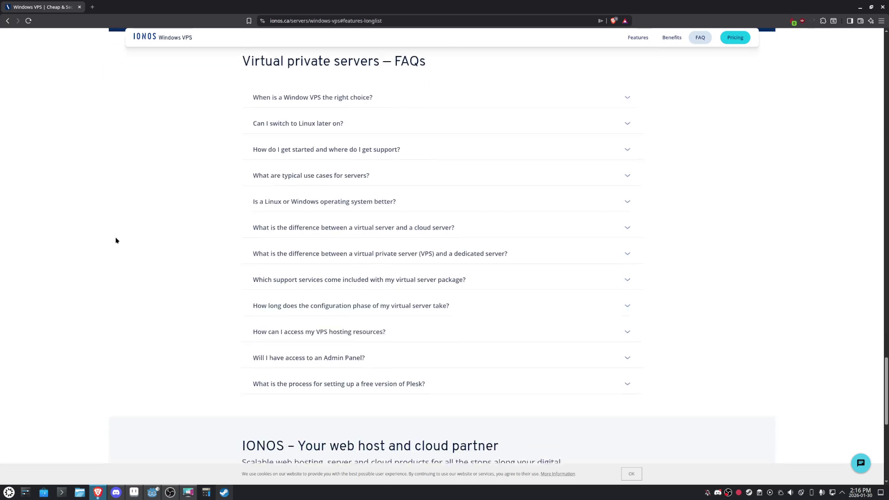
{"action": "scroll", "coordinate": [116, 240], "scroll_direction": "down", "scroll_amount": 3}
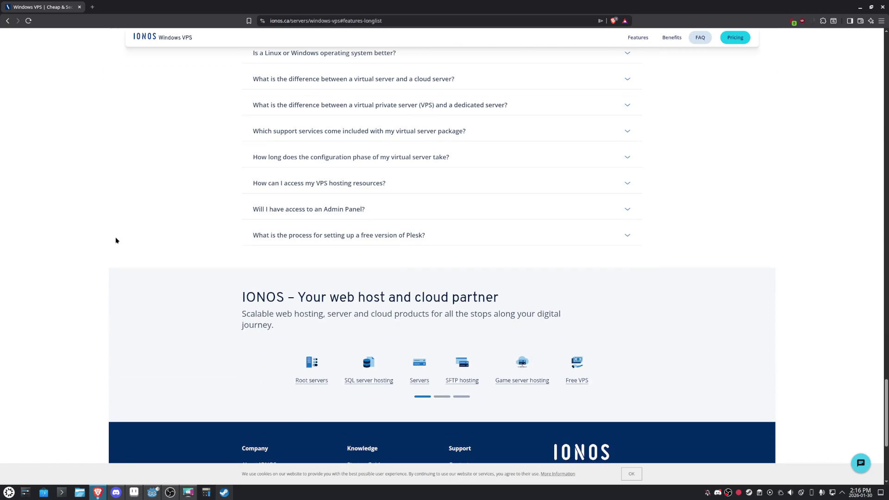
{"action": "scroll", "coordinate": [116, 240], "scroll_direction": "down", "scroll_amount": 4}
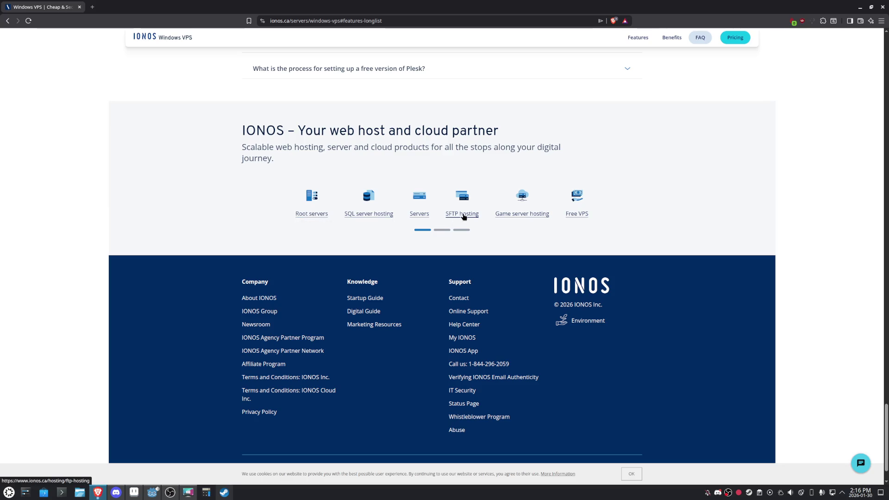
{"action": "left_click", "coordinate": [527, 215]}
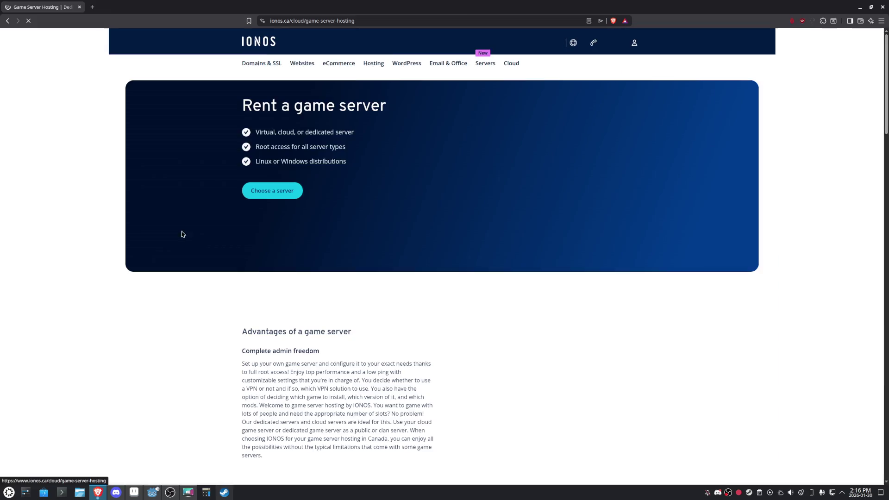
- Jump to the 'Choose a server' section listing virtual, cloud and dedicated game servers
{"action": "left_click", "coordinate": [278, 196]}
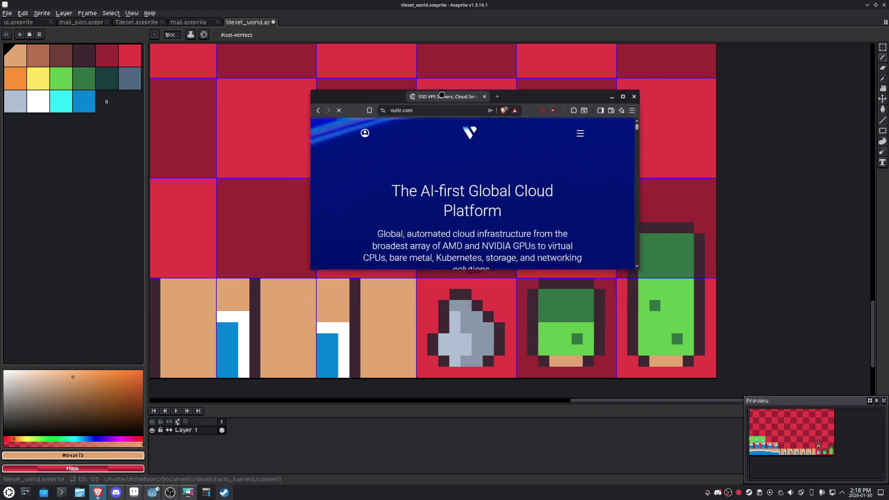
- Move the vultr.com browser window up, maximize it, and bring up the Products menu
{"action": "left_click_drag", "start_coordinate": [465, 91], "coordinate": [472, 4]}
{"action": "double_click", "coordinate": [464, 3]}
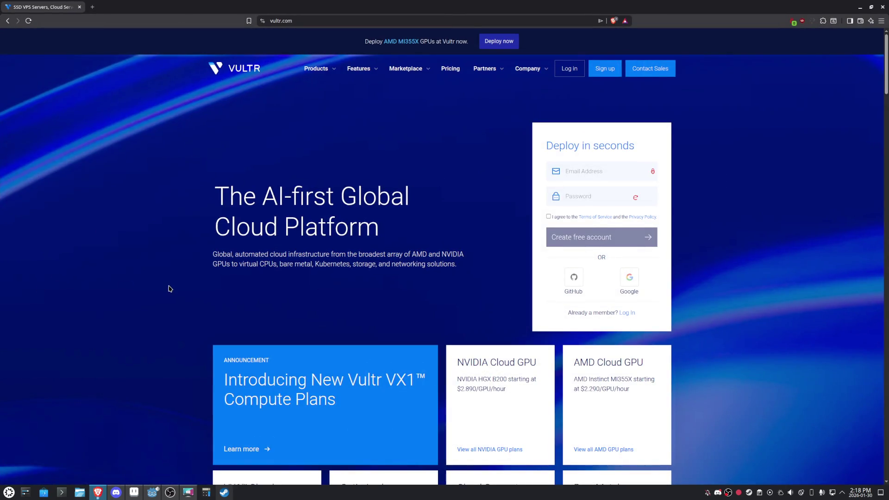
{"action": "scroll", "coordinate": [169, 287], "scroll_direction": "down", "scroll_amount": 5}
{"action": "scroll", "coordinate": [170, 289], "scroll_direction": "up", "scroll_amount": 5}
{"action": "mouse_move", "coordinate": [327, 75]}
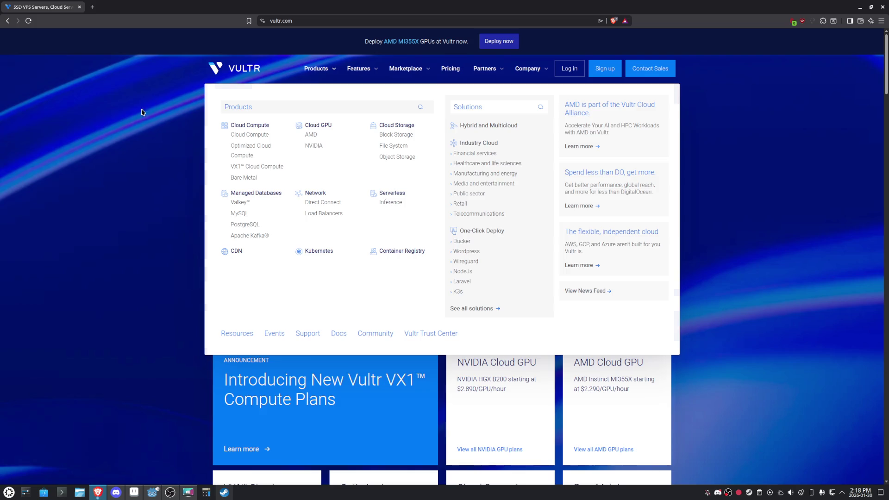
- Open the Vultr pricing page and review the VX1 General Purpose plans from $0.060/hr
{"action": "left_click", "coordinate": [450, 69]}
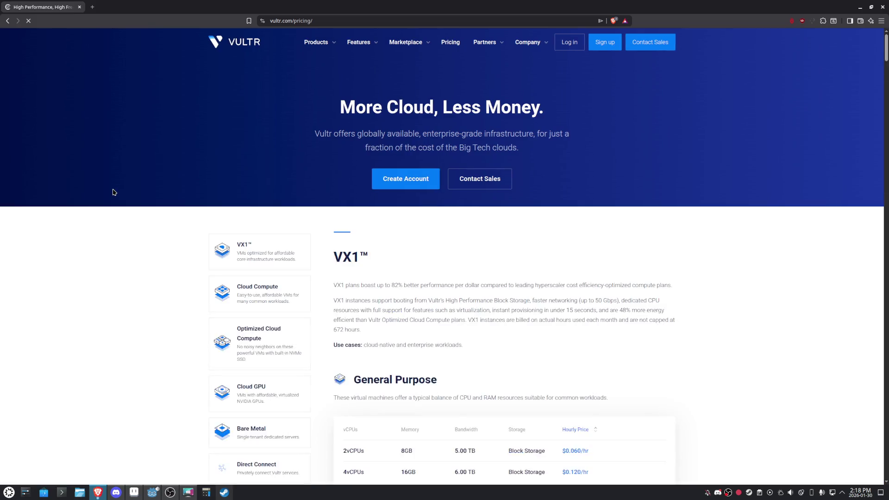
{"action": "scroll", "coordinate": [112, 192], "scroll_direction": "down", "scroll_amount": 2}
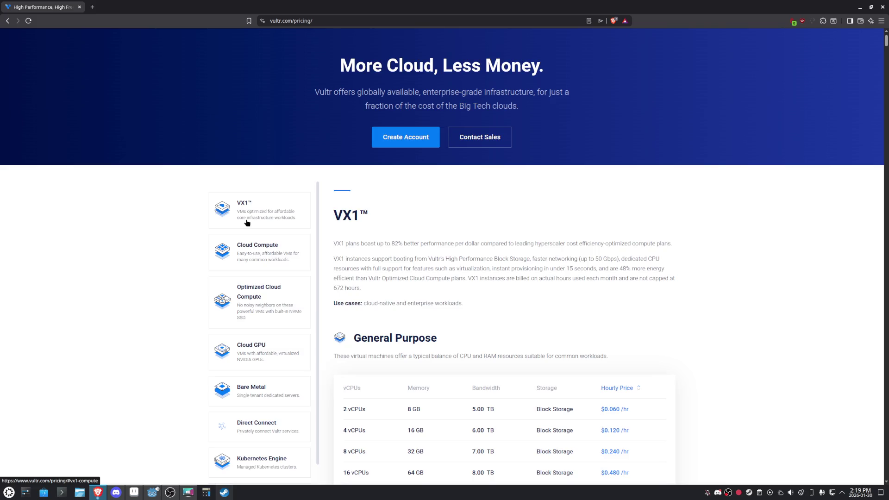
{"action": "left_click", "coordinate": [246, 223]}
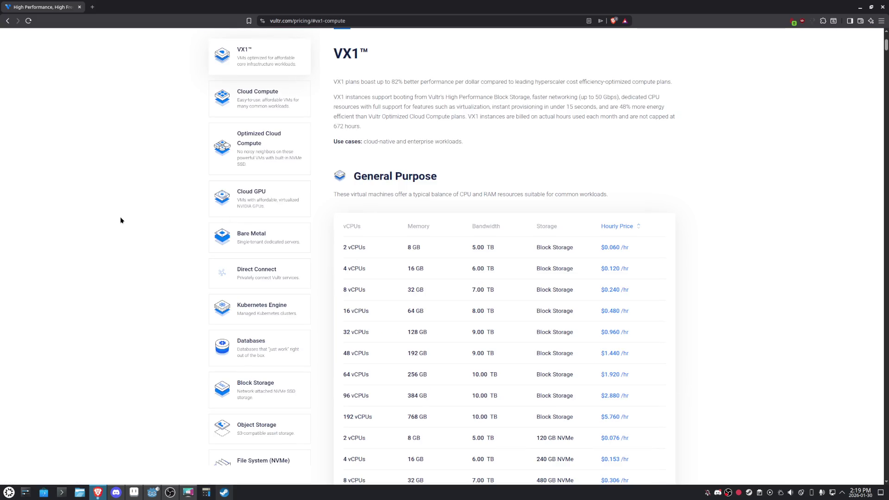
{"action": "scroll", "coordinate": [121, 220], "scroll_direction": "down", "scroll_amount": 2}
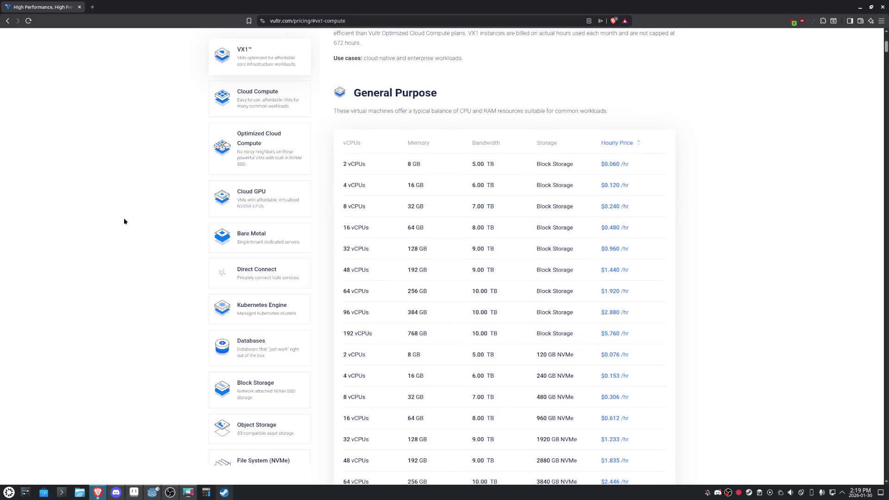
{"action": "scroll", "coordinate": [281, 283], "scroll_direction": "down", "scroll_amount": 5}
{"action": "scroll", "coordinate": [281, 283], "scroll_direction": "up", "scroll_amount": 6}
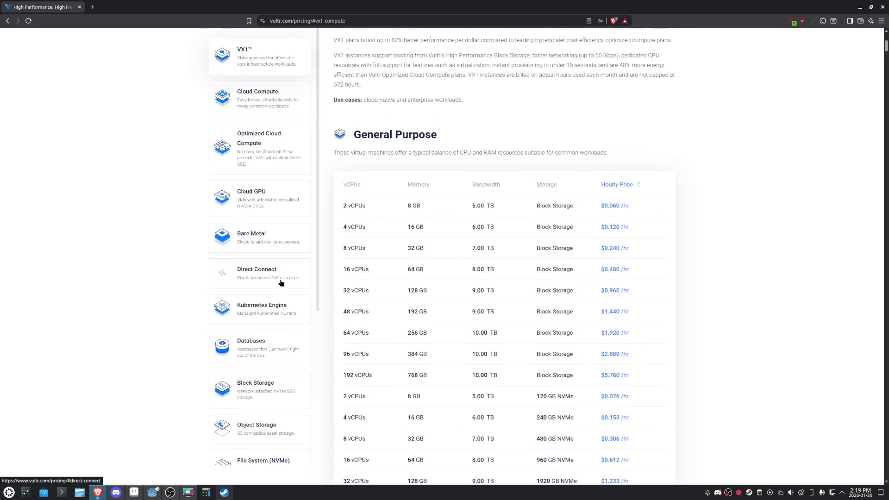
{"action": "scroll", "coordinate": [263, 130], "scroll_direction": "up", "scroll_amount": 4}
{"action": "scroll", "coordinate": [262, 283], "scroll_direction": "down", "scroll_amount": 3}
{"action": "scroll", "coordinate": [167, 301], "scroll_direction": "down", "scroll_amount": 4}
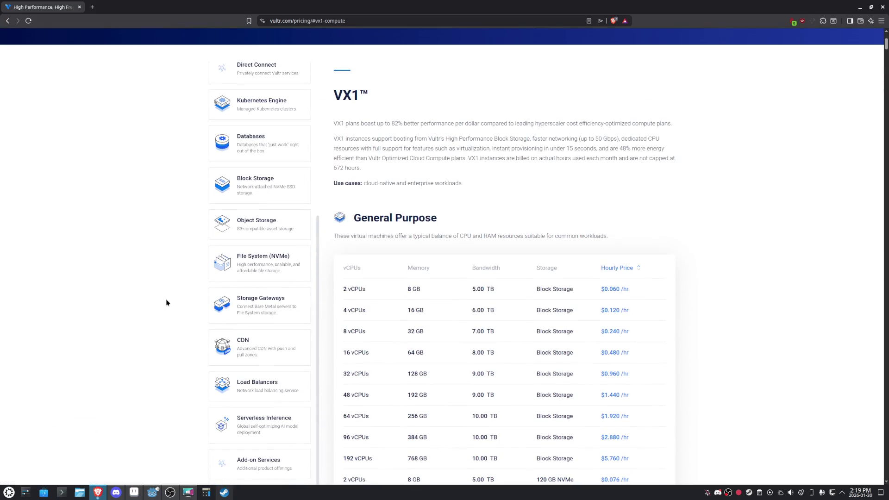
{"action": "scroll", "coordinate": [167, 301], "scroll_direction": "down", "scroll_amount": 1}
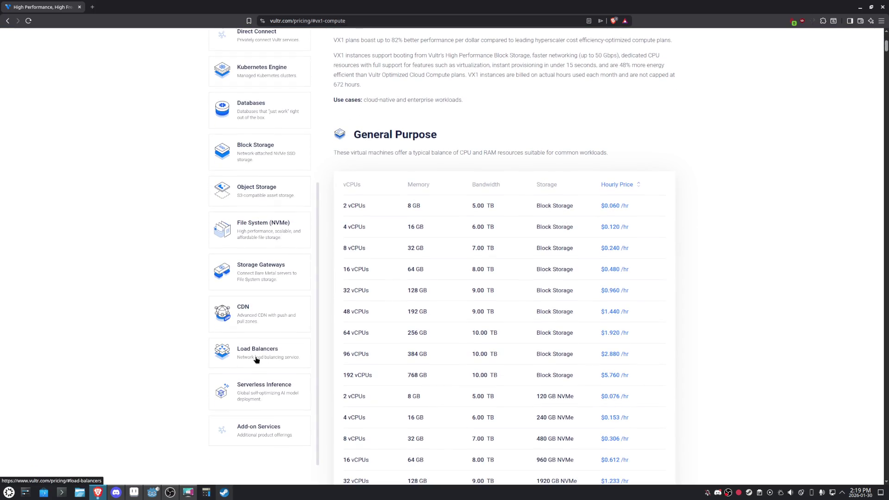
{"action": "scroll", "coordinate": [274, 426], "scroll_direction": "up", "scroll_amount": 5}
{"action": "scroll", "coordinate": [274, 427], "scroll_direction": "up", "scroll_amount": 4}
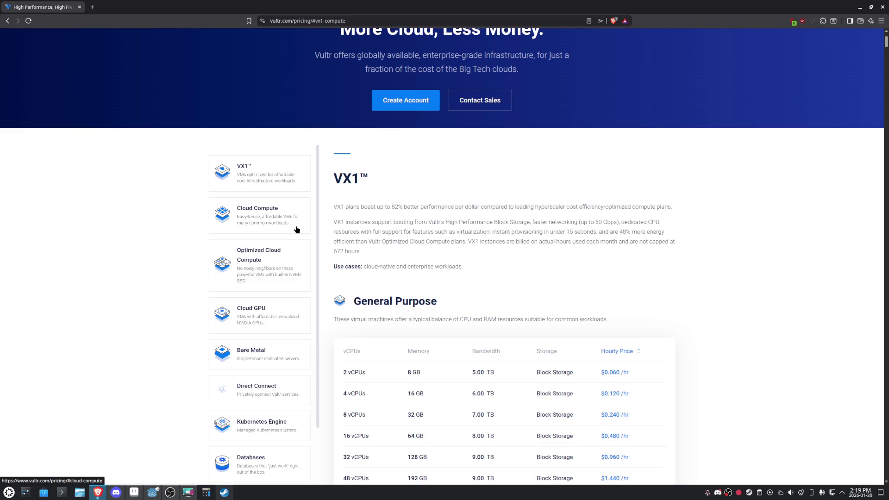
{"action": "scroll", "coordinate": [328, 135], "scroll_direction": "up", "scroll_amount": 2}
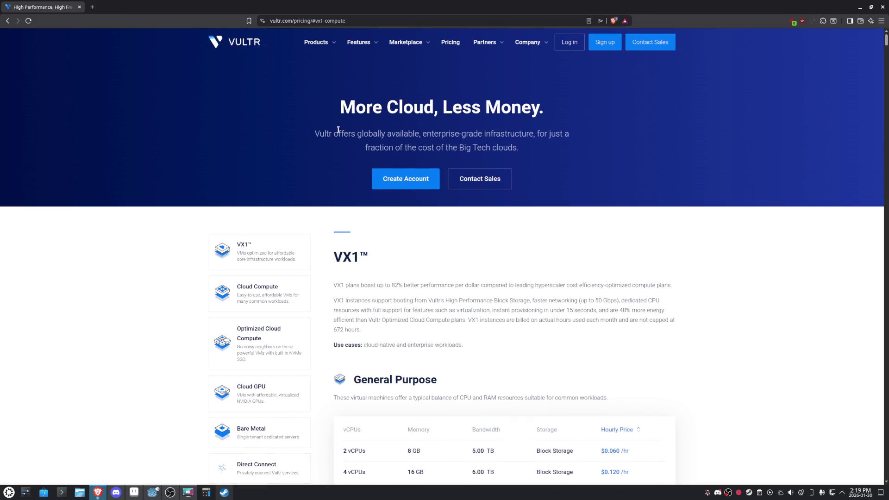
- Go to the Cloud Compute product page from the Products menu
{"action": "mouse_move", "coordinate": [362, 50]}
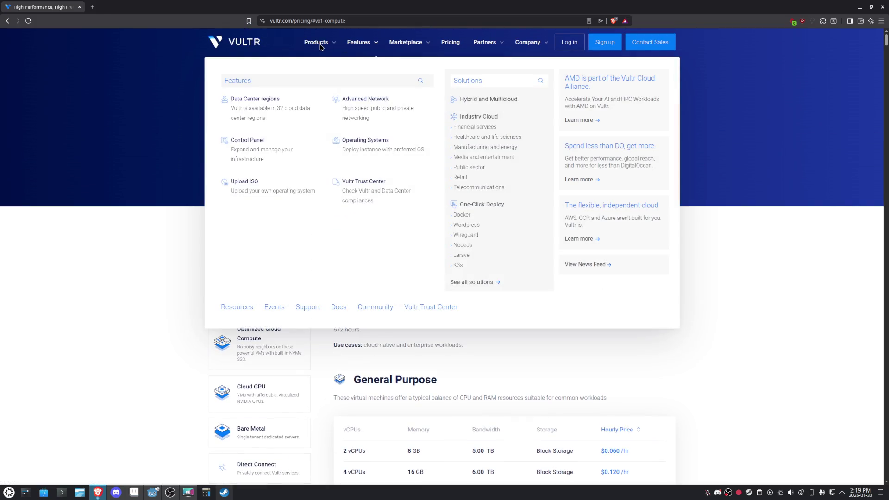
{"action": "mouse_move", "coordinate": [321, 46]}
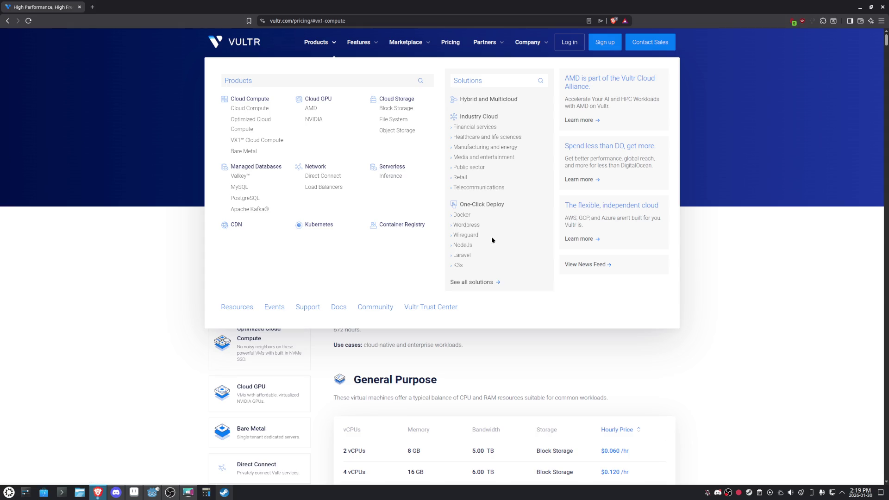
{"action": "left_click", "coordinate": [264, 99]}
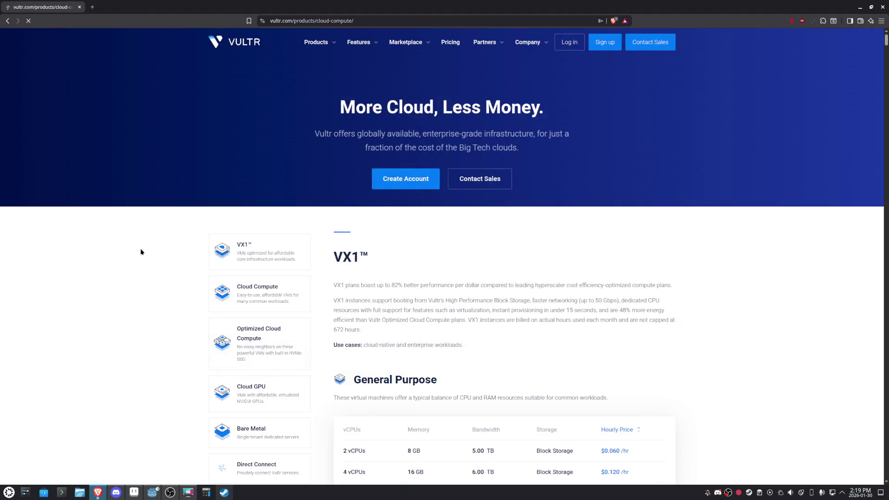
- Scroll through the Cloud Compute page's VX1 price-performance overview and back up
{"action": "scroll", "coordinate": [142, 252], "scroll_direction": "down", "scroll_amount": 5}
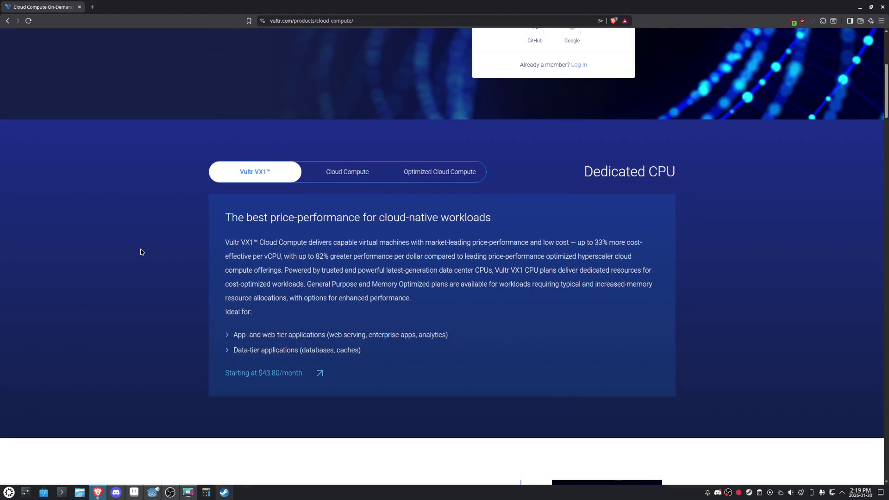
{"action": "scroll", "coordinate": [141, 252], "scroll_direction": "down", "scroll_amount": 12}
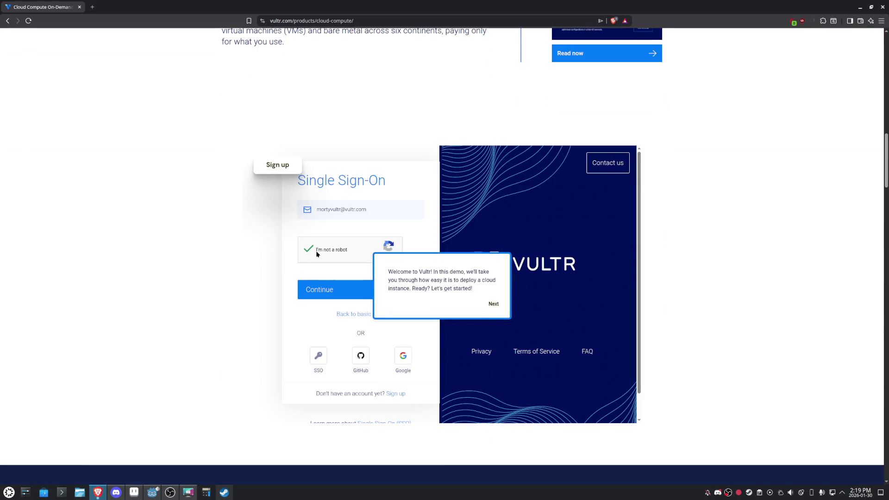
{"action": "scroll", "coordinate": [208, 277], "scroll_direction": "down", "scroll_amount": 6}
{"action": "scroll", "coordinate": [207, 278], "scroll_direction": "up", "scroll_amount": 12}
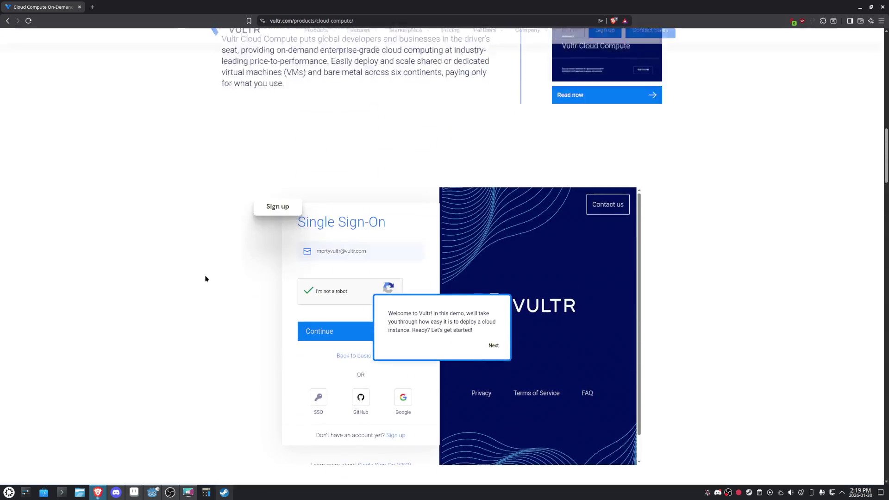
{"action": "scroll", "coordinate": [206, 279], "scroll_direction": "up", "scroll_amount": 10}
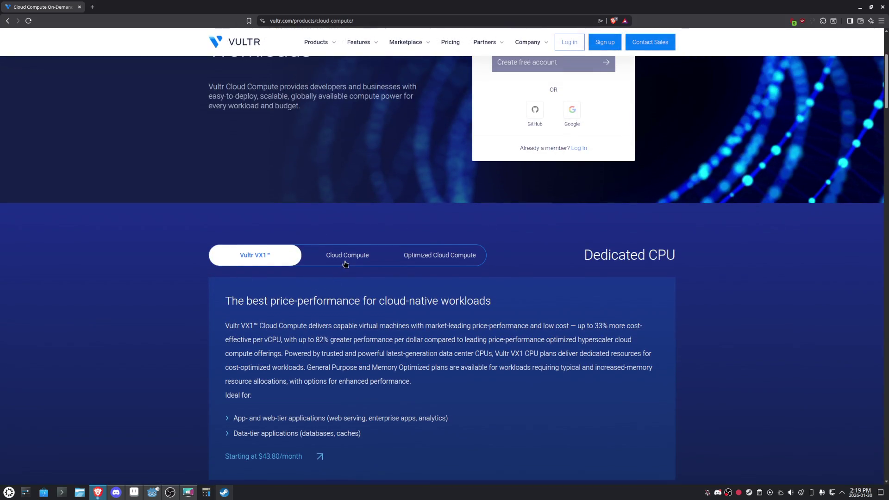
{"action": "scroll", "coordinate": [338, 250], "scroll_direction": "up", "scroll_amount": 3}
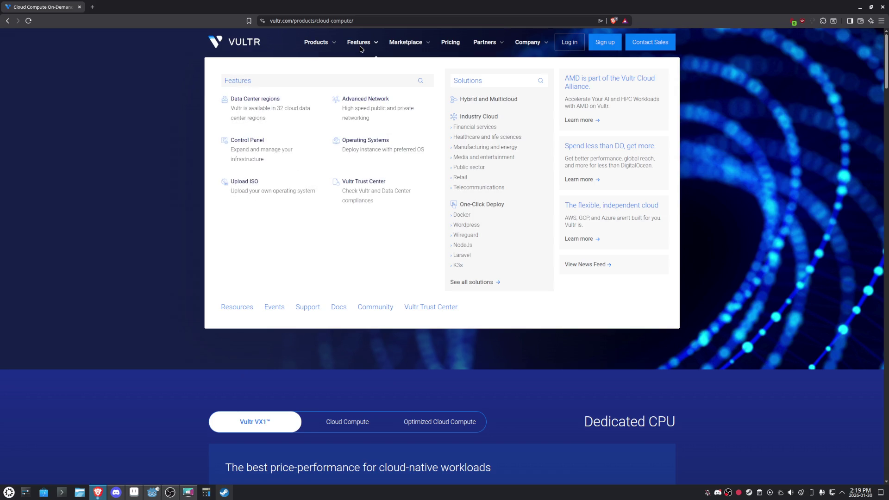
- Return to the Vultr pricing page and skim its top sections
{"action": "mouse_move", "coordinate": [499, 48]}
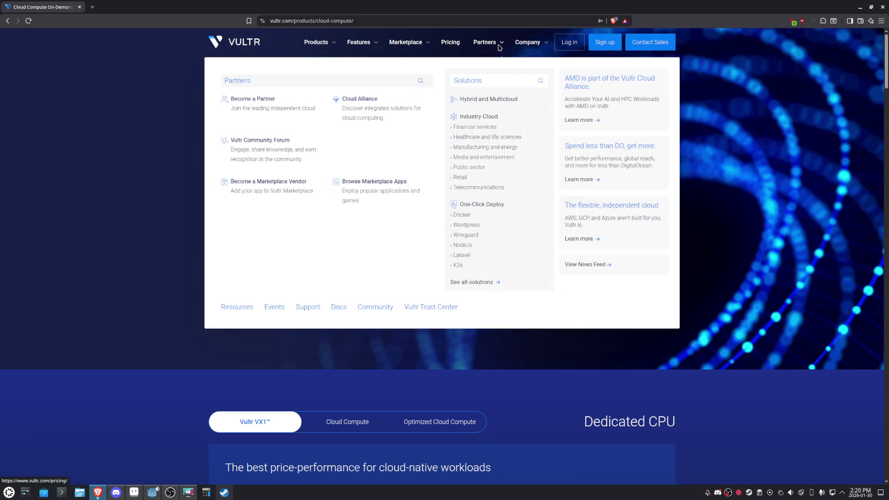
{"action": "left_click", "coordinate": [451, 43]}
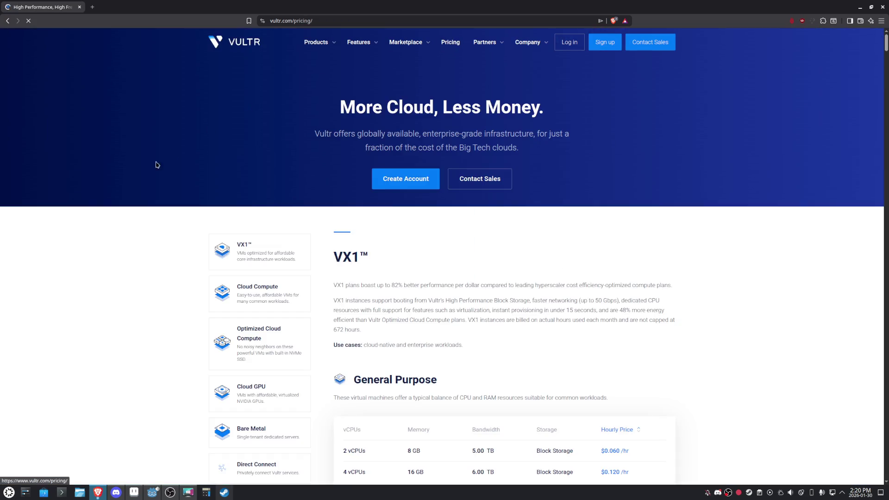
{"action": "scroll", "coordinate": [137, 199], "scroll_direction": "down", "scroll_amount": 5}
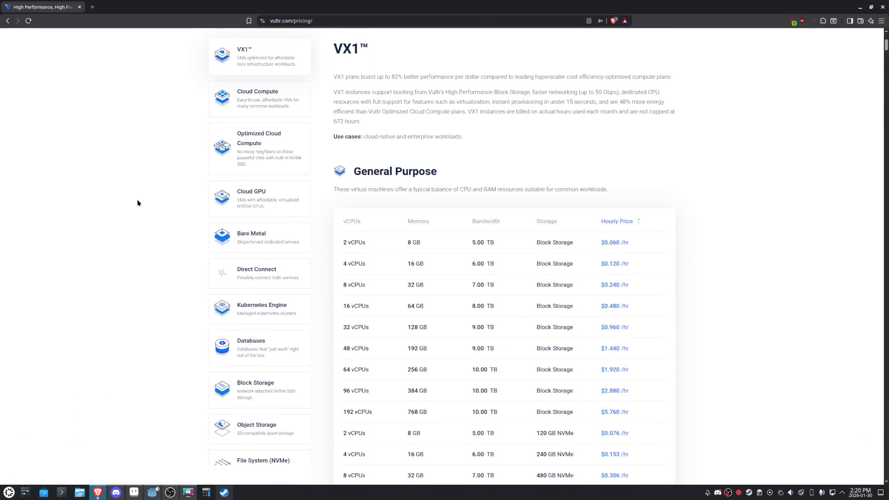
{"action": "scroll", "coordinate": [242, 251], "scroll_direction": "down", "scroll_amount": 2}
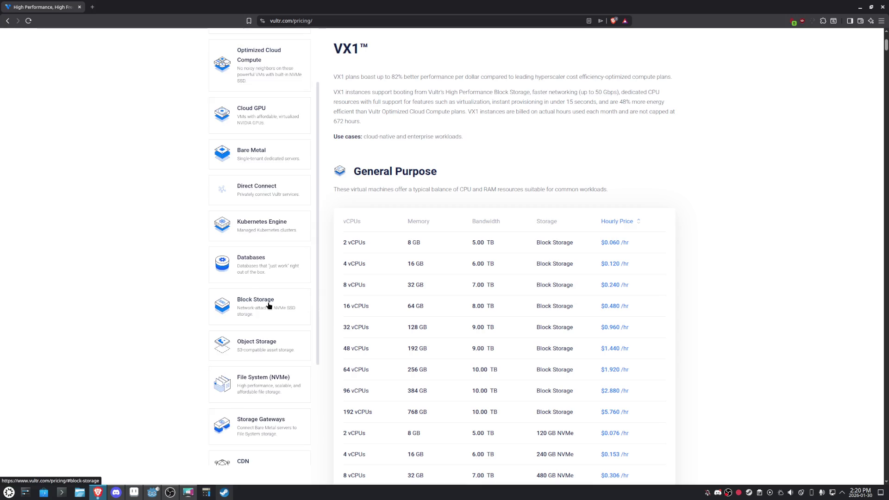
{"action": "scroll", "coordinate": [277, 320], "scroll_direction": "down", "scroll_amount": 2}
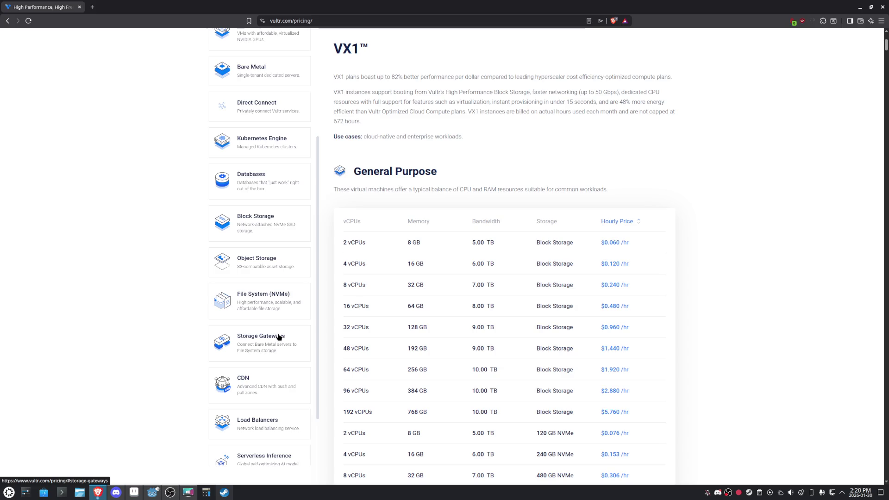
{"action": "scroll", "coordinate": [278, 336], "scroll_direction": "up", "scroll_amount": 5}
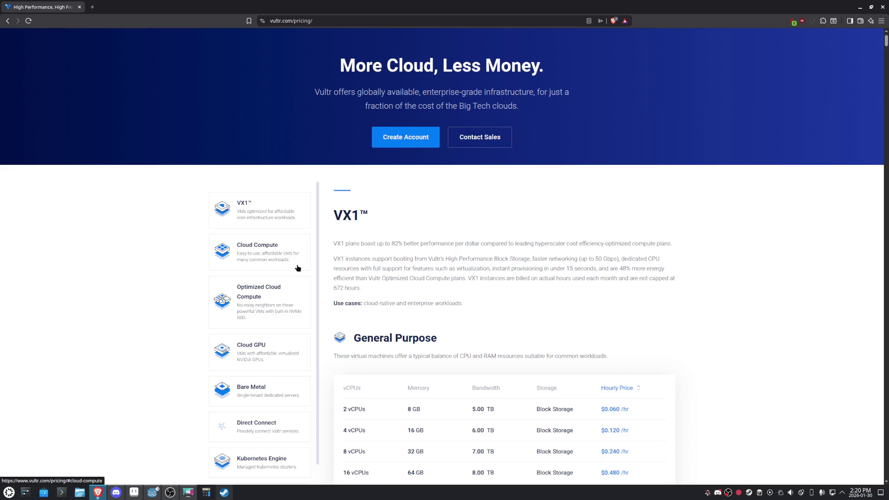
- Jump to Cloud Compute pricing and scroll the tables down to the Cloud GPU section
{"action": "left_click", "coordinate": [297, 267]}
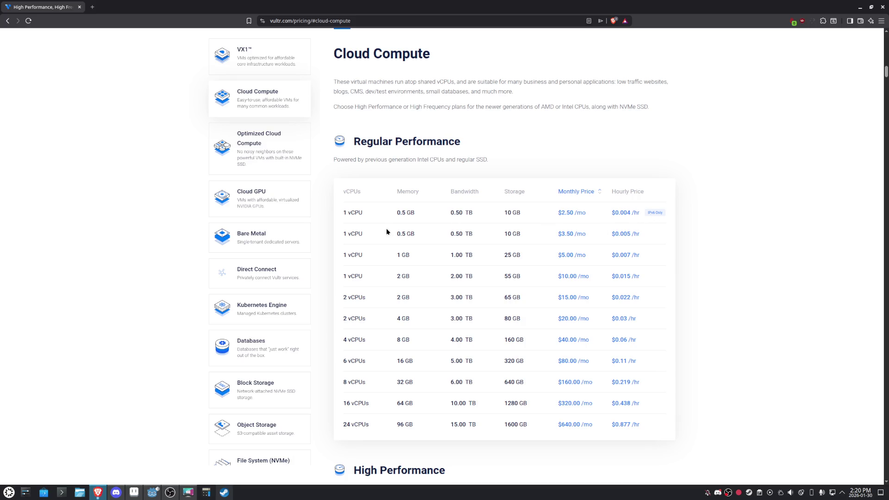
{"action": "scroll", "coordinate": [407, 250], "scroll_direction": "down", "scroll_amount": 5}
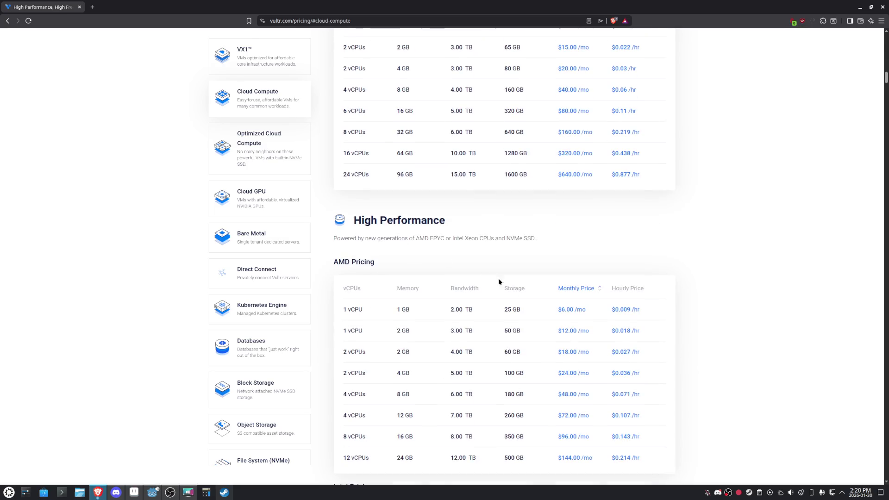
{"action": "scroll", "coordinate": [431, 386], "scroll_direction": "down", "scroll_amount": 3}
{"action": "scroll", "coordinate": [430, 384], "scroll_direction": "down", "scroll_amount": 3}
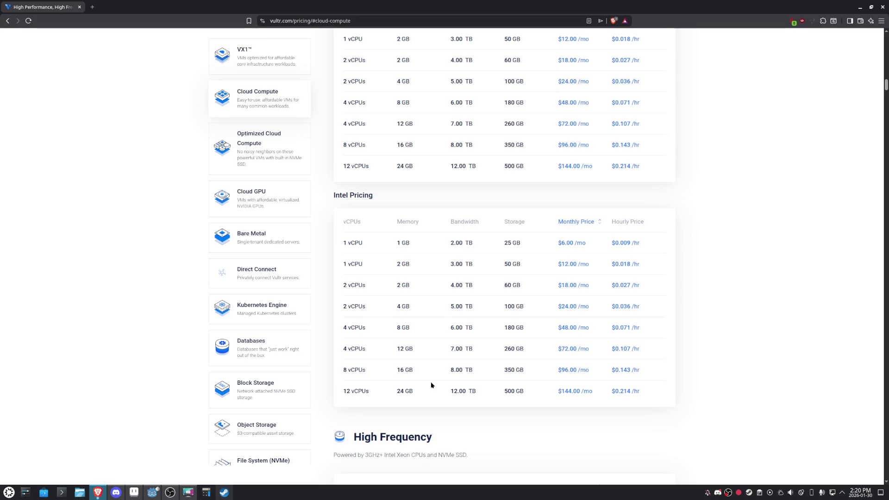
{"action": "scroll", "coordinate": [431, 384], "scroll_direction": "up", "scroll_amount": 2}
{"action": "scroll", "coordinate": [431, 381], "scroll_direction": "up", "scroll_amount": 3}
{"action": "scroll", "coordinate": [433, 380], "scroll_direction": "down", "scroll_amount": 9}
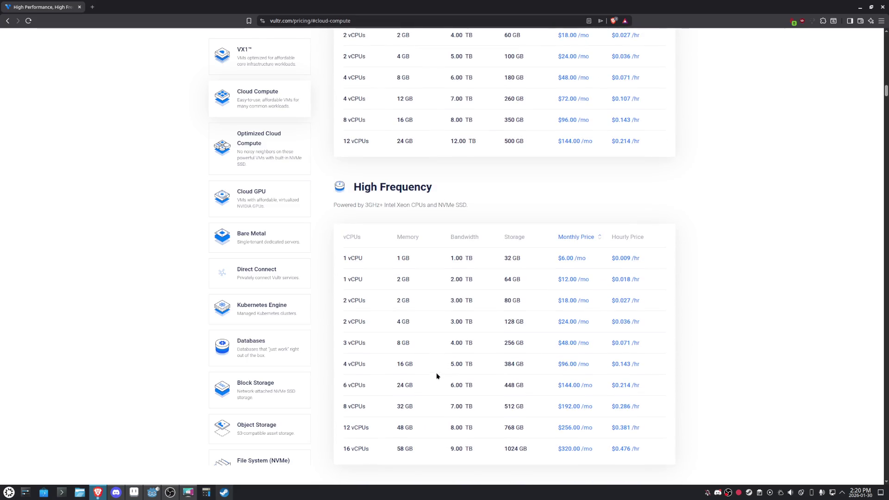
{"action": "scroll", "coordinate": [438, 373], "scroll_direction": "down", "scroll_amount": 1}
{"action": "scroll", "coordinate": [439, 372], "scroll_direction": "down", "scroll_amount": 7}
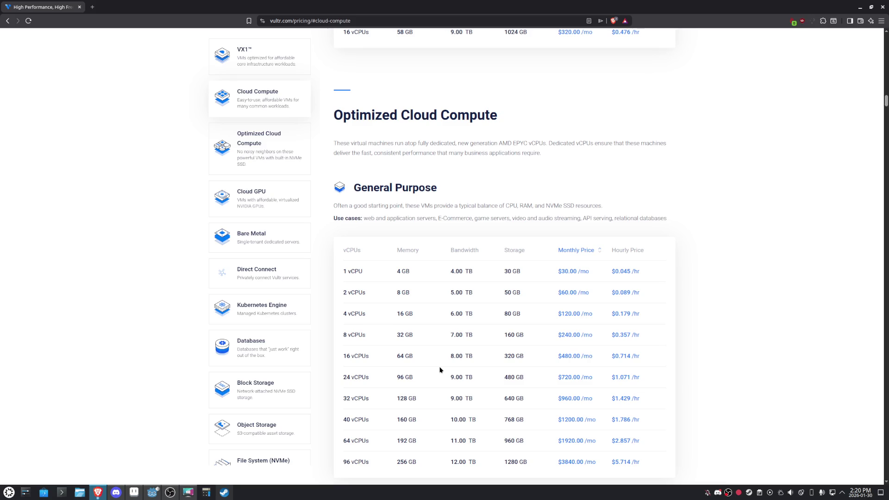
{"action": "scroll", "coordinate": [453, 355], "scroll_direction": "down", "scroll_amount": 4}
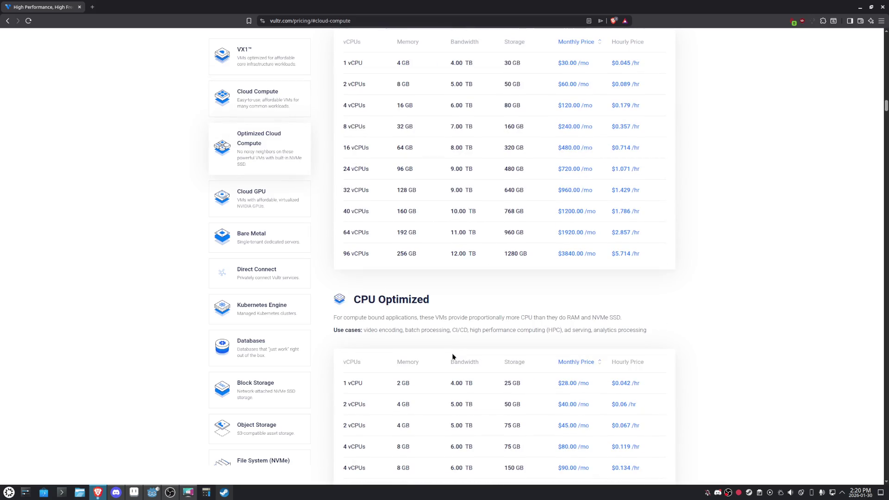
{"action": "scroll", "coordinate": [453, 357], "scroll_direction": "down", "scroll_amount": 8}
{"action": "scroll", "coordinate": [456, 355], "scroll_direction": "down", "scroll_amount": 8}
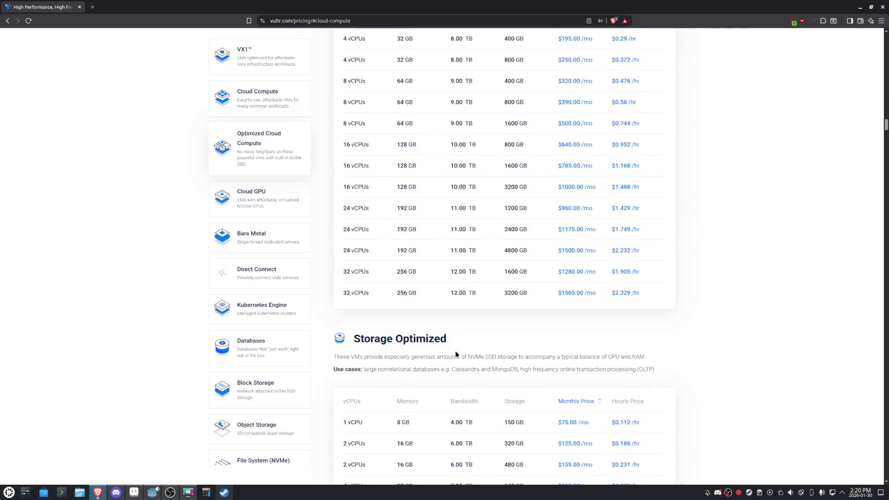
{"action": "scroll", "coordinate": [455, 354], "scroll_direction": "down", "scroll_amount": 3}
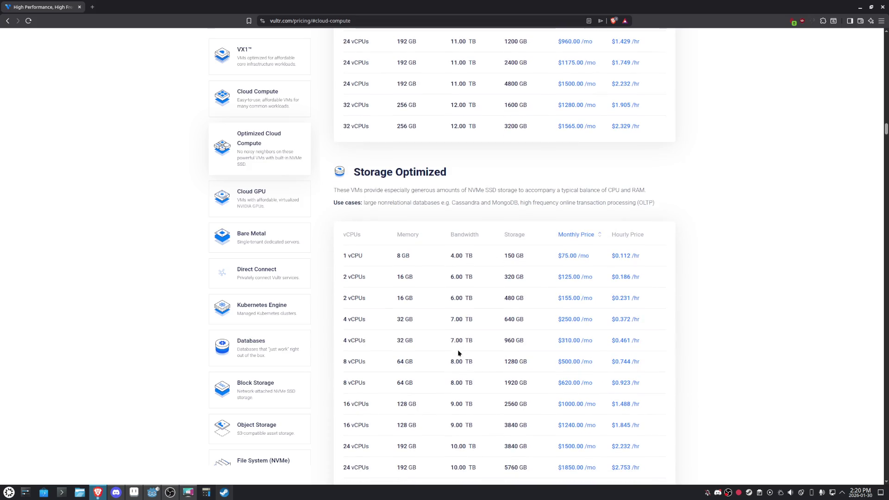
{"action": "scroll", "coordinate": [459, 352], "scroll_direction": "down", "scroll_amount": 8}
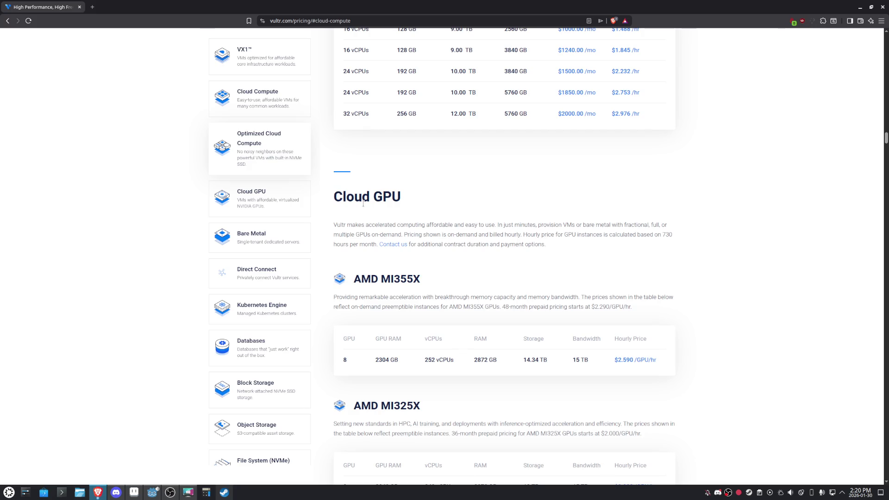
- Scroll past the NVIDIA HGX, L40S, A100, A40 and A16 tables to the Bare Metal GPU cards
{"action": "scroll", "coordinate": [440, 366], "scroll_direction": "down", "scroll_amount": 2}
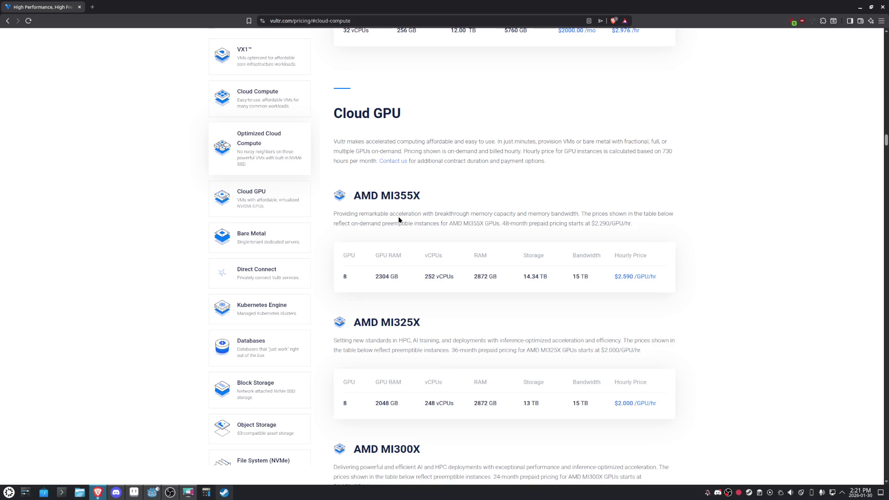
{"action": "scroll", "coordinate": [430, 315], "scroll_direction": "down", "scroll_amount": 9}
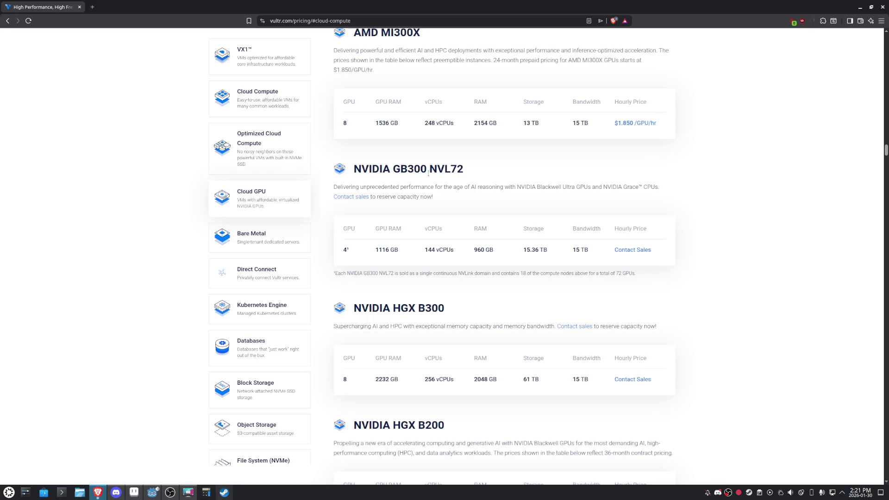
{"action": "scroll", "coordinate": [429, 173], "scroll_direction": "up", "scroll_amount": 5}
{"action": "scroll", "coordinate": [454, 344], "scroll_direction": "down", "scroll_amount": 10}
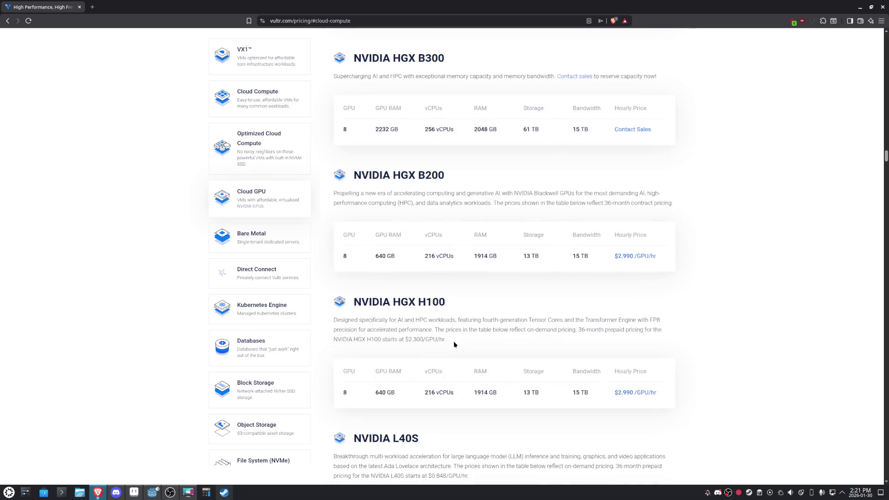
{"action": "scroll", "coordinate": [457, 342], "scroll_direction": "down", "scroll_amount": 3}
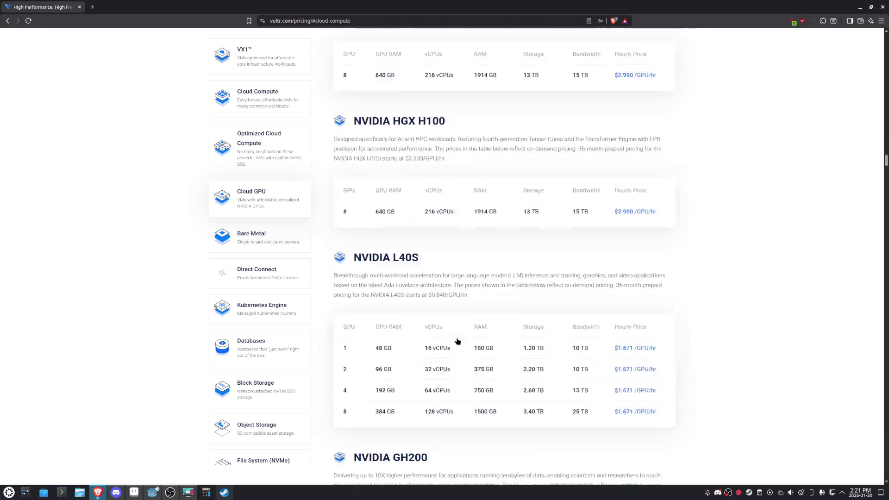
{"action": "scroll", "coordinate": [457, 341], "scroll_direction": "down", "scroll_amount": 2}
{"action": "scroll", "coordinate": [457, 341], "scroll_direction": "down", "scroll_amount": 8}
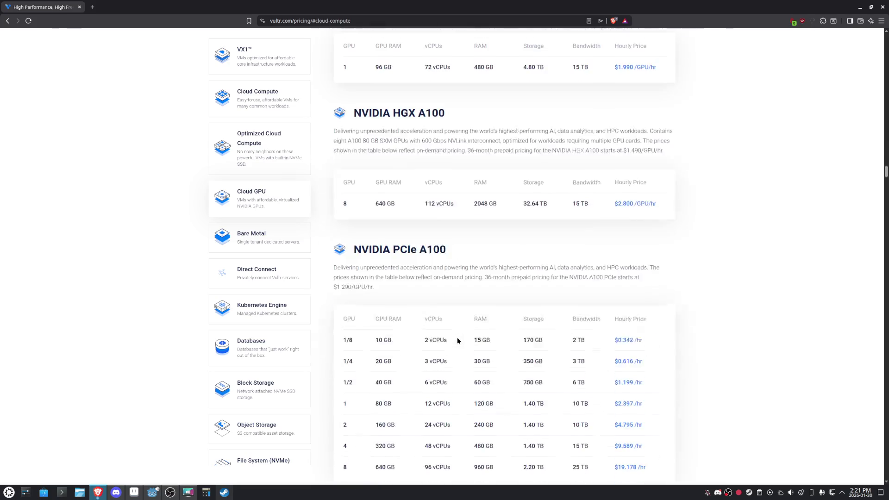
{"action": "scroll", "coordinate": [457, 341], "scroll_direction": "down", "scroll_amount": 5}
{"action": "scroll", "coordinate": [457, 341], "scroll_direction": "down", "scroll_amount": 10}
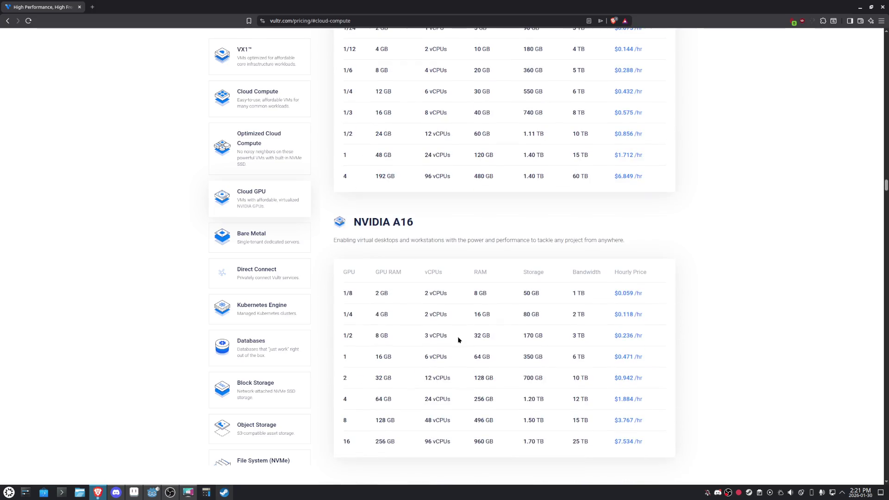
{"action": "scroll", "coordinate": [459, 340], "scroll_direction": "down", "scroll_amount": 5}
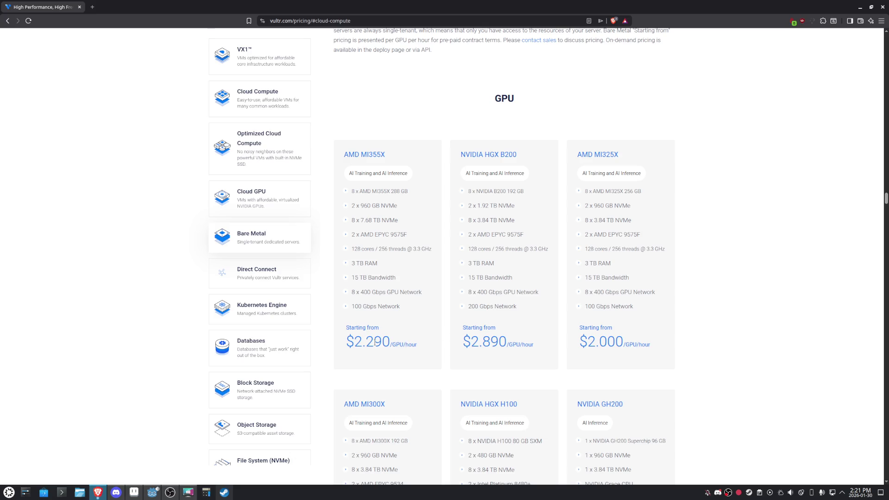
- Scroll through the Bare Metal GPU and CPU Compute offers
{"action": "scroll", "coordinate": [375, 341], "scroll_direction": "down", "scroll_amount": 8}
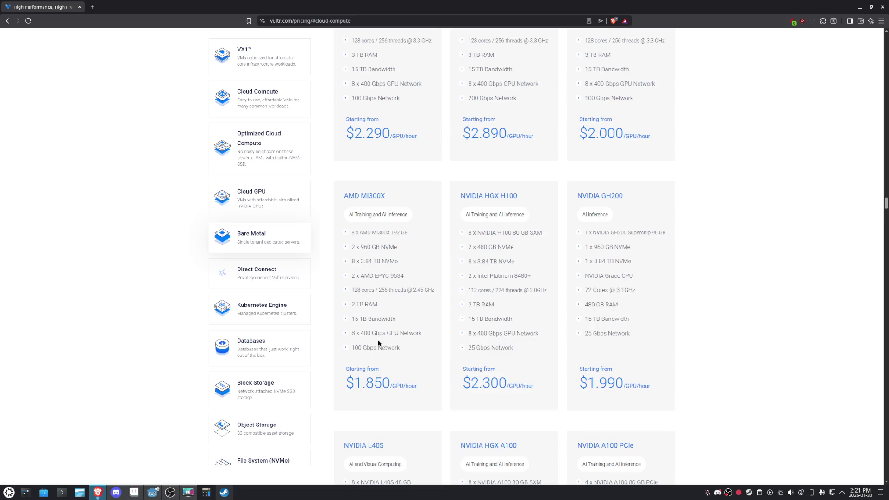
{"action": "scroll", "coordinate": [383, 339], "scroll_direction": "down", "scroll_amount": 4}
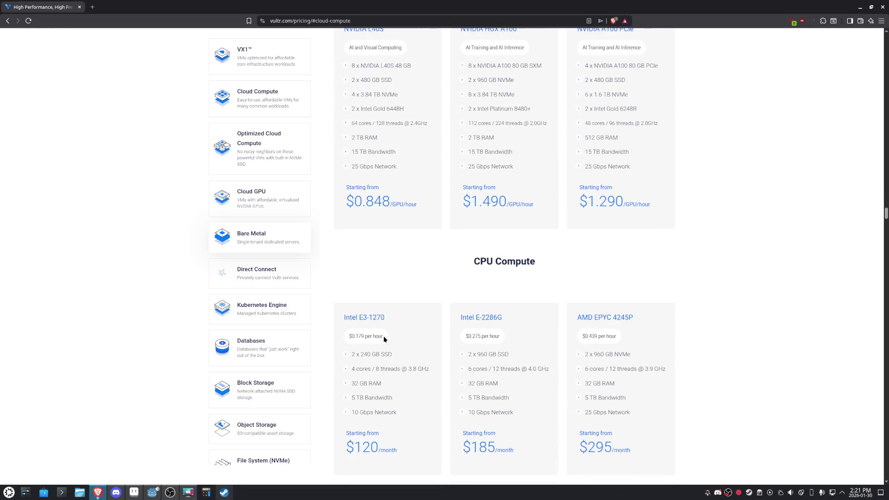
{"action": "scroll", "coordinate": [384, 335], "scroll_direction": "up", "scroll_amount": 3}
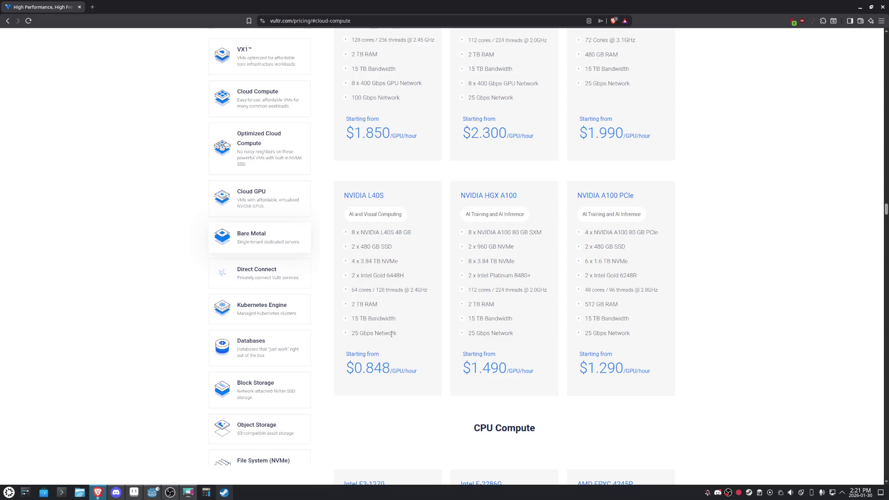
{"action": "scroll", "coordinate": [391, 335], "scroll_direction": "up", "scroll_amount": 7}
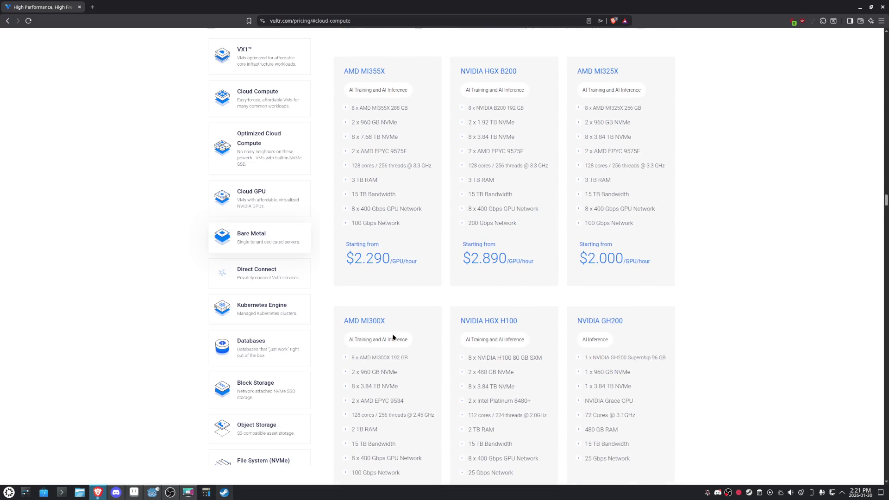
{"action": "scroll", "coordinate": [394, 336], "scroll_direction": "up", "scroll_amount": 1}
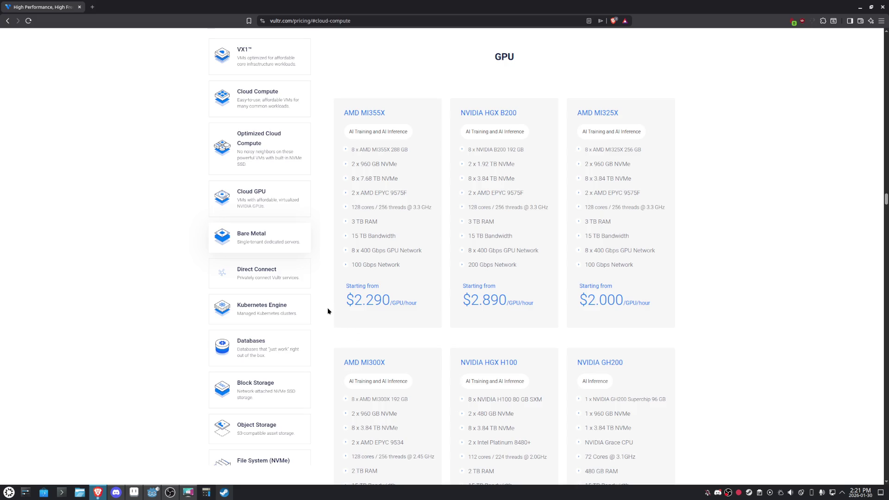
{"action": "scroll", "coordinate": [241, 355], "scroll_direction": "down", "scroll_amount": 6}
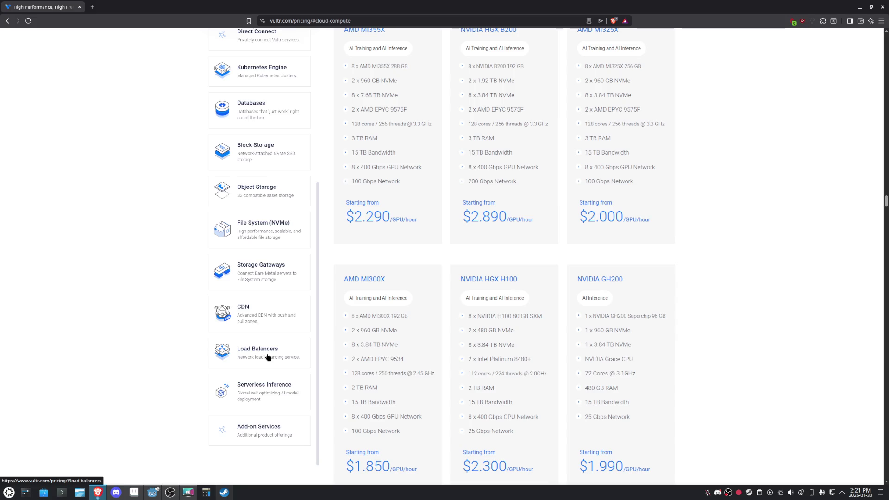
- Scroll back up to the AMD MI325X and MI300X Cloud GPU price tables
{"action": "scroll", "coordinate": [269, 355], "scroll_direction": "up", "scroll_amount": 5}
{"action": "scroll", "coordinate": [270, 355], "scroll_direction": "up", "scroll_amount": 7}
{"action": "scroll", "coordinate": [294, 284], "scroll_direction": "up", "scroll_amount": 15}
{"action": "scroll", "coordinate": [294, 284], "scroll_direction": "up", "scroll_amount": 20}
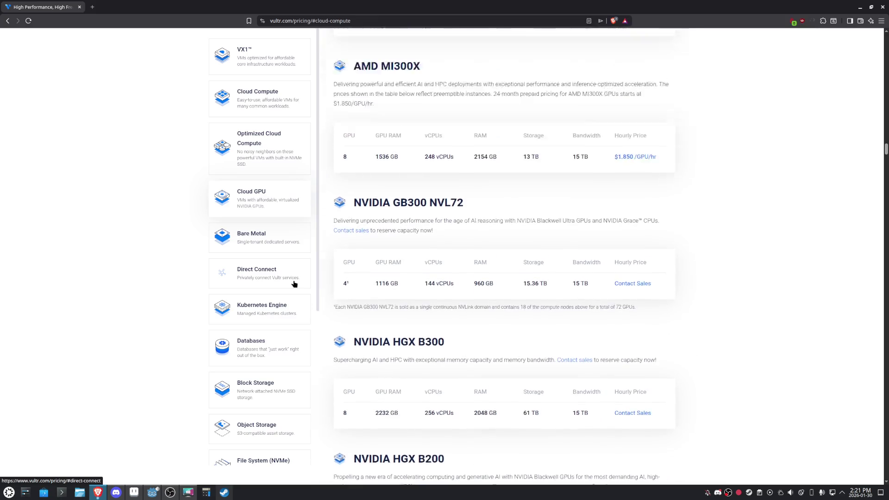
{"action": "scroll", "coordinate": [294, 284], "scroll_direction": "up", "scroll_amount": 4}
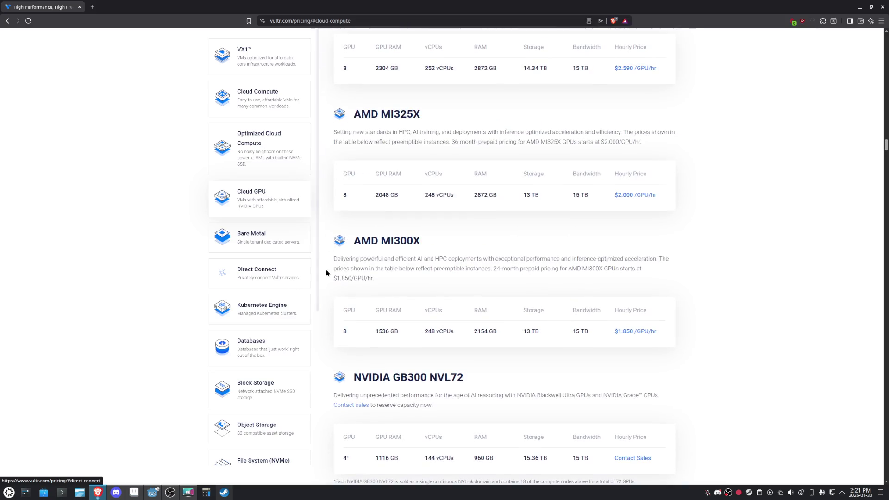
- Close the Vultr pricing tab and bring the Godot editor back to the front
{"action": "left_click", "coordinate": [79, 7]}
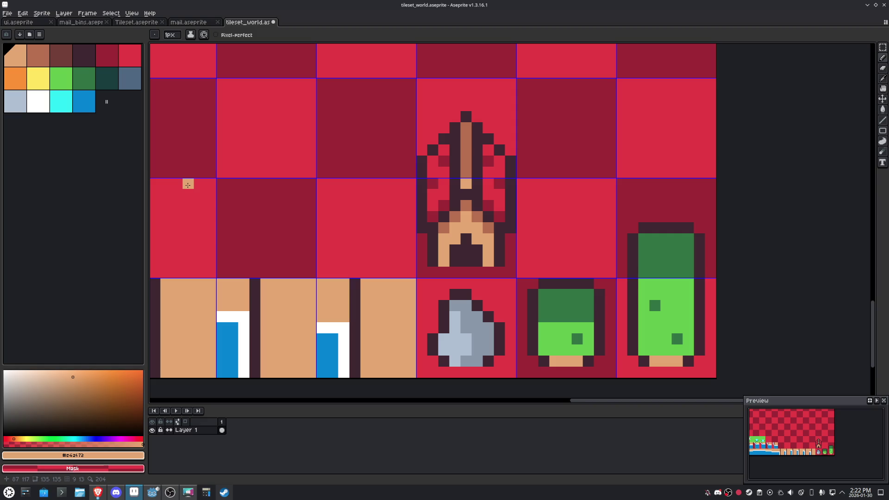
{"action": "left_click", "coordinate": [152, 492]}
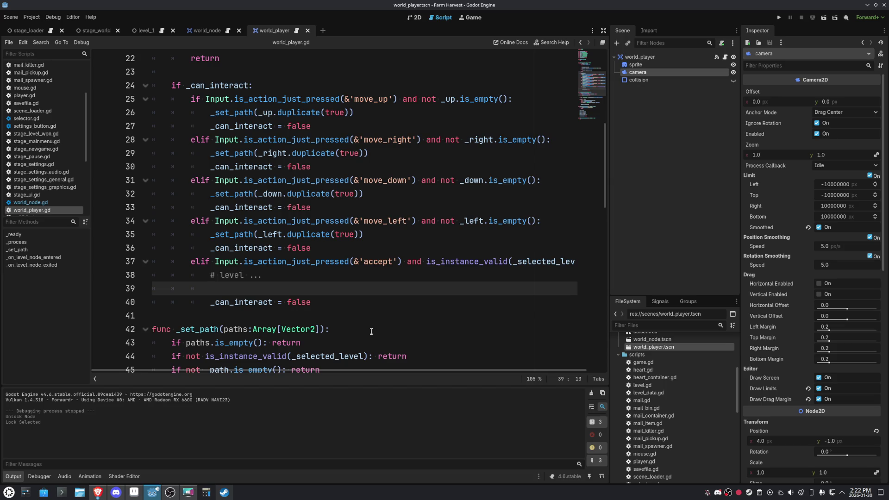
- Insert blank lines inside the accept branch under the '# level' comment
{"action": "scroll", "coordinate": [366, 292], "scroll_direction": "up", "scroll_amount": 7}
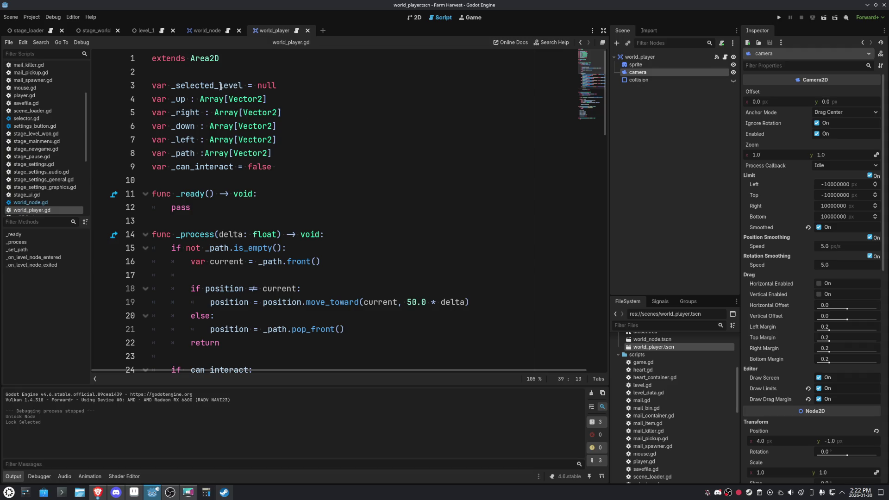
{"action": "scroll", "coordinate": [417, 278], "scroll_direction": "down", "scroll_amount": 9}
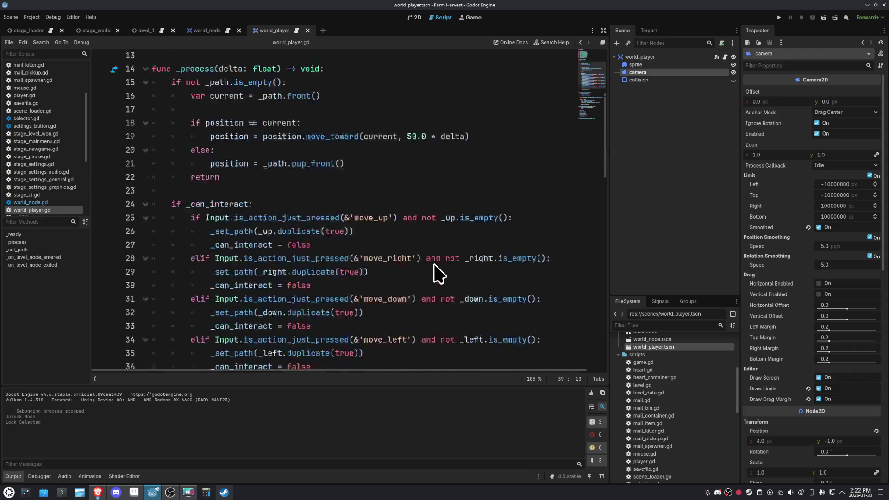
{"action": "key", "text": "Return"}
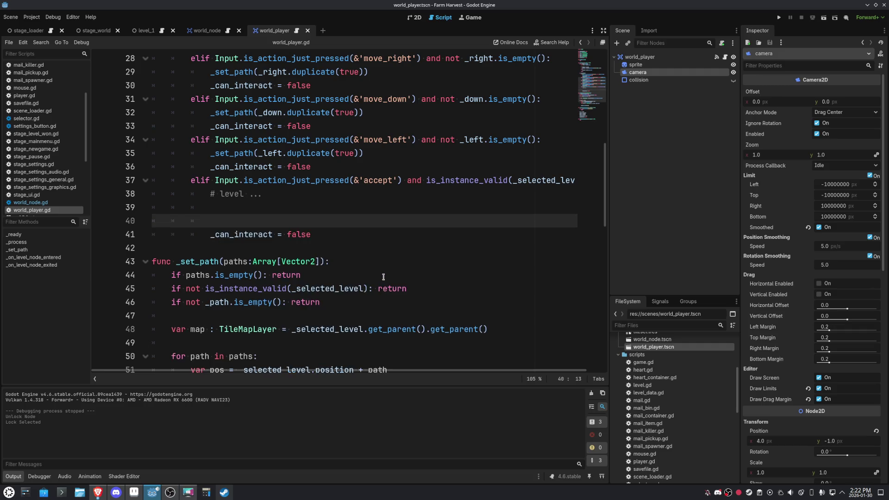
{"action": "key", "text": "Return"}
{"action": "key", "text": "Up"}
- Add 'if not is_instance_valid(_selected_level): return' as an early exit, followed by blank lines
{"action": "type", "text": "if not is_"}
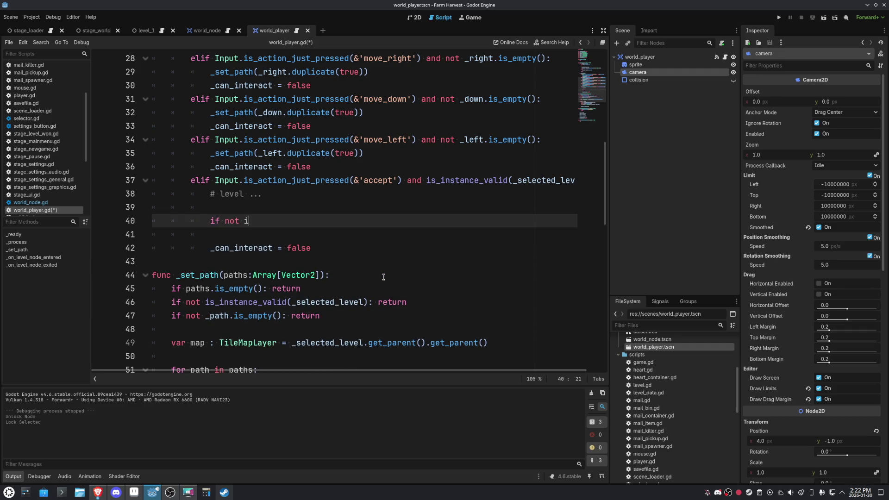
{"action": "type", "text": "inst"}
{"action": "key", "text": "Down"}
{"action": "key", "text": "Down"}
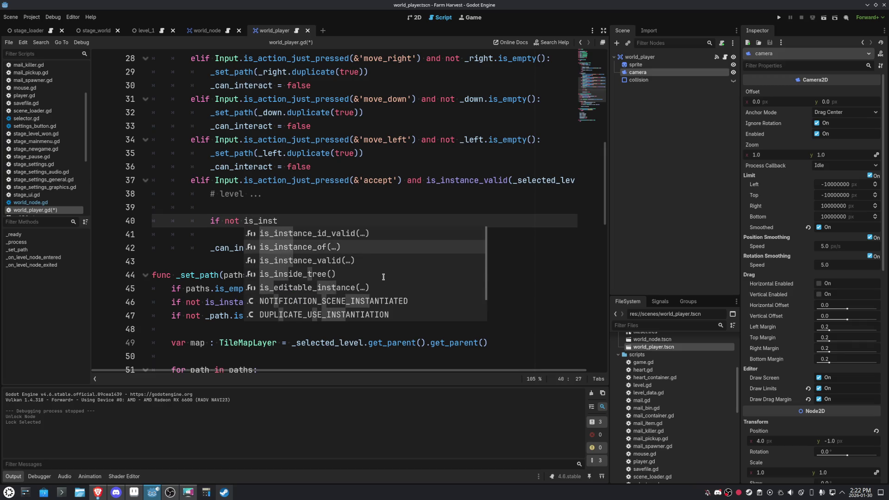
{"action": "key", "text": "Return"}
{"action": "type", "text": "_sel"}
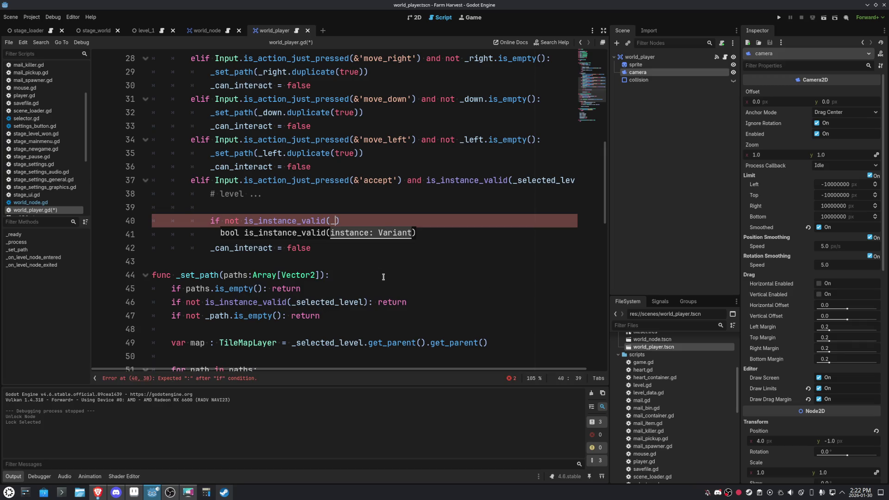
{"action": "key", "text": "Return"}
{"action": "key", "text": "End"}
{"action": "type", "text": ":"}
{"action": "key", "text": "Return"}
{"action": "type", "text": "return"}
{"action": "key", "text": "Return"}
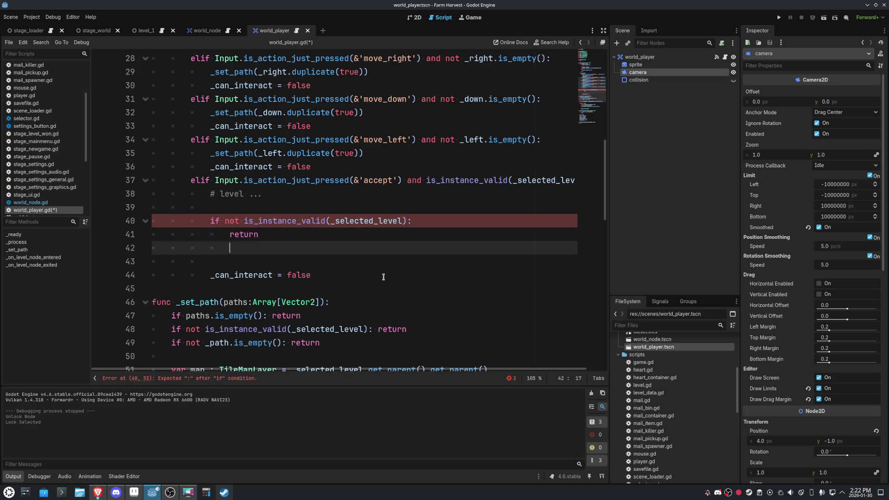
{"action": "key", "text": "Return"}
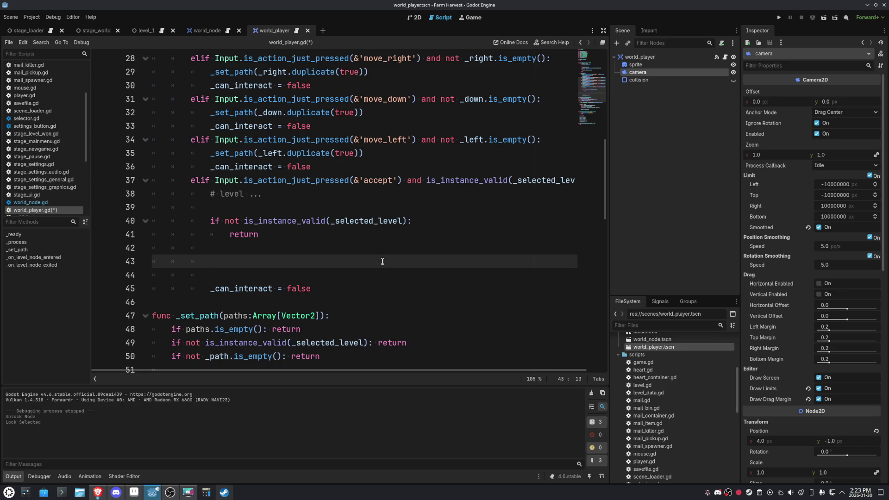
- Glance at the world_node scene in 2D, then return to the world_player script
{"action": "left_click", "coordinate": [198, 32]}
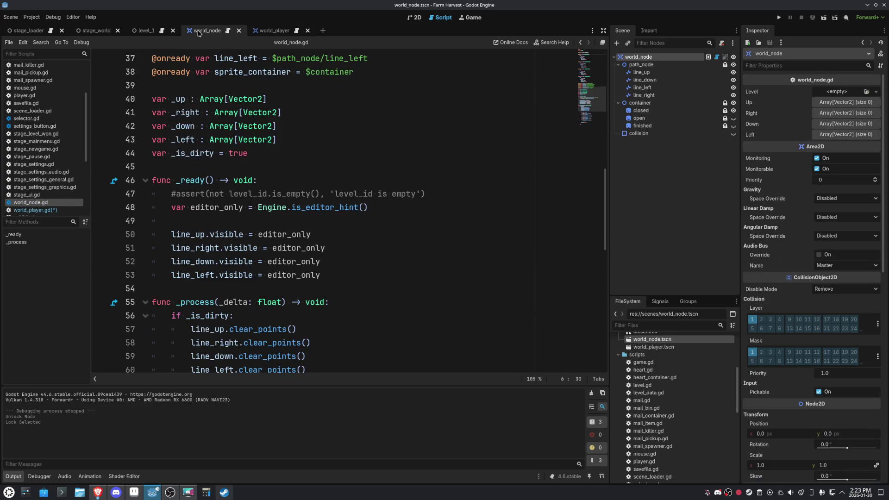
{"action": "left_click", "coordinate": [415, 19]}
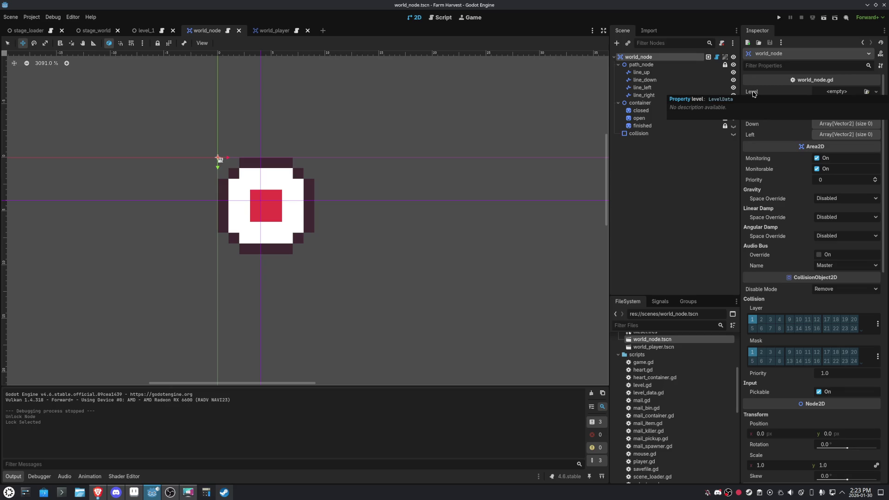
{"action": "key", "text": "ctrl+F3"}
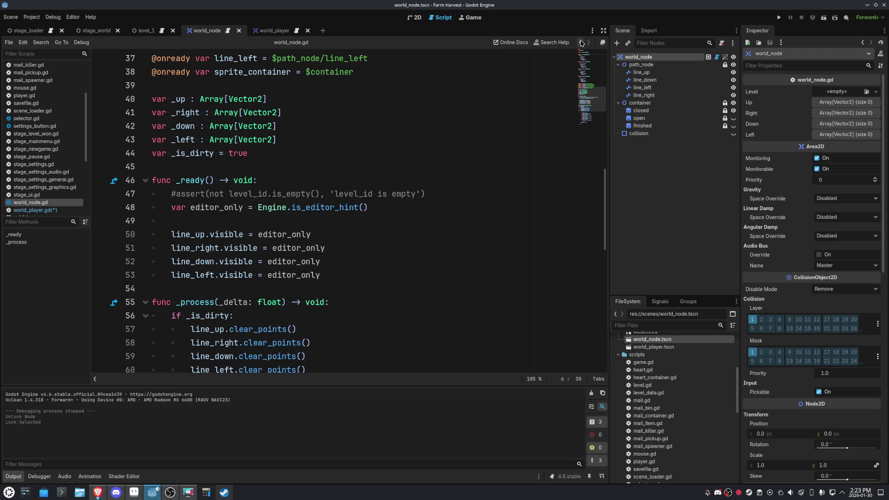
{"action": "left_click", "coordinate": [580, 42]}
- On line 42 add 'if _selected_level.level == null: return' followed by blank lines
{"action": "left_click", "coordinate": [301, 249]}
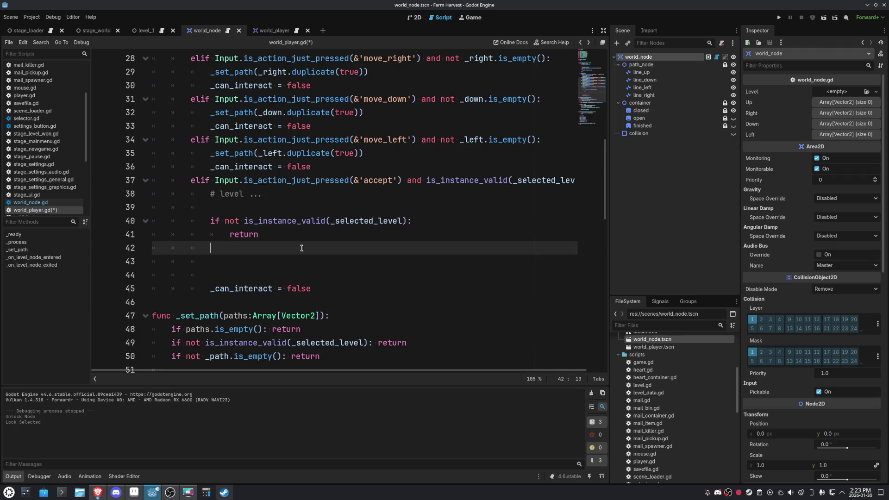
{"action": "type", "text": "if "}
{"action": "type", "text": "_sel"}
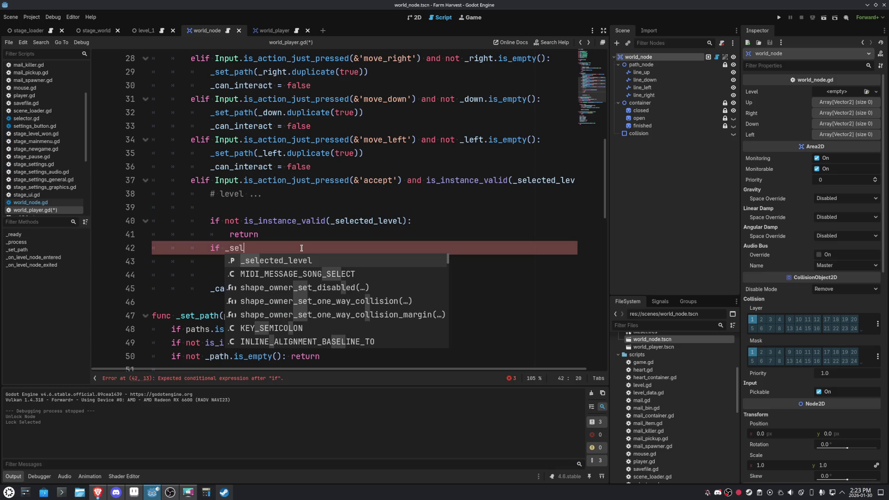
{"action": "key", "text": "Return"}
{"action": "type", "text": ".level == "}
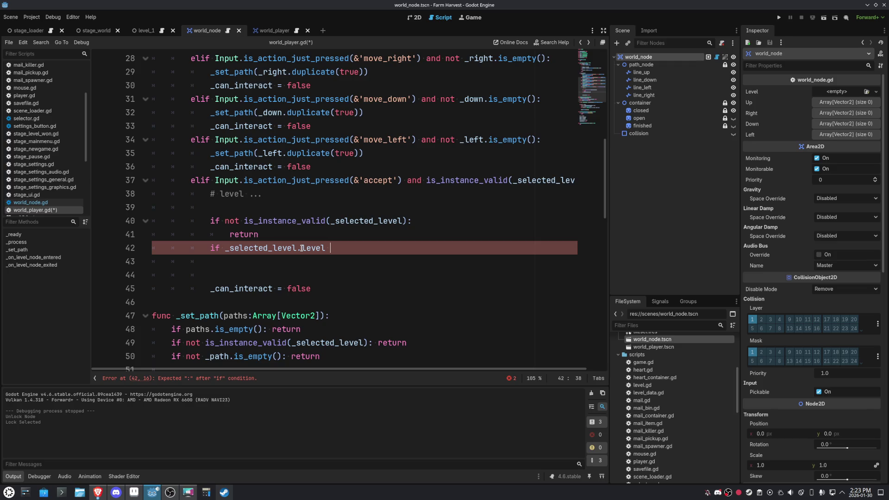
{"action": "type", "text": "null:"}
{"action": "key", "text": "Return"}
{"action": "type", "text": "return"}
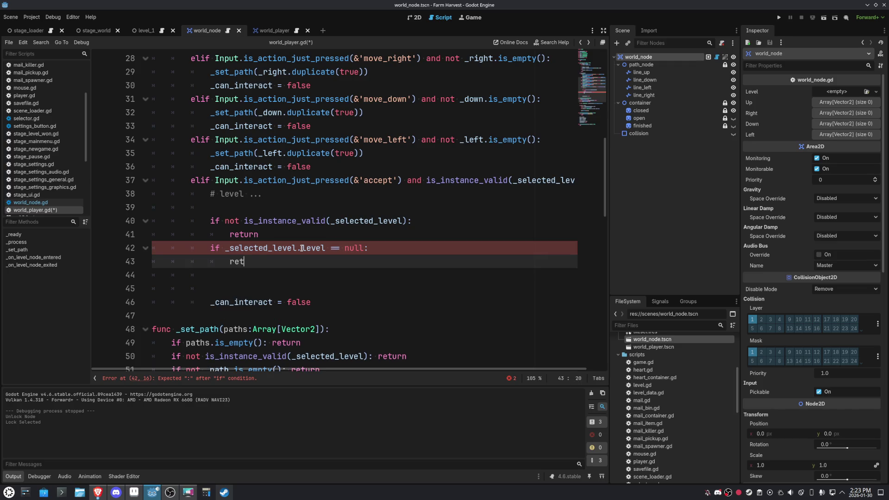
{"action": "key", "text": "Down"}
{"action": "key", "text": "Return"}
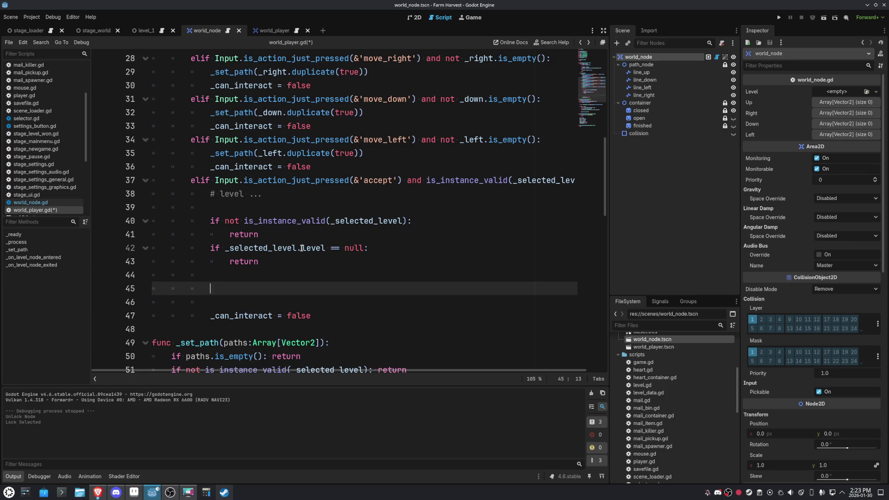
- Open a new line in the invalid-level check and browse the print suggestions
{"action": "key", "text": "Up"}
{"action": "key", "text": "Up"}
{"action": "key", "text": "Up"}
{"action": "key", "text": "Return"}
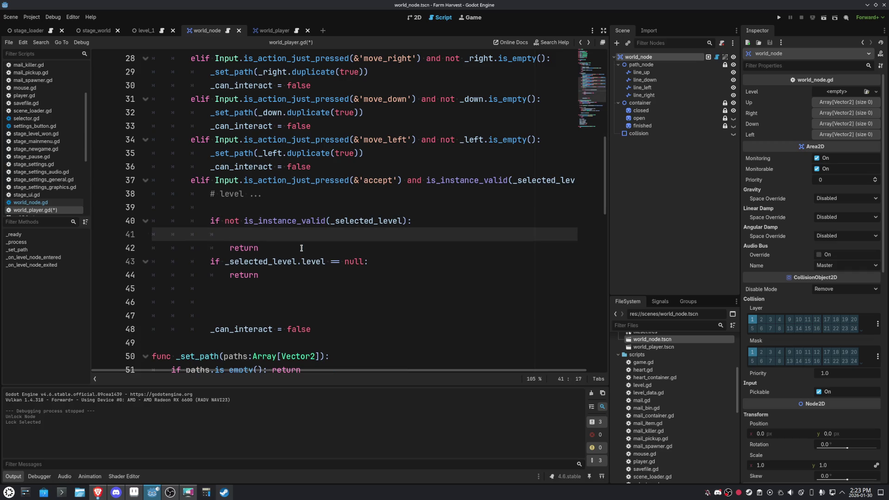
{"action": "type", "text": "print"}
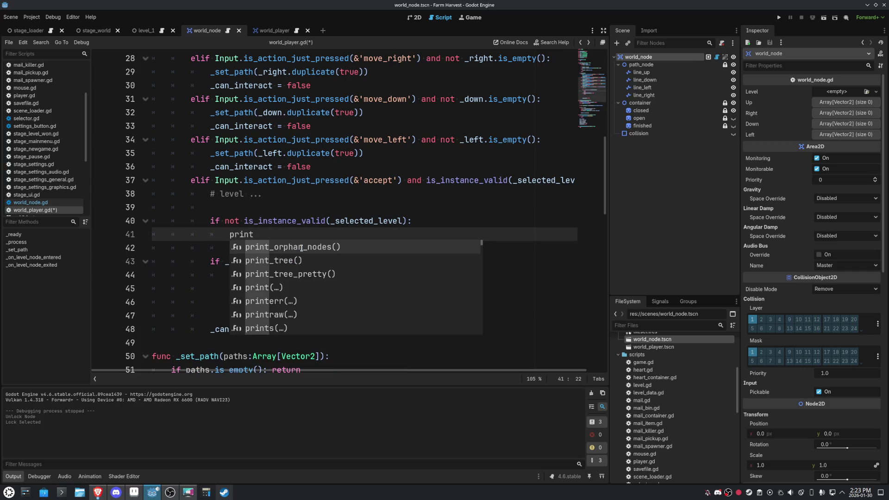
{"action": "key", "text": "Down"}
{"action": "key", "text": "Down"}
{"action": "key", "text": "Down"}
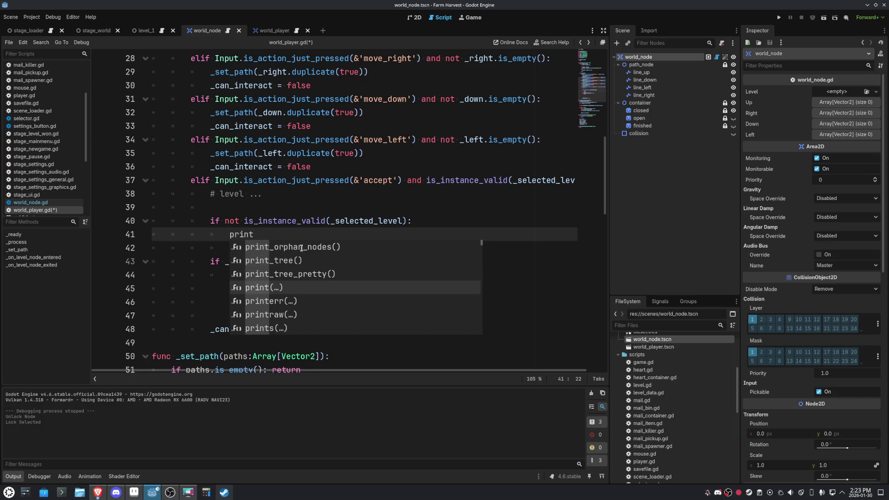
{"action": "key", "text": "Up"}
{"action": "key", "text": "Up"}
{"action": "key", "text": "Down"}
{"action": "key", "text": "Down"}
{"action": "key", "text": "Down"}
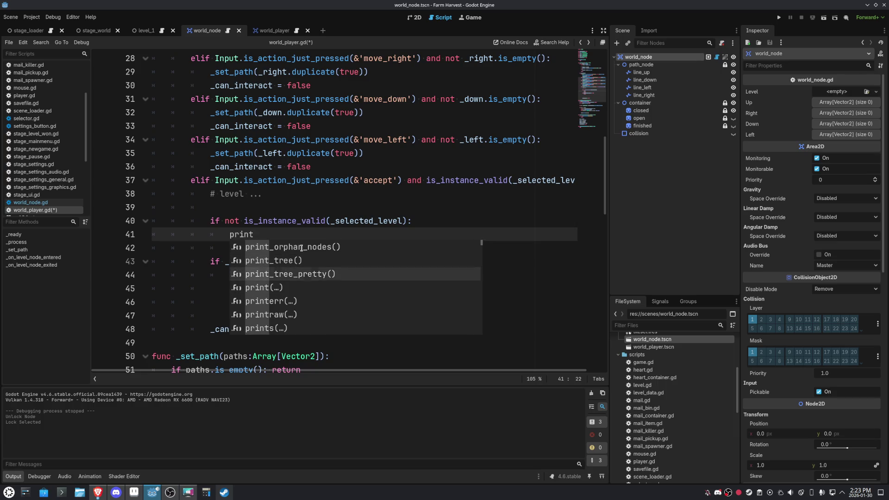
{"action": "key", "text": "Down"}
{"action": "key", "text": "Down"}
{"action": "key", "text": "Down"}
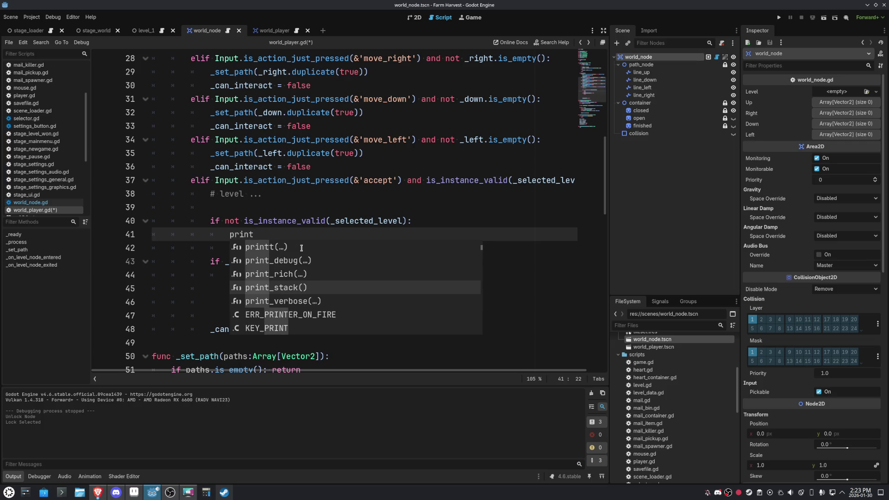
- Try the Error completion on that line, then delete the trial text
{"action": "key", "text": "BackSpace"}
{"action": "key", "text": "BackSpace"}
{"action": "key", "text": "BackSpace"}
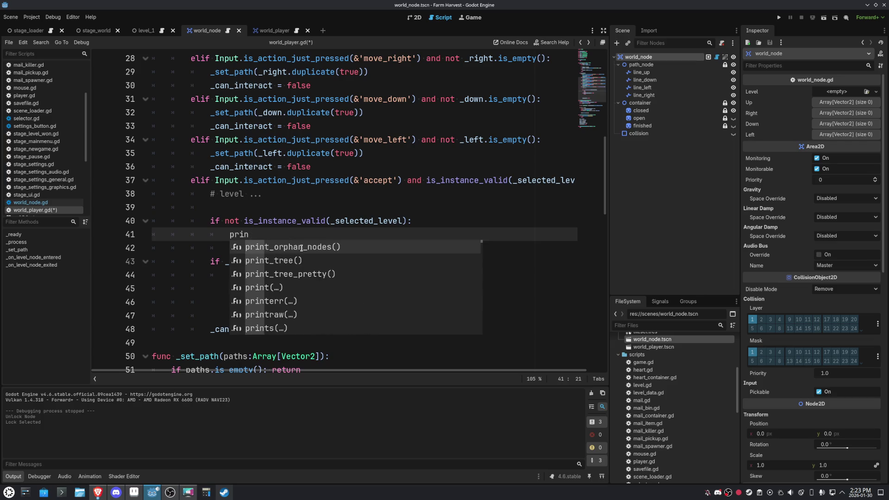
{"action": "type", "text": "err"}
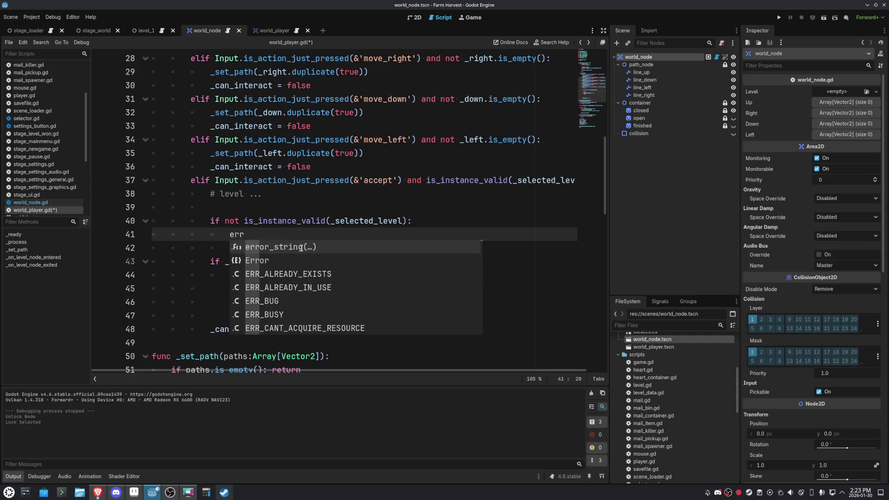
{"action": "key", "text": "Down"}
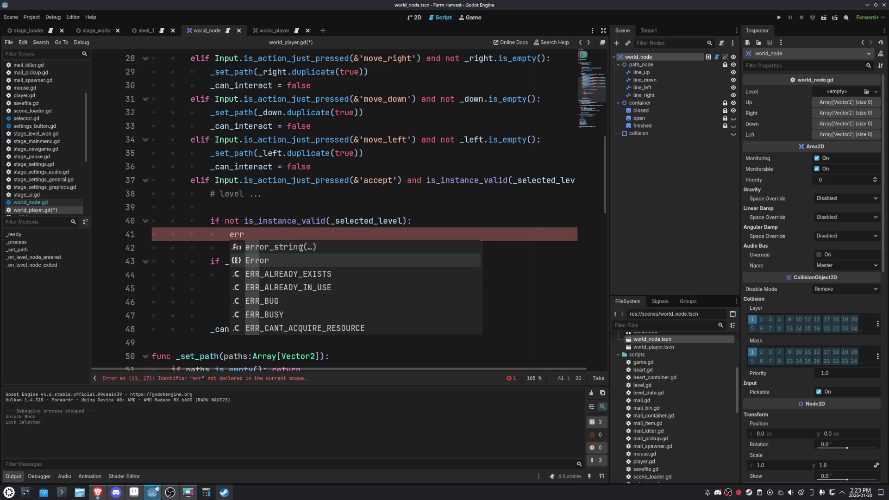
{"action": "key", "text": "Return"}
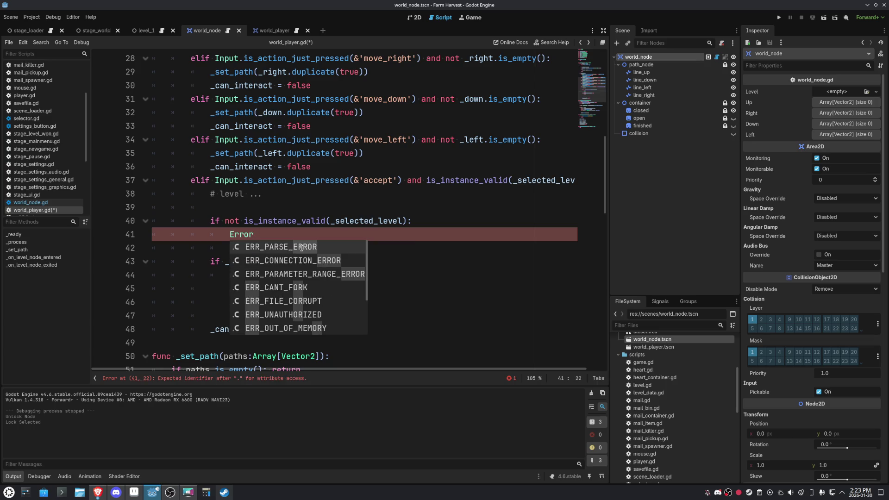
{"action": "key", "text": "BackSpace"}
{"action": "key", "text": "BackSpace"}
{"action": "key", "text": "BackSpace"}
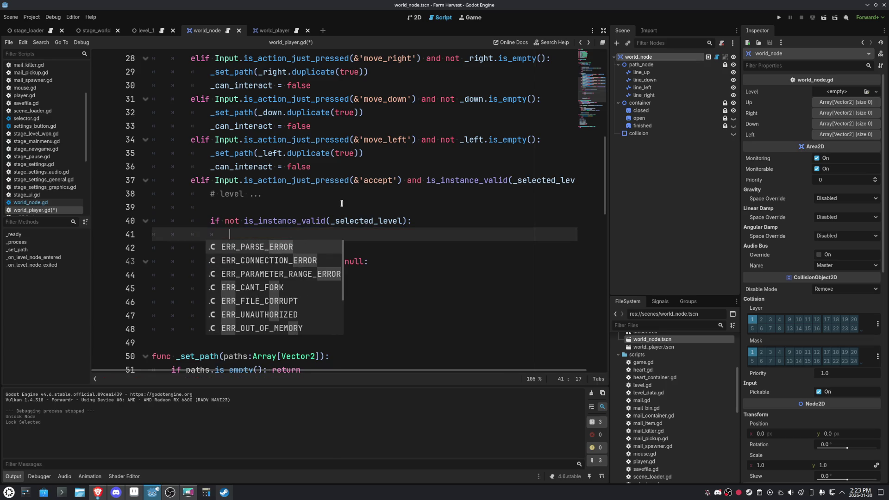
- Check the world_player and level_1 tabs, ending on world_node.gd's path variables and _ready function
{"action": "left_click", "coordinate": [280, 30]}
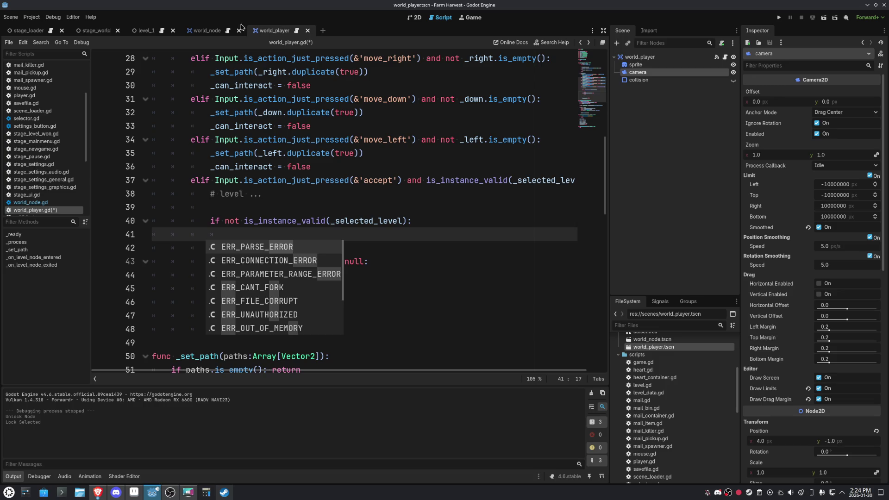
{"action": "left_click", "coordinate": [207, 30]}
{"action": "left_click", "coordinate": [145, 30]}
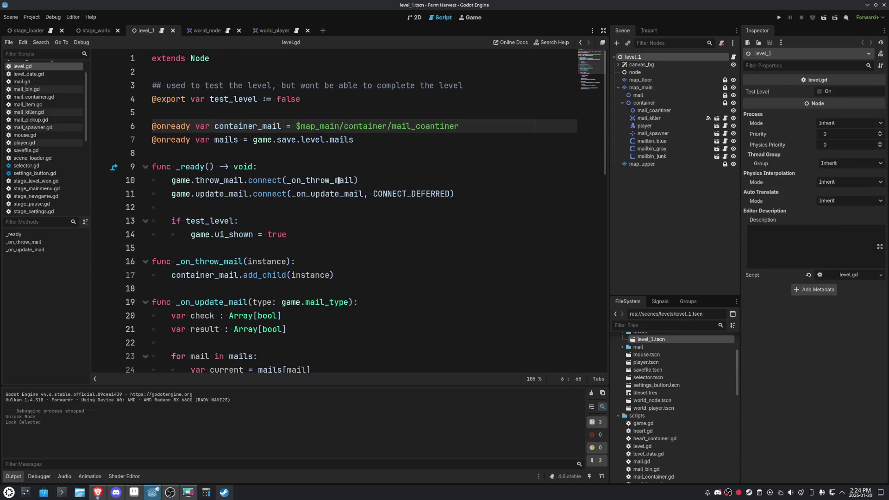
{"action": "left_click", "coordinate": [208, 31]}
{"action": "scroll", "coordinate": [384, 196], "scroll_direction": "up", "scroll_amount": 1}
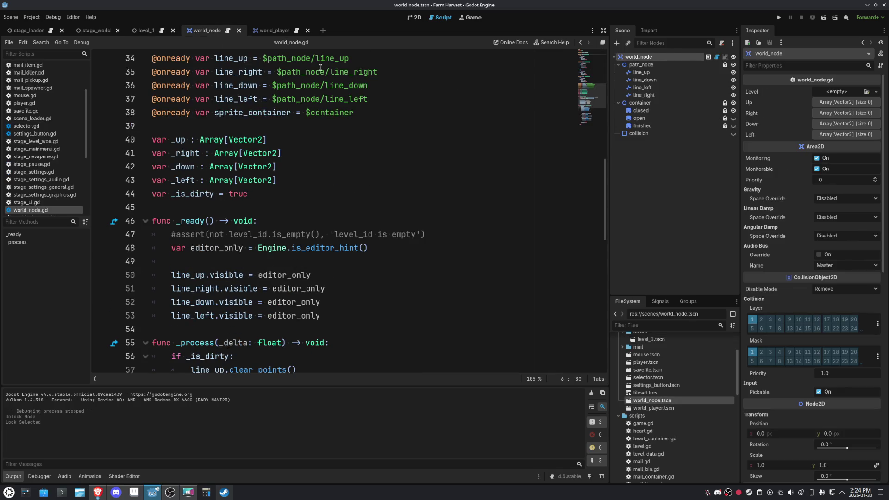
{"action": "left_click", "coordinate": [275, 30]}
{"action": "scroll", "coordinate": [387, 237], "scroll_direction": "up", "scroll_amount": 10}
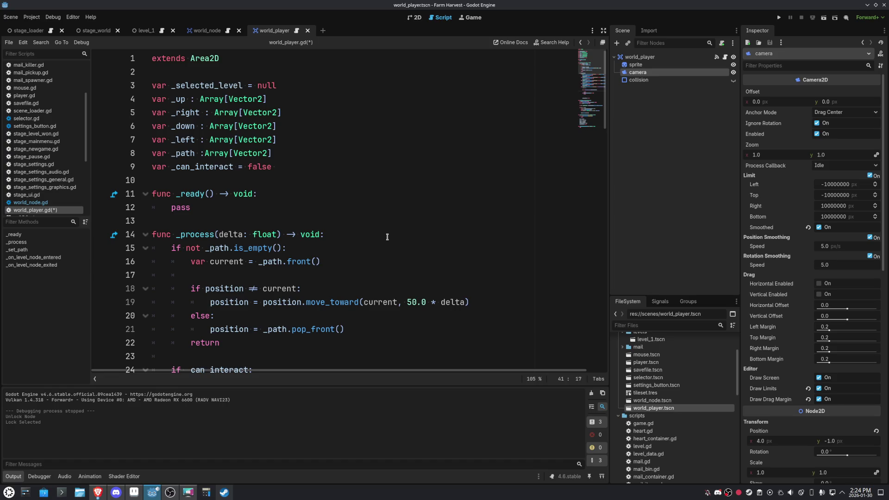
{"action": "scroll", "coordinate": [387, 237], "scroll_direction": "down", "scroll_amount": 2}
{"action": "scroll", "coordinate": [387, 238], "scroll_direction": "up", "scroll_amount": 2}
{"action": "left_click", "coordinate": [206, 30]}
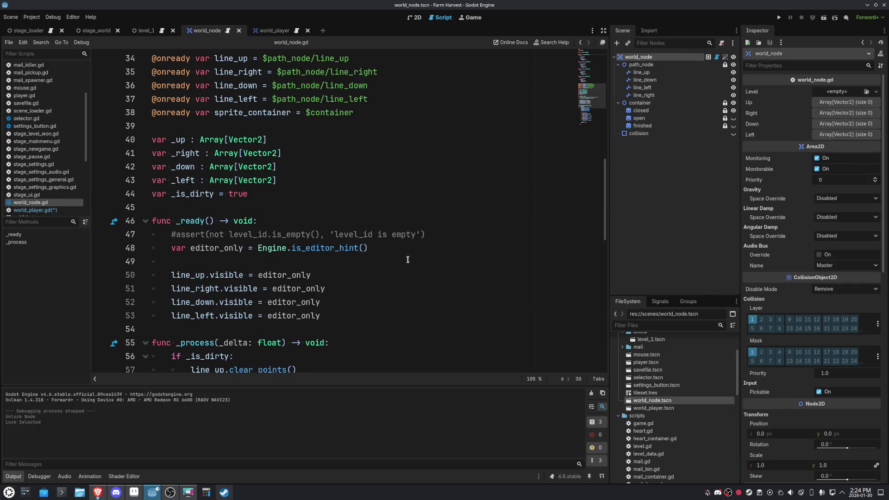
{"action": "scroll", "coordinate": [395, 289], "scroll_direction": "down", "scroll_amount": 4}
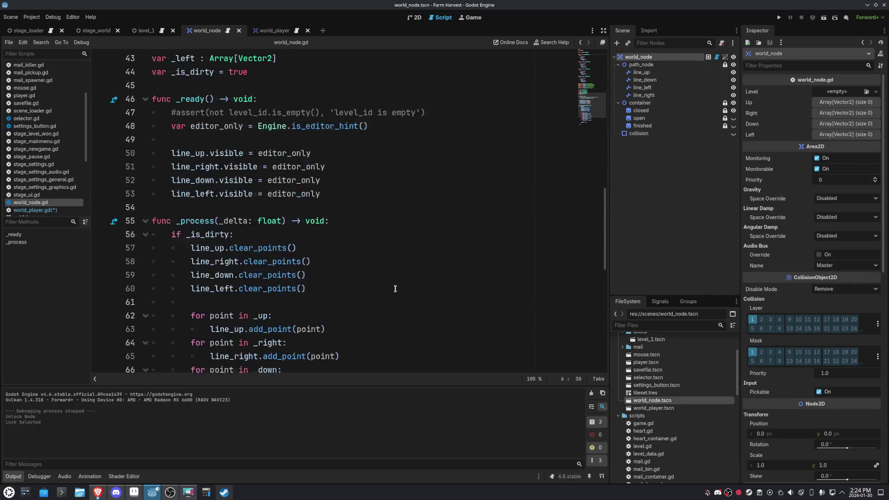
{"action": "scroll", "coordinate": [382, 191], "scroll_direction": "up", "scroll_amount": 5}
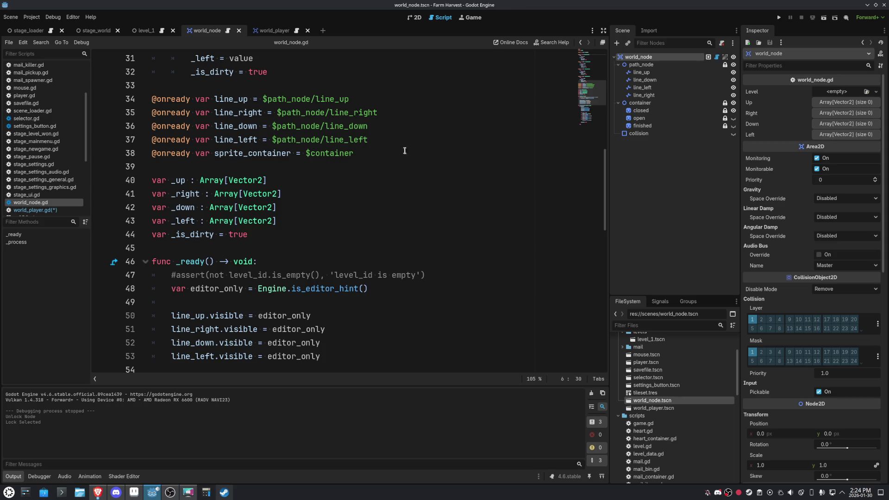
- Delete the empty func _ready / pass block from world_player.gd
{"action": "key", "text": "ctrl+shift+period"}
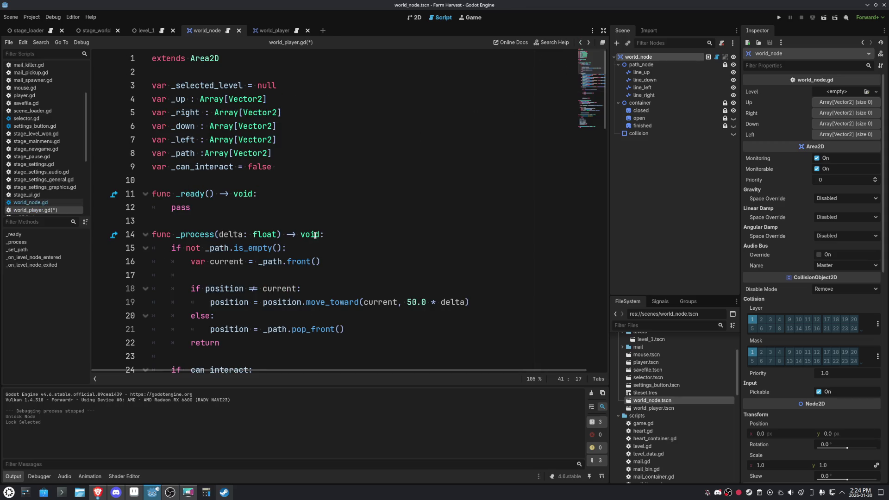
{"action": "left_click_drag", "start_coordinate": [204, 212], "coordinate": [107, 193]}
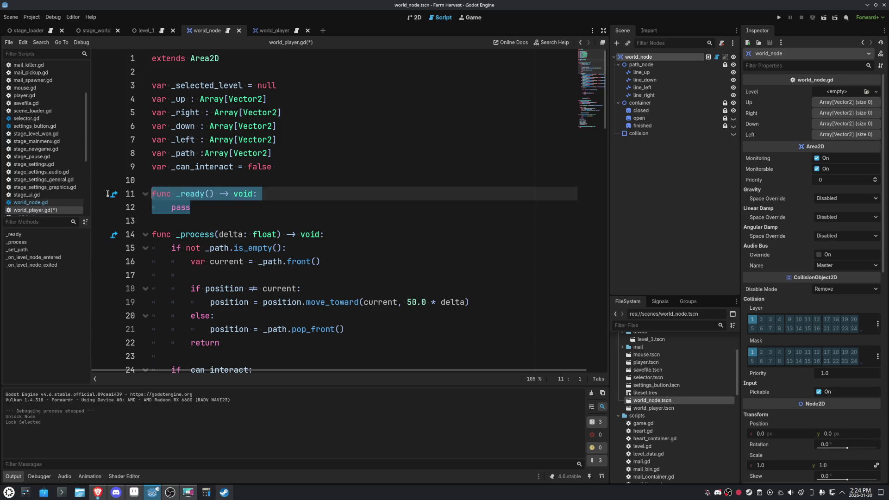
{"action": "key", "text": "BackSpace"}
{"action": "key", "text": "BackSpace"}
{"action": "key", "text": "BackSpace"}
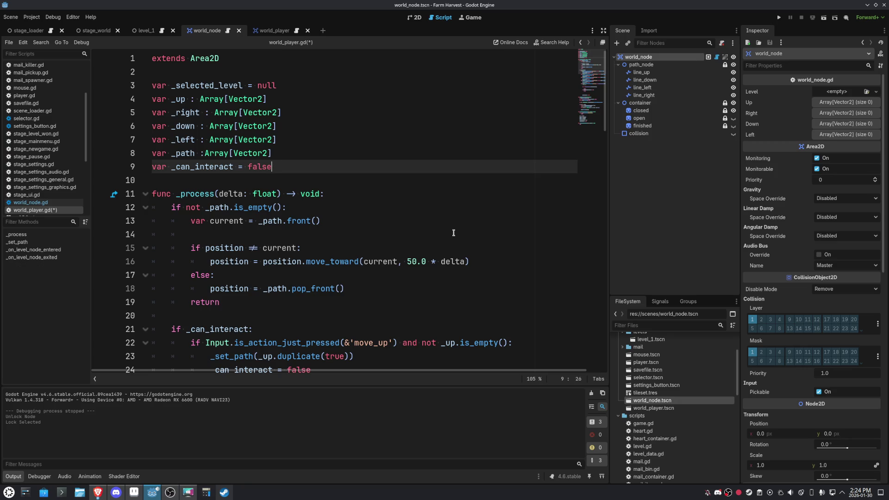
- Place the cursor on the empty line in the invalid-level check and open Search Help
{"action": "scroll", "coordinate": [456, 223], "scroll_direction": "down", "scroll_amount": 5}
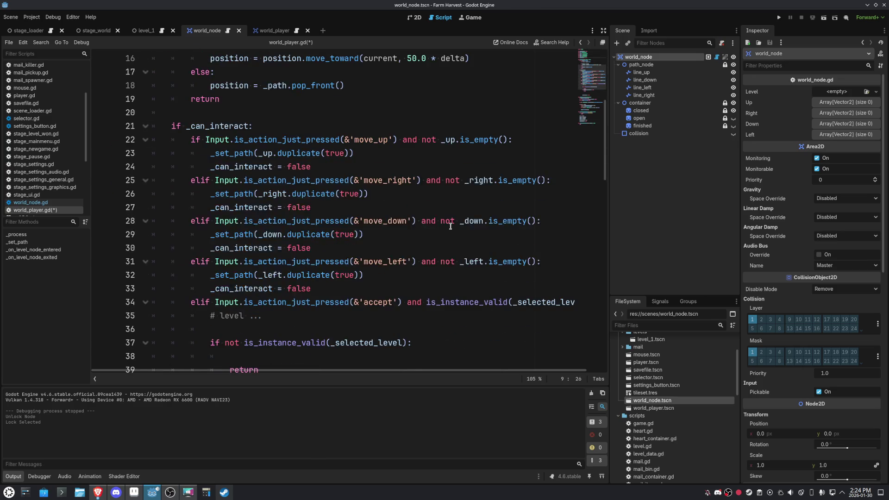
{"action": "scroll", "coordinate": [362, 276], "scroll_direction": "down", "scroll_amount": 4}
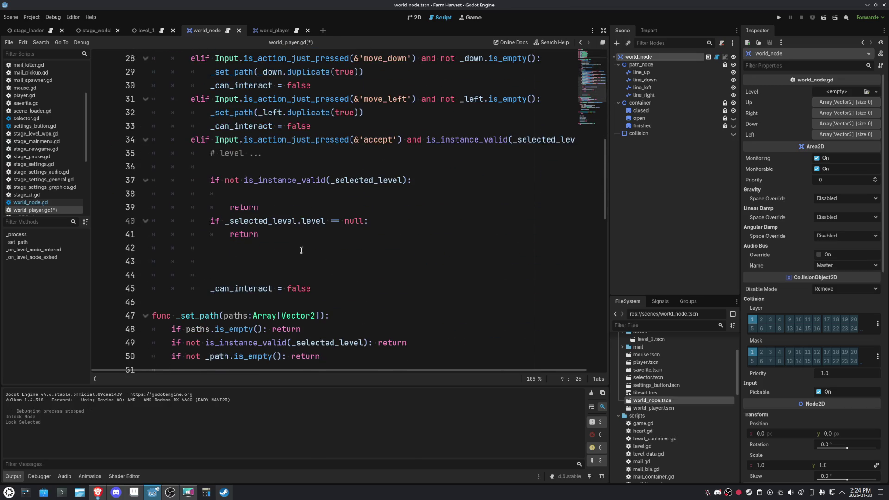
{"action": "left_click", "coordinate": [277, 194]}
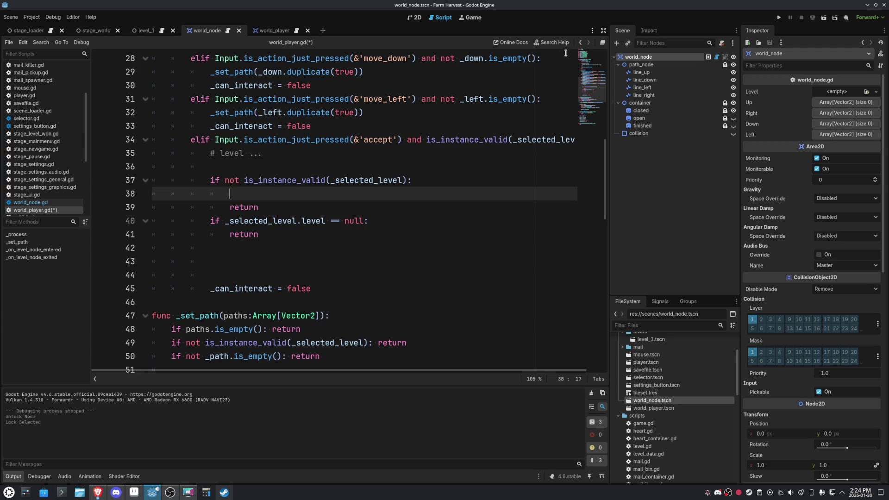
{"action": "left_click", "coordinate": [555, 43]}
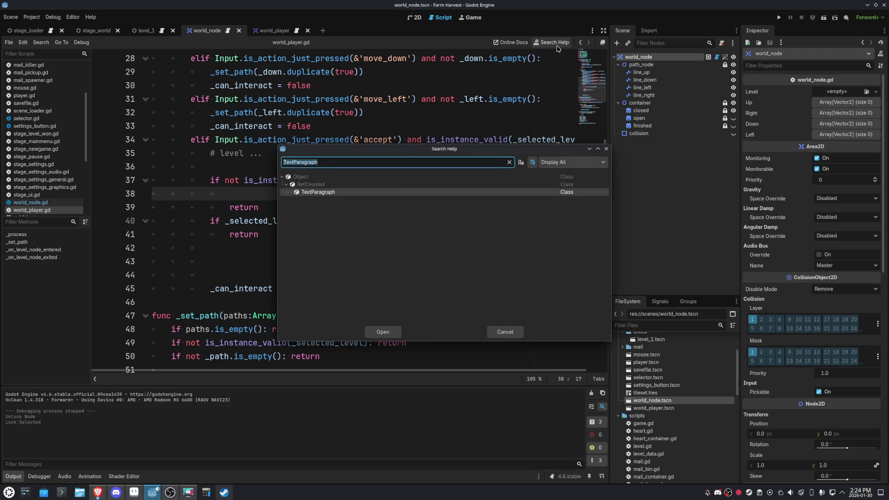
- Cancel a help search for 'print' and move through the level_1 and stage_world tabs to stage_loader
{"action": "type", "text": "print"}
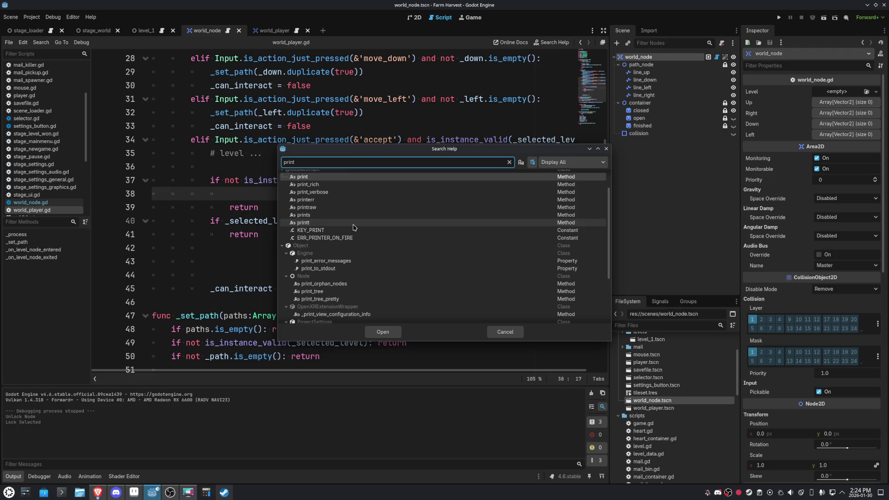
{"action": "scroll", "coordinate": [354, 224], "scroll_direction": "up", "scroll_amount": 1}
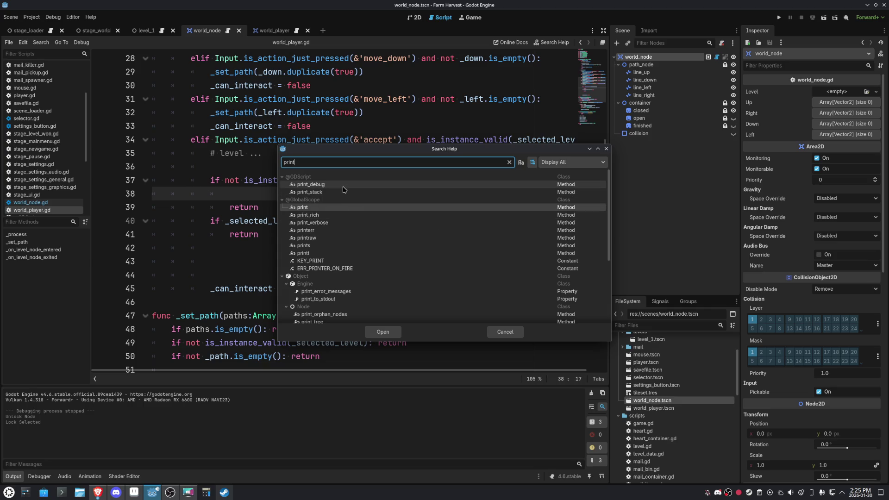
{"action": "left_click", "coordinate": [505, 332]}
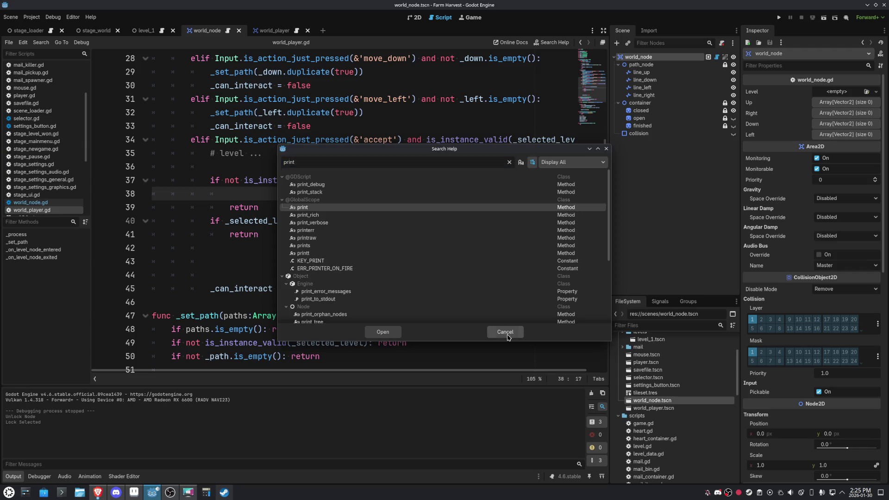
{"action": "left_click", "coordinate": [144, 31]}
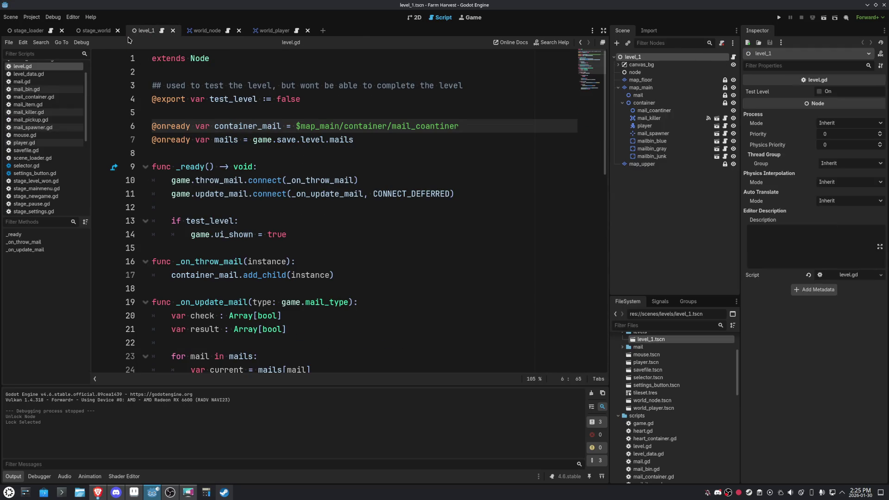
{"action": "left_click", "coordinate": [96, 30]}
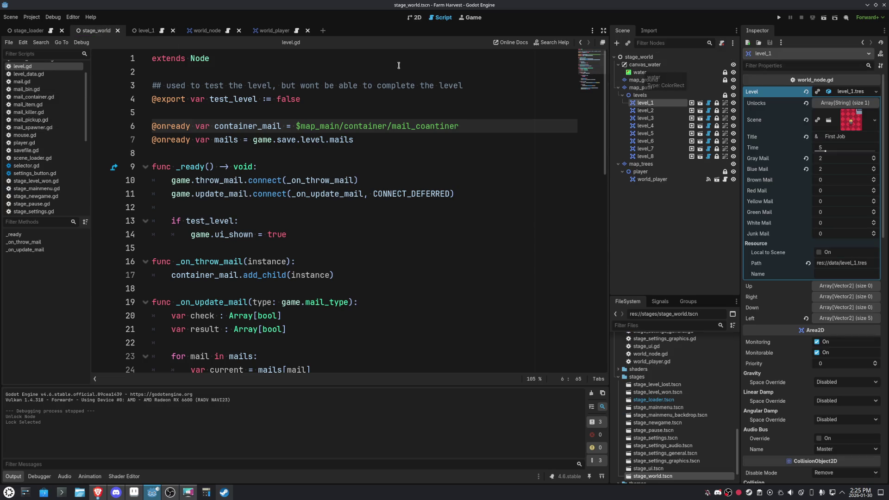
{"action": "left_click", "coordinate": [29, 30]}
{"action": "left_click", "coordinate": [552, 42]}
{"action": "type", "text": "printerr"}
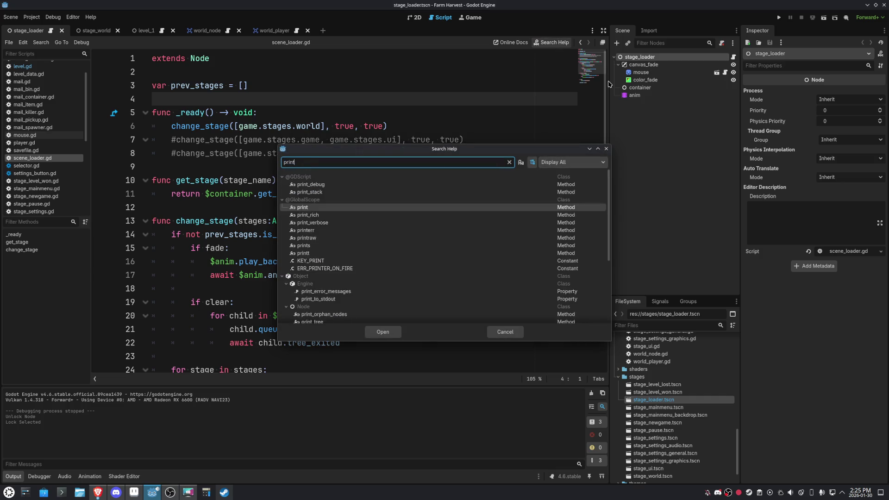
{"action": "left_click", "coordinate": [298, 185]}
{"action": "double_click", "coordinate": [298, 188]}
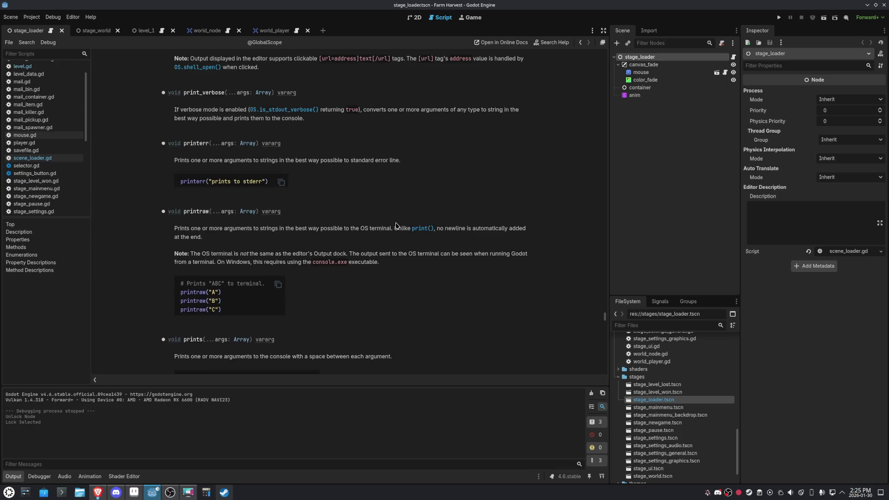
{"action": "scroll", "coordinate": [352, 181], "scroll_direction": "down", "scroll_amount": 3}
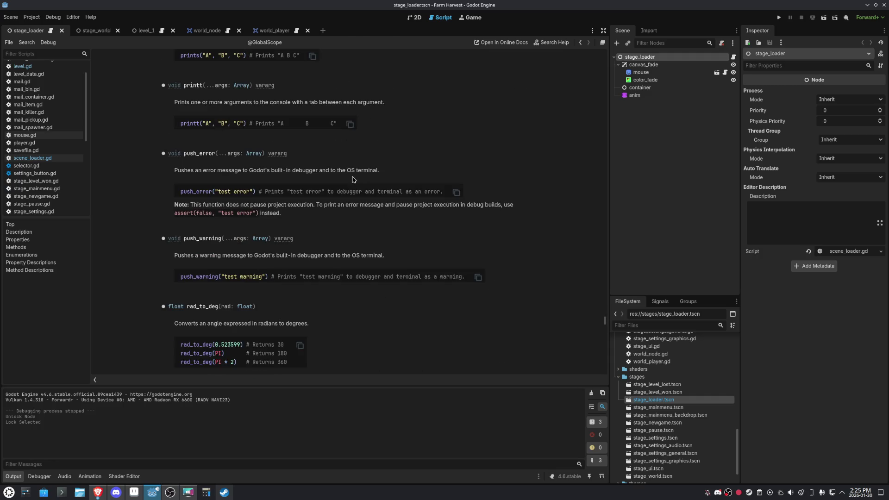
{"action": "scroll", "coordinate": [353, 179], "scroll_direction": "up", "scroll_amount": 2}
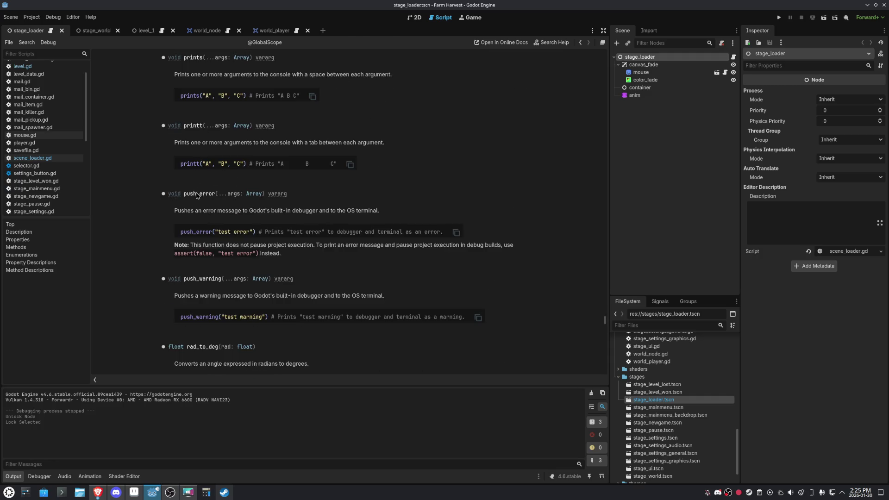
{"action": "left_click", "coordinate": [579, 44]}
- Finish push_error('_selected level is not a valid instance') and paste a copy under the null check
{"action": "left_click", "coordinate": [579, 43]}
{"action": "left_click", "coordinate": [579, 44]}
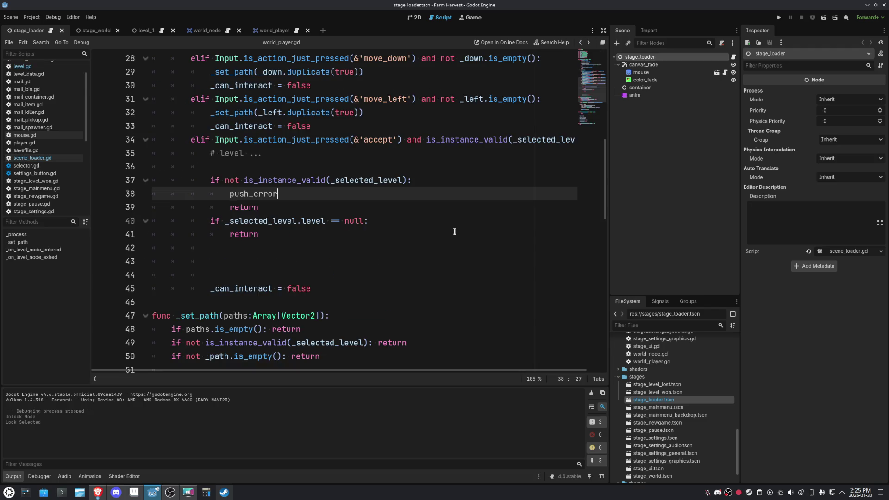
{"action": "type", "text": "('"}
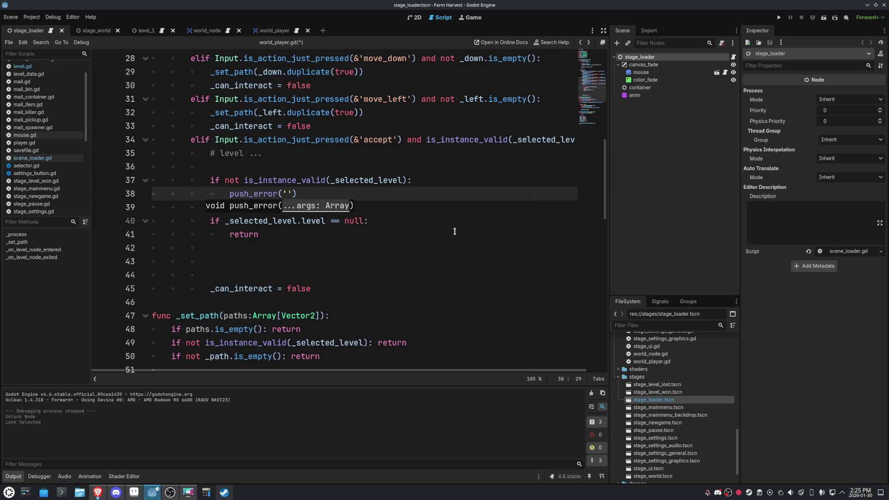
{"action": "type", "text": "_se"}
{"action": "type", "text": "lected level"}
{"action": "type", "text": " is not a val"}
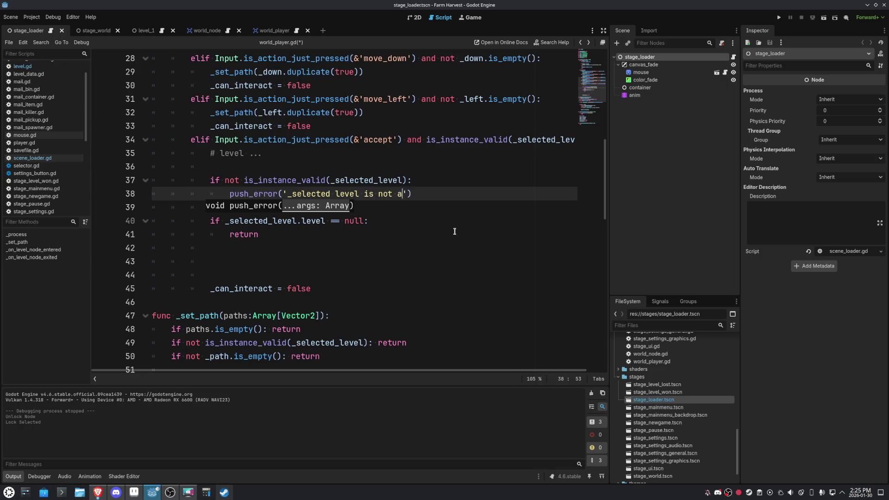
{"action": "type", "text": "id instance"}
{"action": "key", "text": "End"}
{"action": "key", "text": "shift+Home"}
{"action": "key", "text": "ctrl+c"}
{"action": "key", "text": "Down"}
{"action": "key", "text": "Down"}
{"action": "key", "text": "End"}
{"action": "key", "text": "Return"}
{"action": "key", "text": "ctrl+v"}
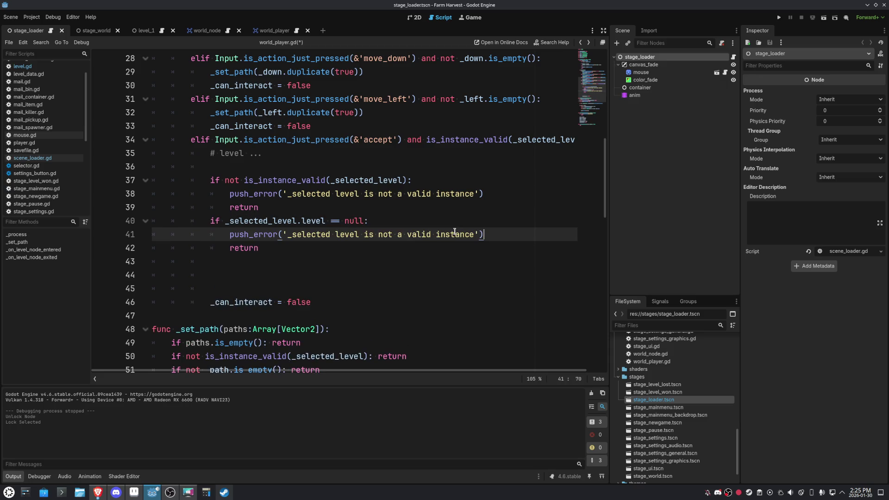
- Change the copied message to '_selected_level.level is null'
{"action": "left_click_drag", "start_coordinate": [325, 220], "coordinate": [225, 220]}
{"action": "key", "text": "ctrl+c"}
{"action": "double_click", "coordinate": [308, 234]}
{"action": "key", "text": "ctrl+v"}
{"action": "key", "text": "ctrl+Delete"}
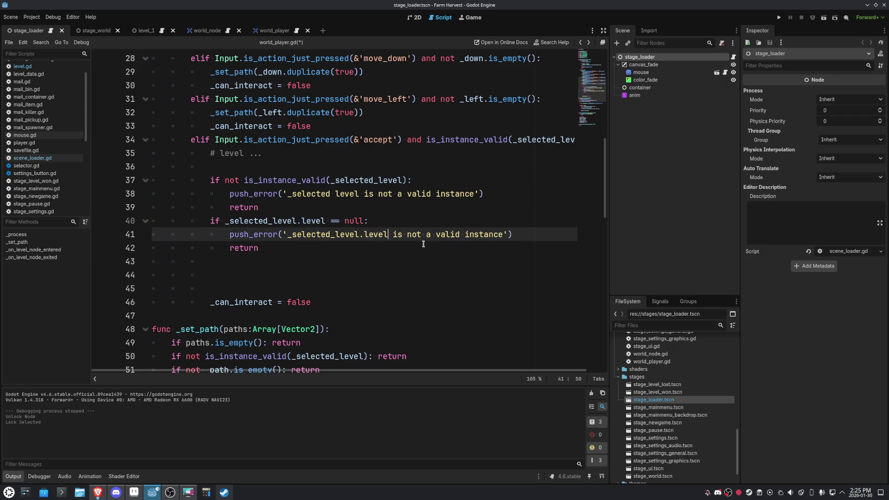
{"action": "left_click_drag", "start_coordinate": [406, 235], "coordinate": [504, 235]}
{"action": "type", "text": "null"}
{"action": "left_click", "coordinate": [266, 276]}
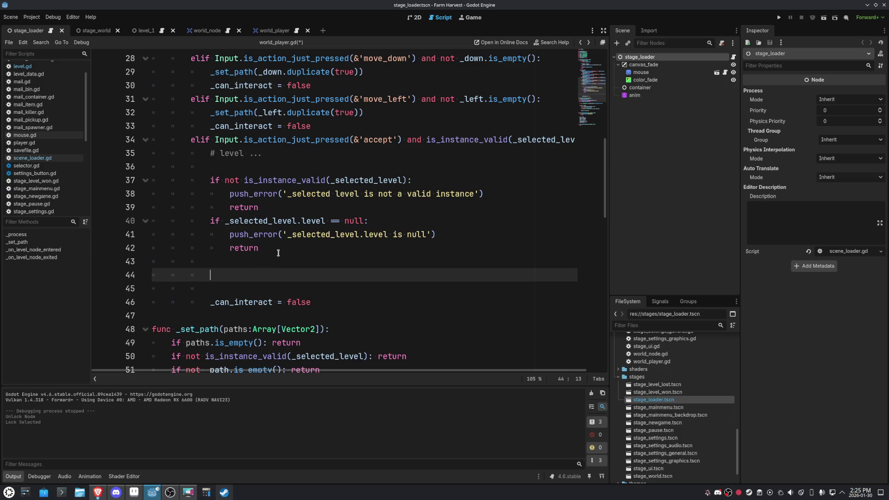
{"action": "mouse_move", "coordinate": [263, 233]}
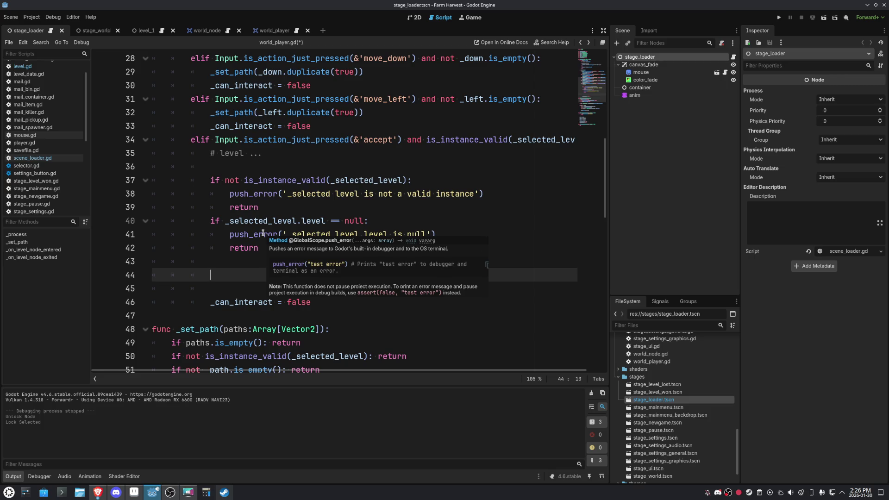
{"action": "key", "text": "Up"}
{"action": "key", "text": "Up"}
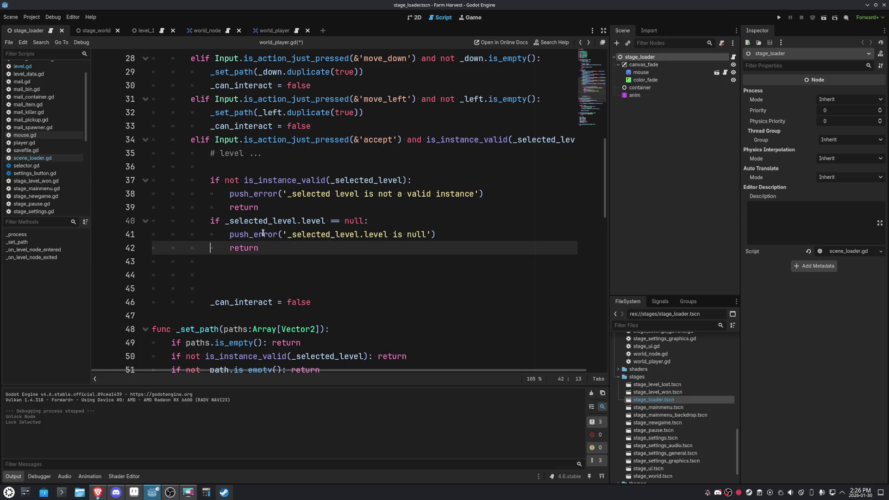
- Delete the return lines under both error checks
{"action": "key", "text": "ctrl+shift+k"}
{"action": "key", "text": "Up"}
{"action": "key", "text": "Up"}
{"action": "key", "text": "Up"}
{"action": "key", "text": "ctrl+shift+k"}
{"action": "key", "text": "Down"}
{"action": "key", "text": "Down"}
{"action": "key", "text": "Down"}
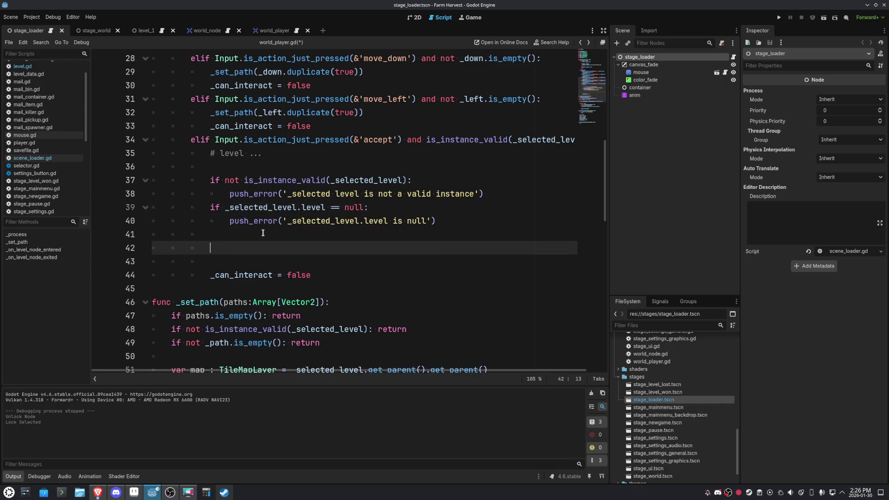
- Write game.stage_loader.change_stage([_selected_level.level, game.stages.ui], true, true) and save
{"action": "type", "text": "game.st"}
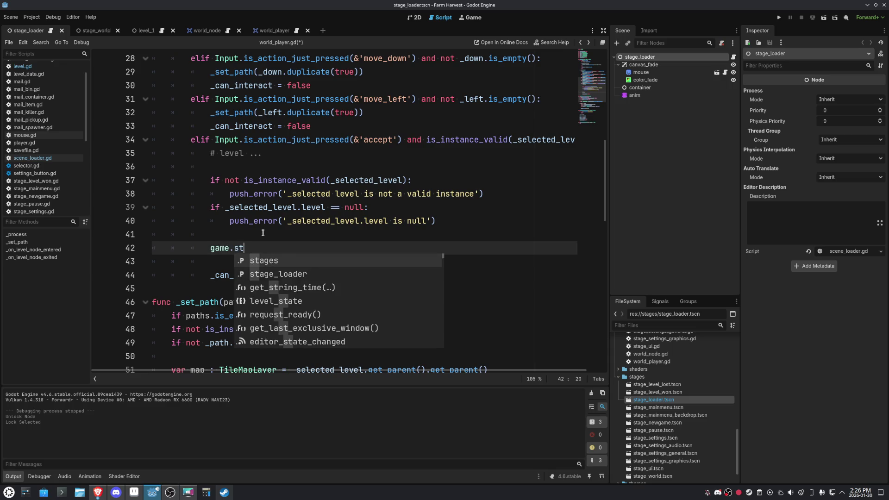
{"action": "key", "text": "Down"}
{"action": "key", "text": "Return"}
{"action": "type", "text": ".ch"}
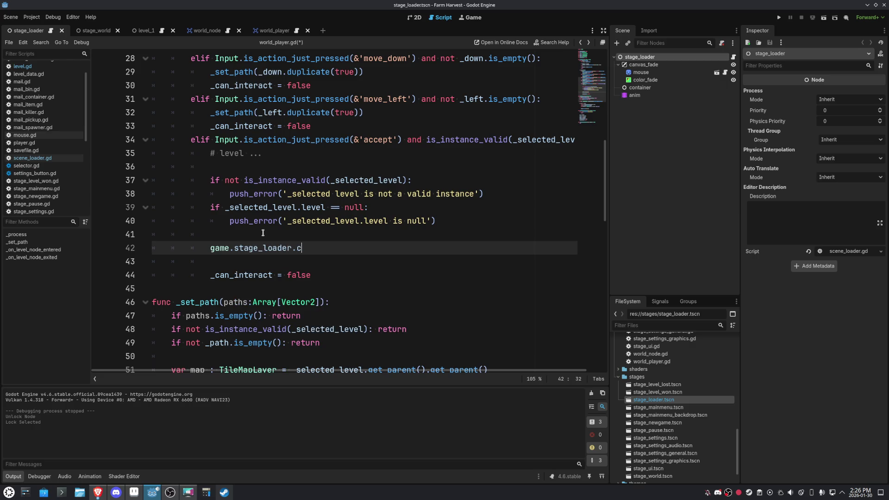
{"action": "type", "text": "ange_stage"}
{"action": "type", "text": "["}
{"action": "key", "text": "BackSpace"}
{"action": "type", "text": "("}
{"action": "type", "text": "[game"}
{"action": "key", "text": "BackSpace"}
{"action": "key", "text": "BackSpace"}
{"action": "key", "text": "BackSpace"}
{"action": "type", "text": "_se"}
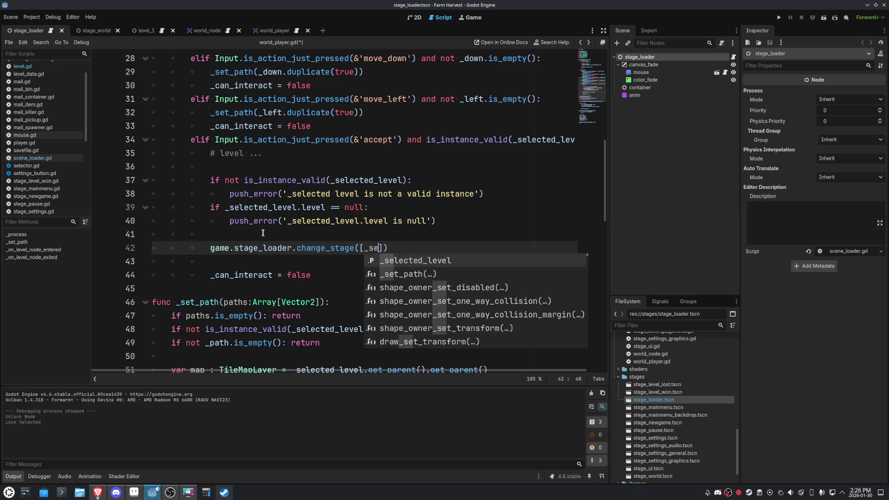
{"action": "key", "text": "Return"}
{"action": "type", "text": ".level, game"}
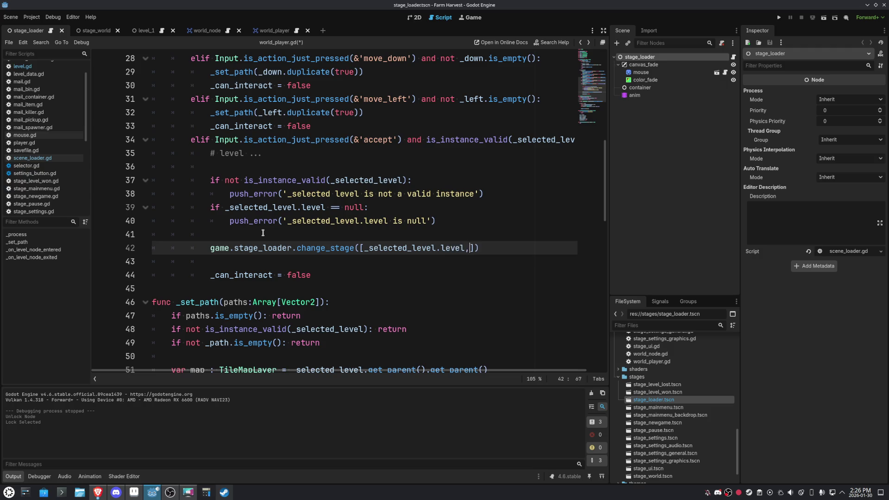
{"action": "type", "text": ".stages"}
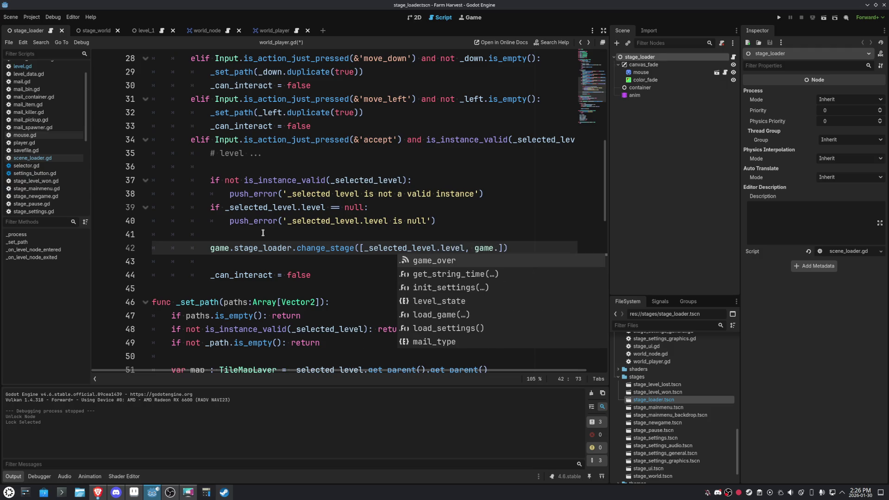
{"action": "type", "text": ".ui], tr"}
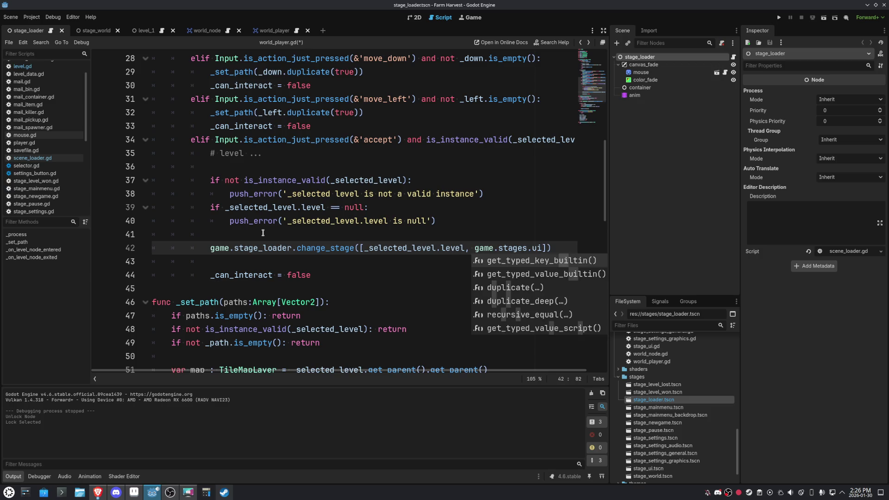
{"action": "type", "text": "ue, true"}
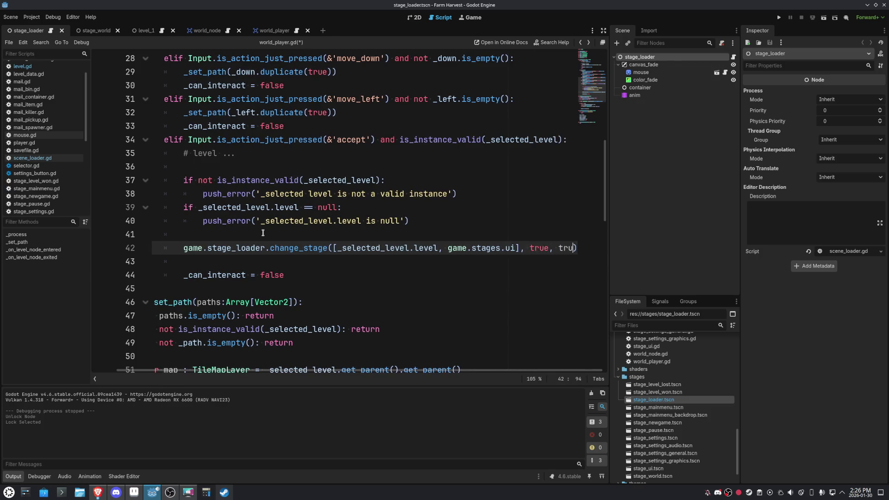
{"action": "left_click", "coordinate": [263, 233]}
{"action": "key", "text": "ctrl+s"}
- Wrap the change_stage call onto an indented second line with a backslash and save
{"action": "left_click", "coordinate": [525, 249]}
{"action": "type", "text": "\\"}
{"action": "key", "text": "Return"}
{"action": "key", "text": "Tab"}
{"action": "left_click", "coordinate": [321, 268]}
{"action": "key", "text": "ctrl+s"}
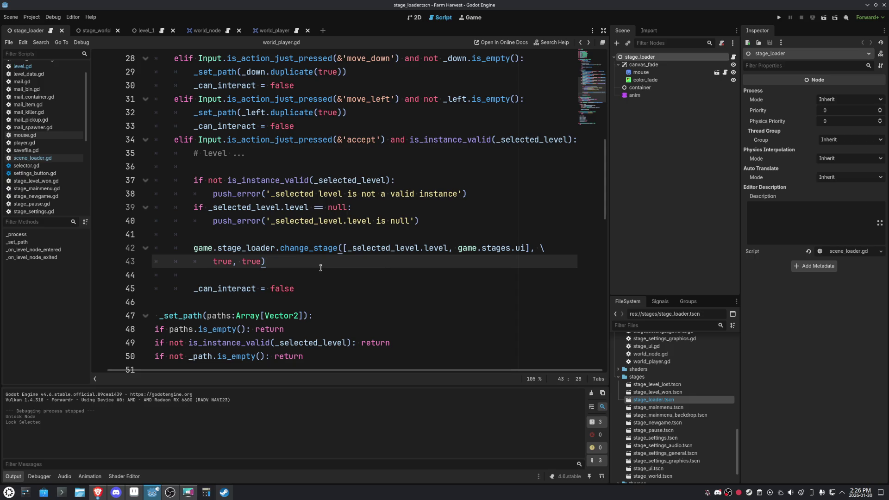
{"action": "left_click_drag", "start_coordinate": [302, 289], "coordinate": [194, 289]}
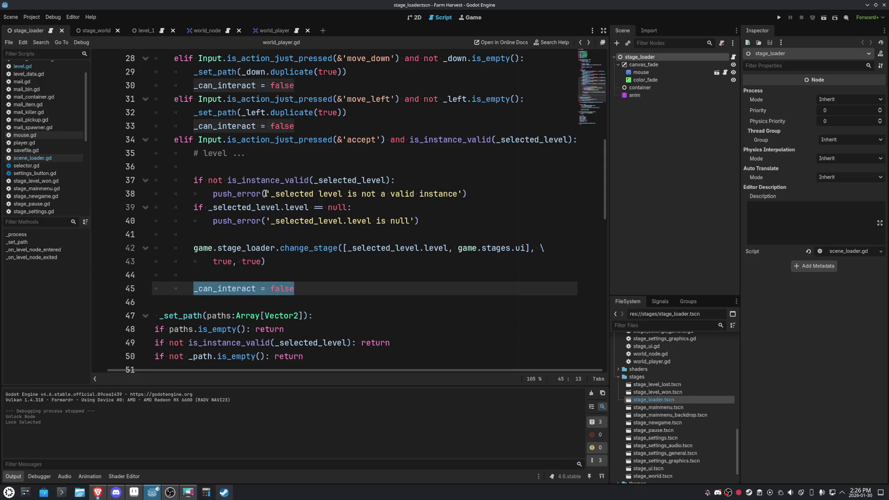
- Replace the '# level ...' placeholder comment with _can_interact = false
{"action": "key", "text": "BackSpace"}
{"action": "left_click", "coordinate": [259, 157]}
{"action": "left_click_drag", "start_coordinate": [260, 157], "coordinate": [192, 164]}
{"action": "key", "text": "ctrl+v"}
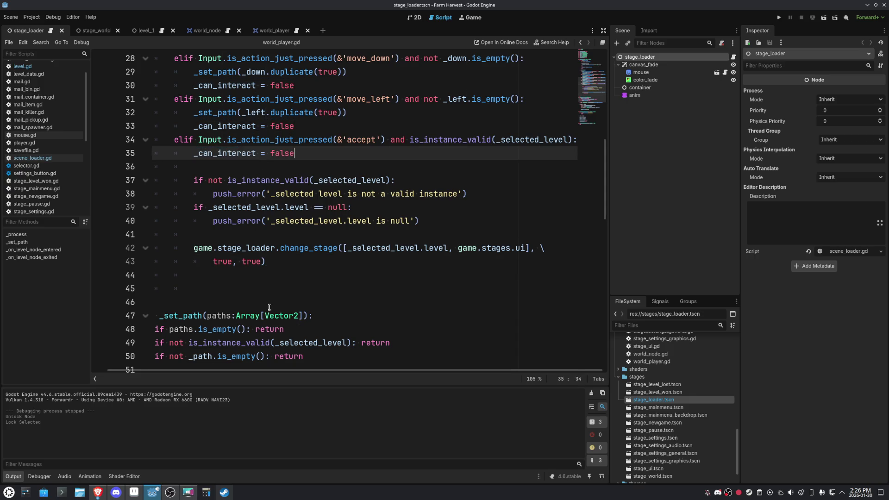
- Remove the extra blank lines after the change_stage call
{"action": "left_click", "coordinate": [284, 283]}
{"action": "key", "text": "BackSpace"}
{"action": "key", "text": "BackSpace"}
{"action": "key", "text": "BackSpace"}
{"action": "key", "text": "Delete"}
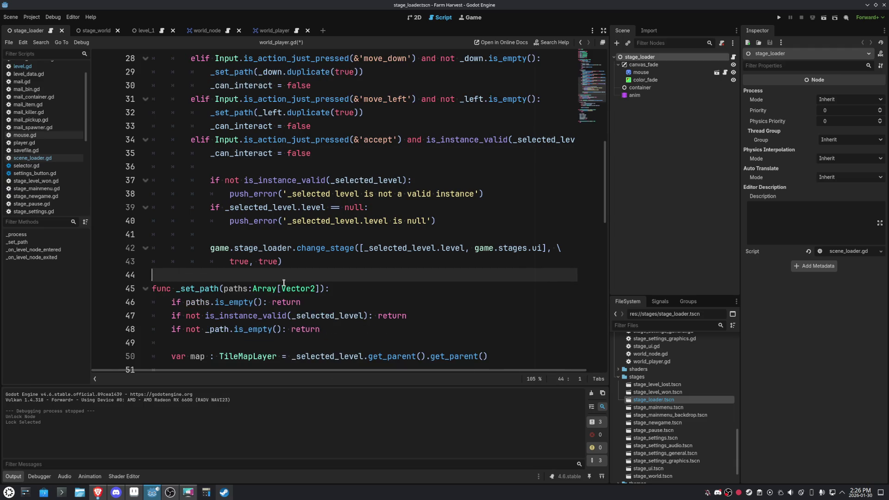
{"action": "scroll", "coordinate": [336, 280], "scroll_direction": "down", "scroll_amount": 1}
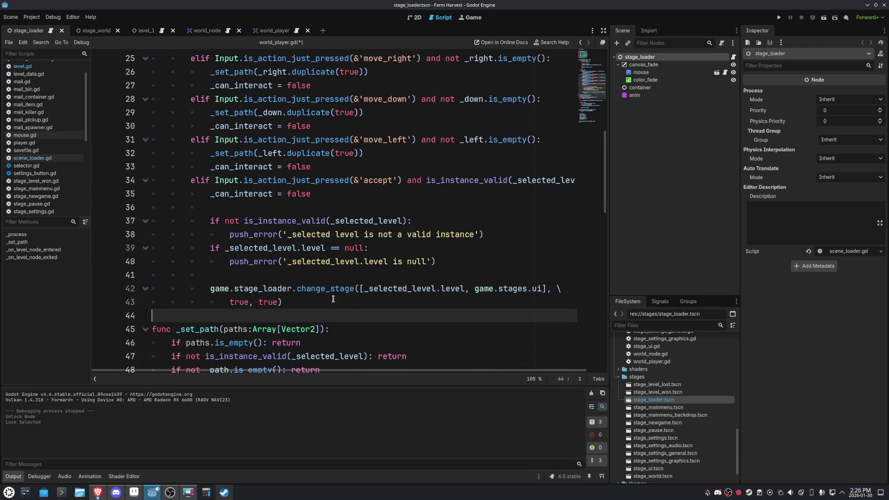
{"action": "left_click", "coordinate": [359, 302]}
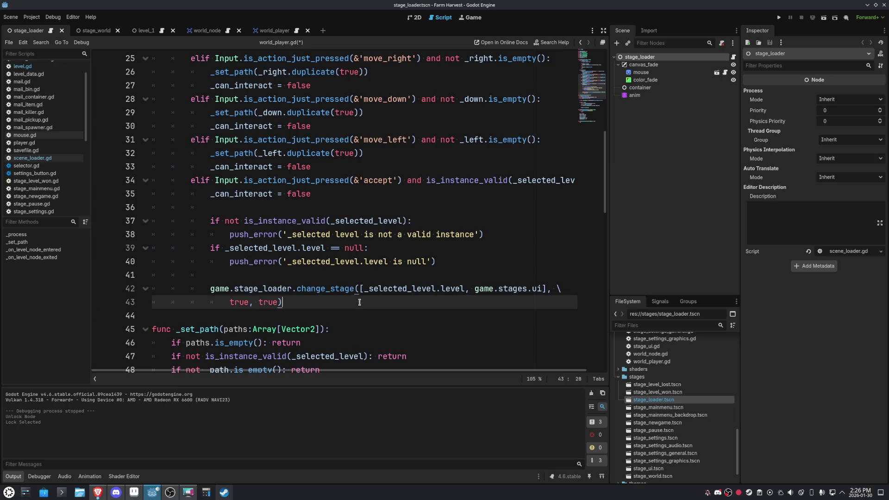
- Move _can_interact = false above _set_path in each move branch
{"action": "left_click", "coordinate": [312, 173]}
{"action": "scroll", "coordinate": [429, 230], "scroll_direction": "up", "scroll_amount": 4}
{"action": "key", "text": "alt+Up"}
{"action": "key", "text": "Up"}
{"action": "key", "text": "Up"}
{"action": "key", "text": "alt+Up"}
{"action": "key", "text": "Up"}
{"action": "key", "text": "Up"}
{"action": "key", "text": "alt+Up"}
{"action": "key", "text": "Up"}
{"action": "key", "text": "Up"}
{"action": "key", "text": "alt+Up"}
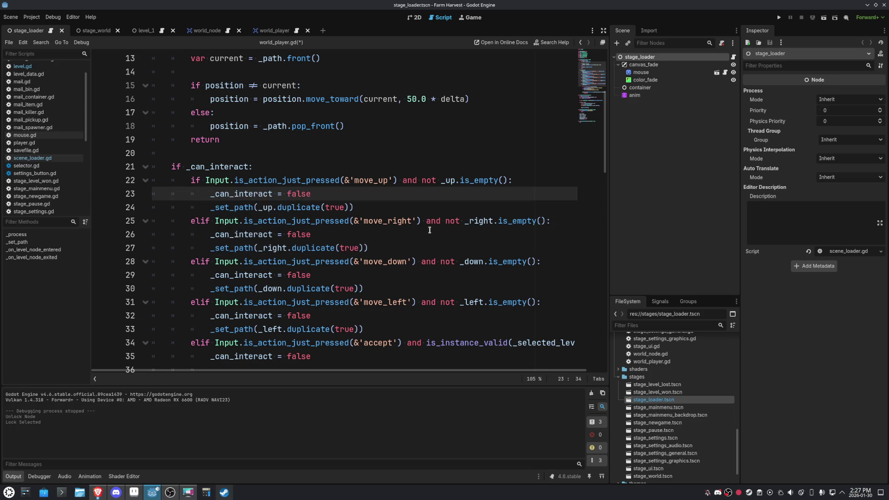
{"action": "scroll", "coordinate": [430, 230], "scroll_direction": "down", "scroll_amount": 5}
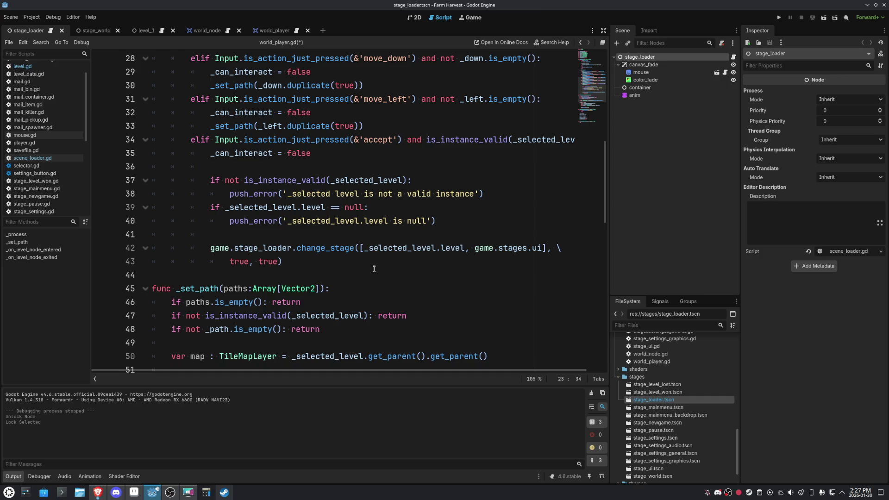
- Run the game, trace the change_stage null-child error to scene_loader.gd line 28, then rerun it
{"action": "left_click", "coordinate": [778, 17]}
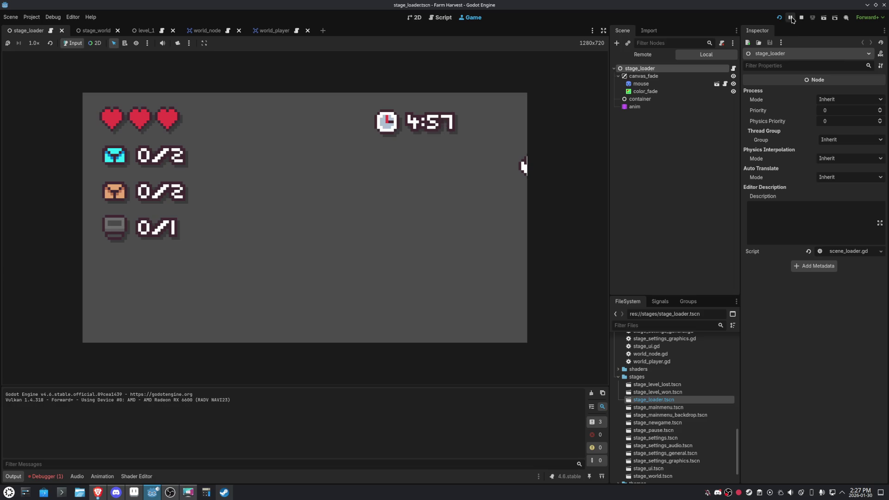
{"action": "left_click", "coordinate": [802, 18]}
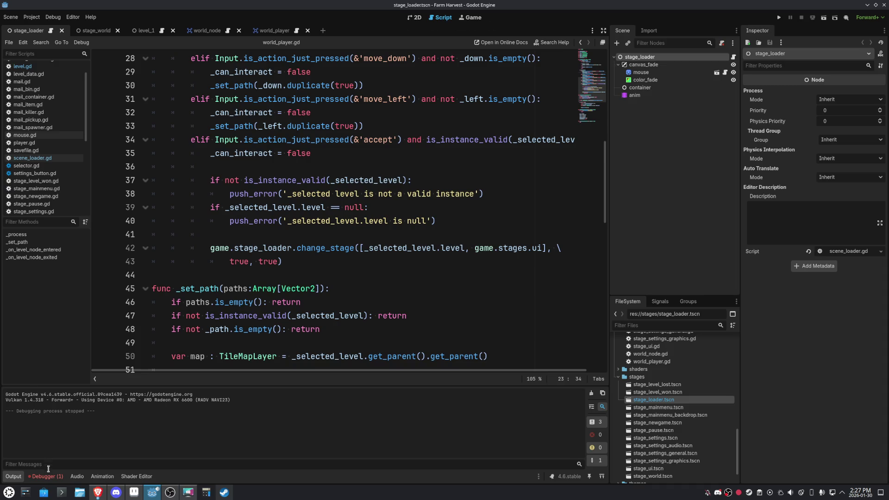
{"action": "left_click", "coordinate": [46, 476]}
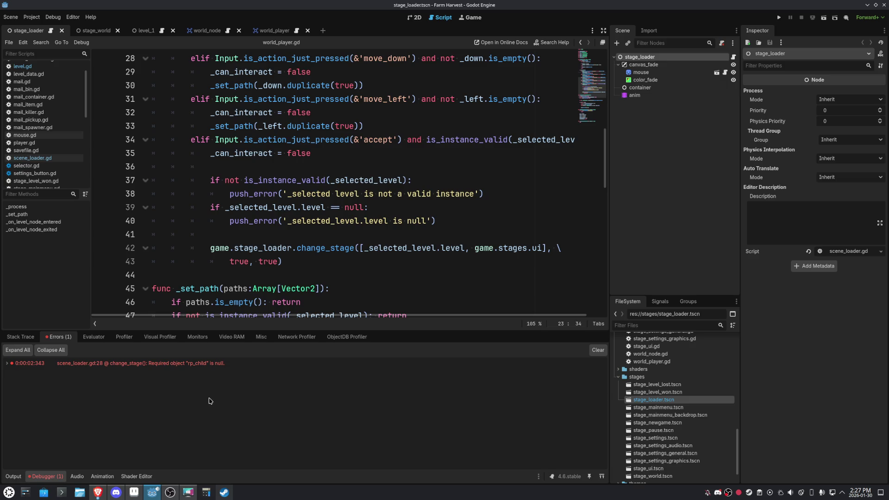
{"action": "double_click", "coordinate": [197, 364]}
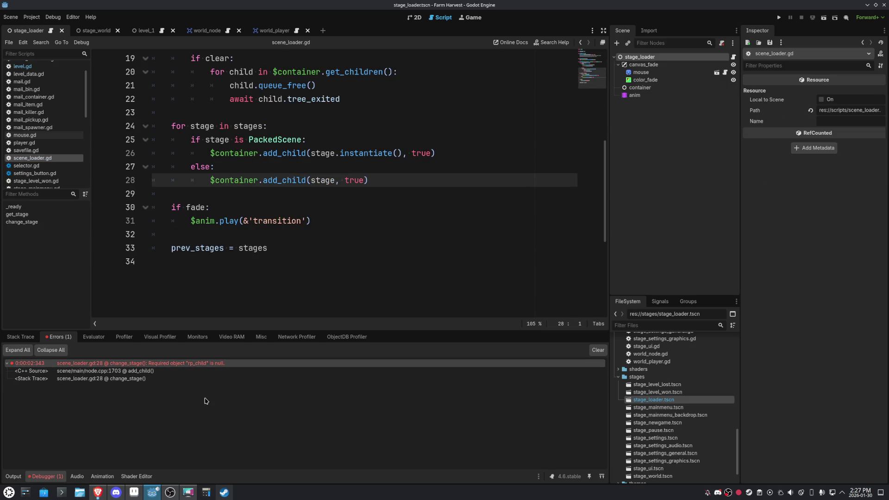
{"action": "double_click", "coordinate": [192, 364]}
{"action": "double_click", "coordinate": [193, 364]}
{"action": "left_click", "coordinate": [151, 373]}
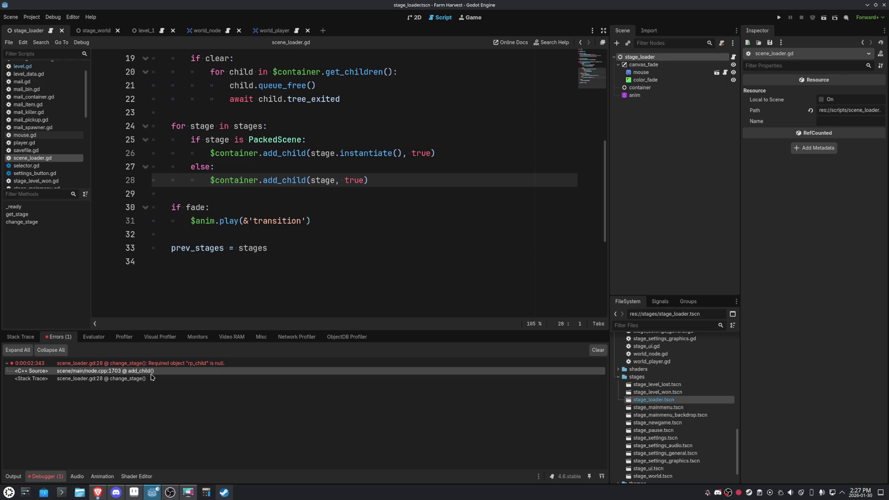
{"action": "scroll", "coordinate": [365, 247], "scroll_direction": "up", "scroll_amount": 1}
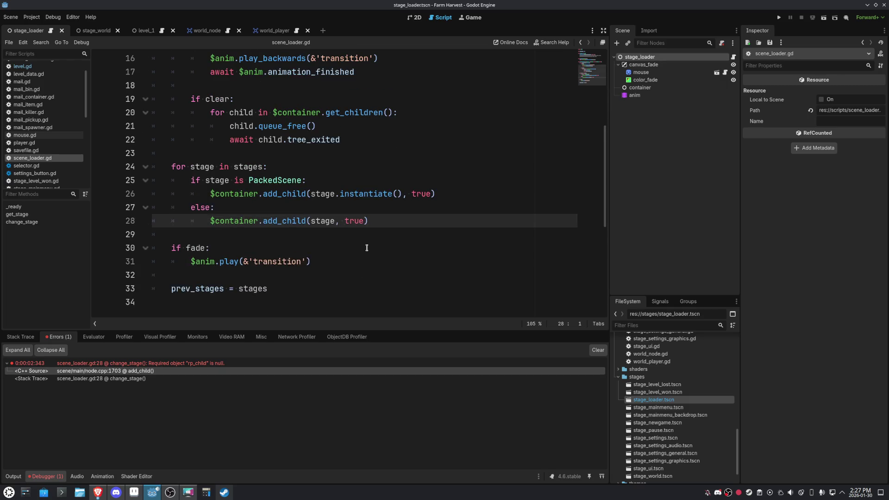
{"action": "mouse_move", "coordinate": [326, 223]}
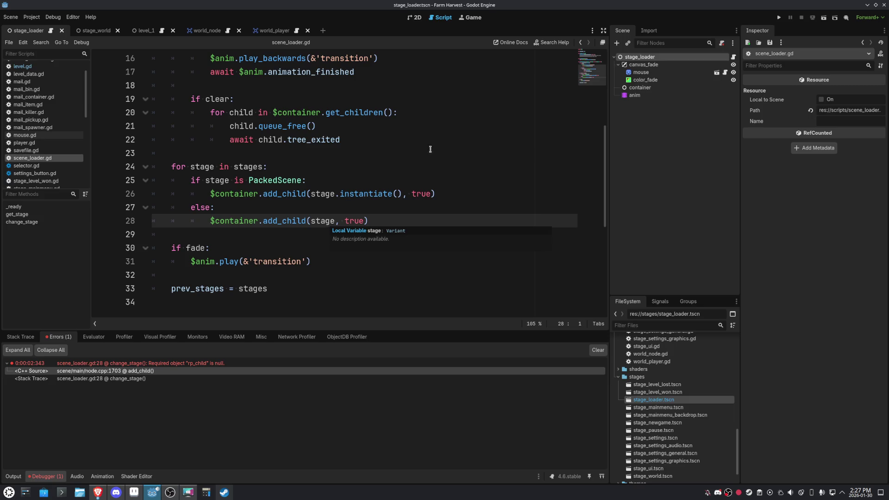
{"action": "left_click", "coordinate": [779, 18]}
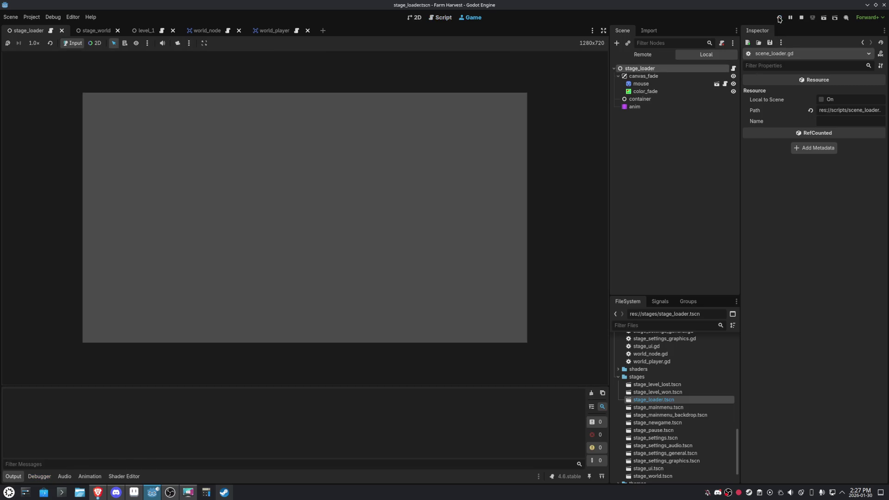
{"action": "key", "text": "F8"}
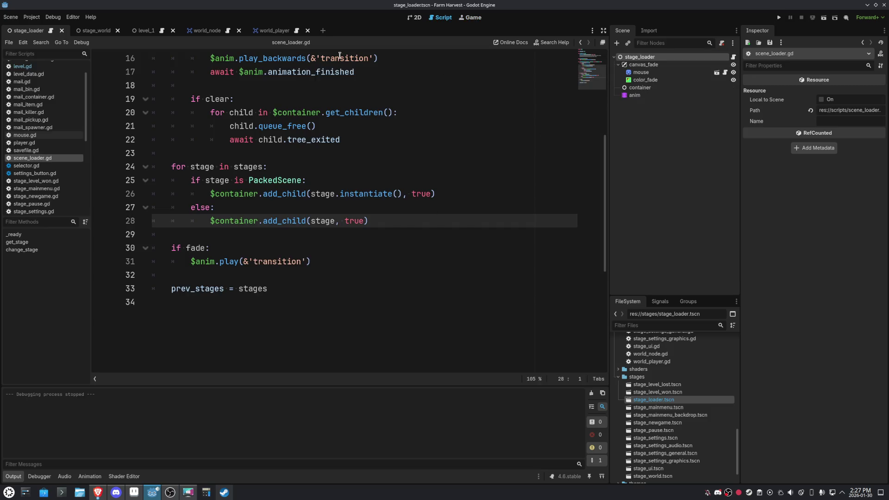
- View the level_1 scene layout, then step back through script history to the top of scene_loader.gd
{"action": "left_click", "coordinate": [151, 31]}
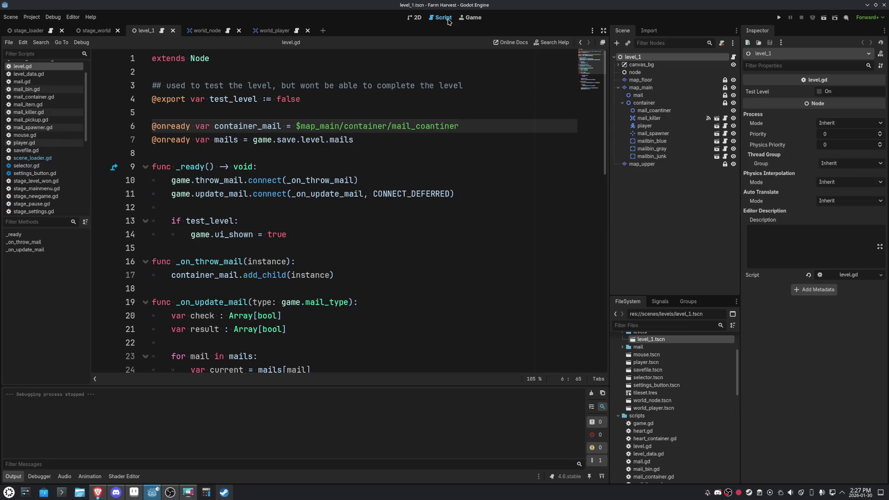
{"action": "key", "text": "ctrl+F1"}
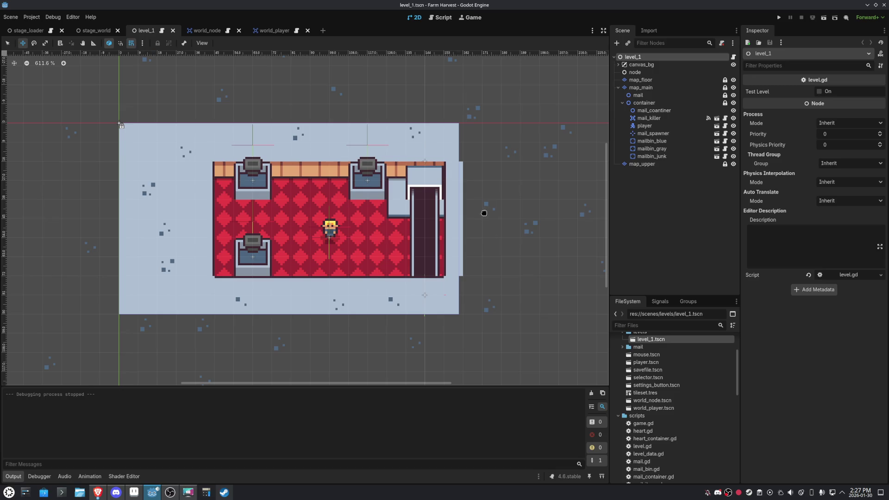
{"action": "left_click", "coordinate": [440, 18]}
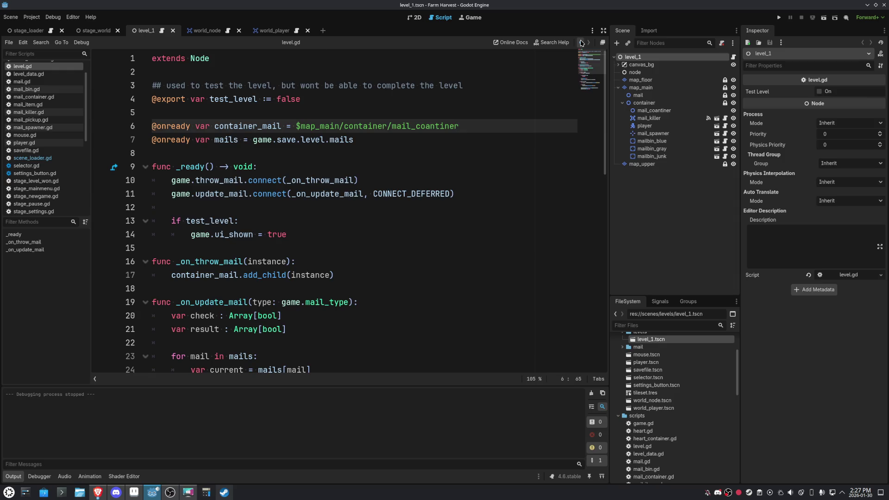
{"action": "left_click", "coordinate": [580, 42]}
{"action": "left_click", "coordinate": [579, 43]}
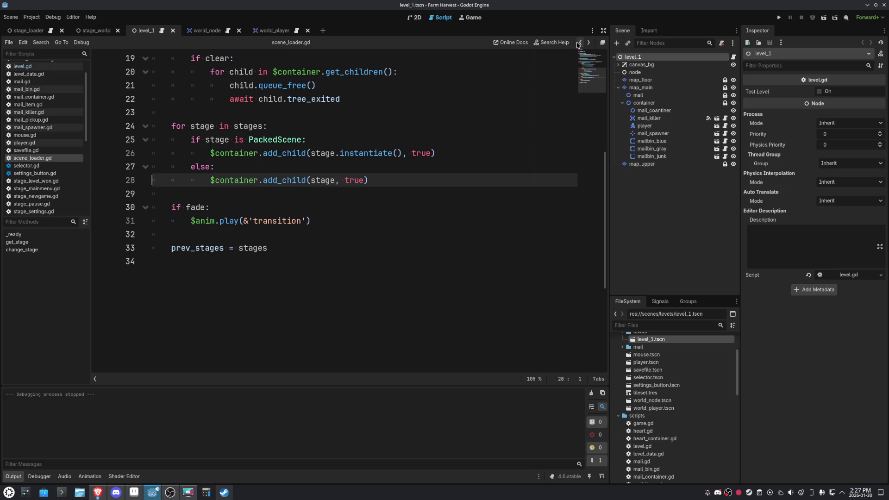
{"action": "left_click", "coordinate": [581, 45]}
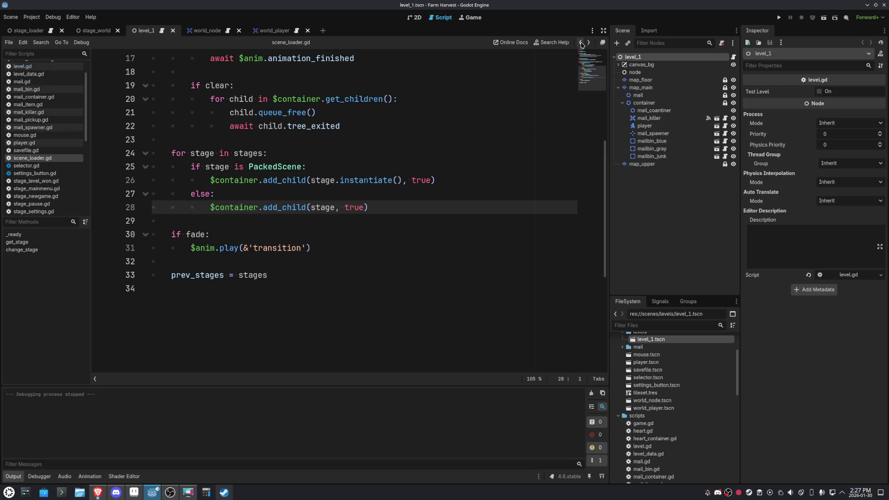
{"action": "left_click", "coordinate": [582, 44]}
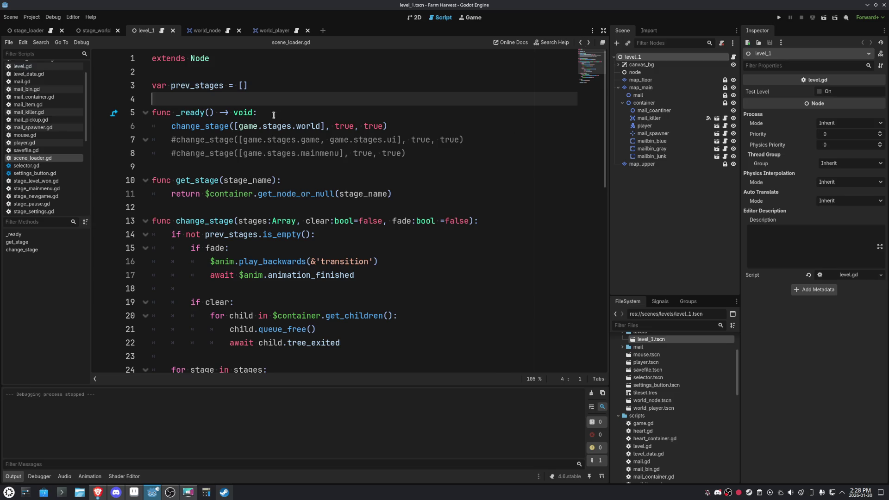
- Review the world_node and level_1 scripts, then highlight every _selected_level use in world_player.gd
{"action": "left_click", "coordinate": [272, 31]}
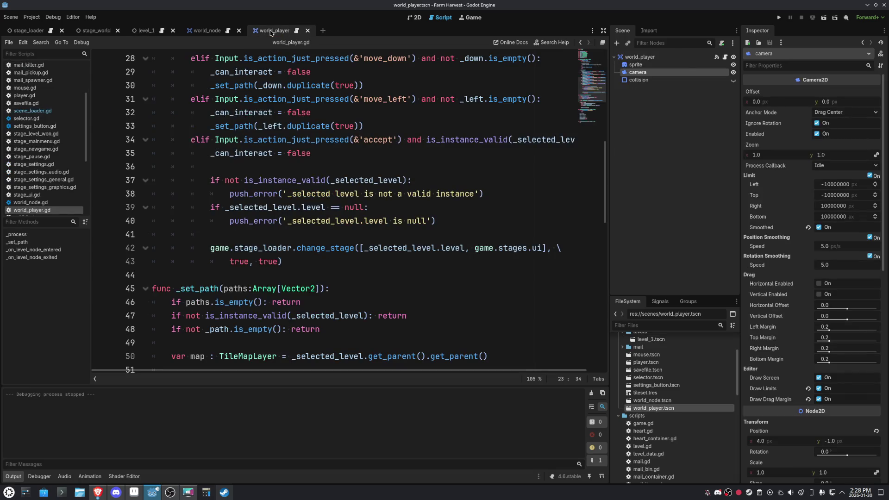
{"action": "left_click", "coordinate": [207, 31]}
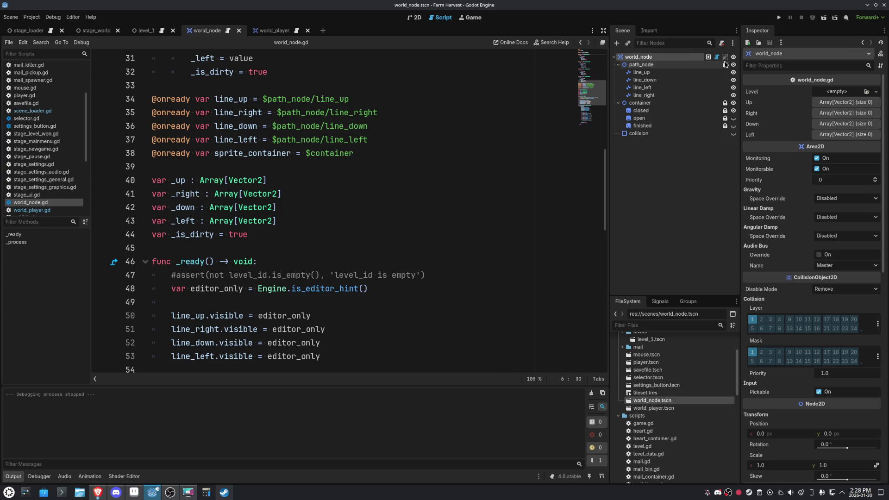
{"action": "left_click", "coordinate": [144, 30]}
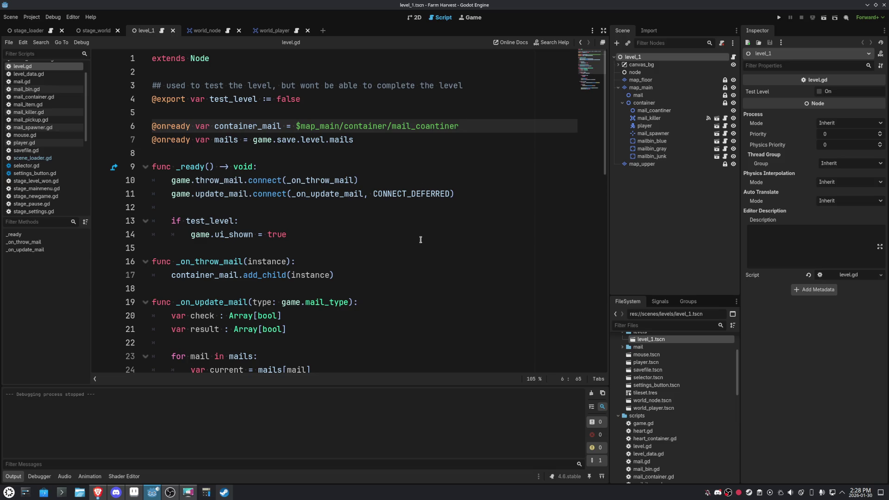
{"action": "scroll", "coordinate": [420, 240], "scroll_direction": "down", "scroll_amount": 7}
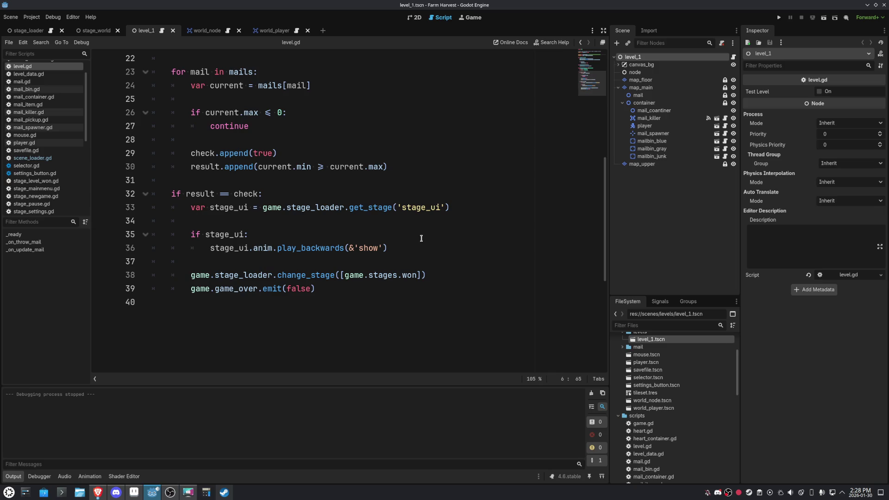
{"action": "scroll", "coordinate": [421, 238], "scroll_direction": "up", "scroll_amount": 4}
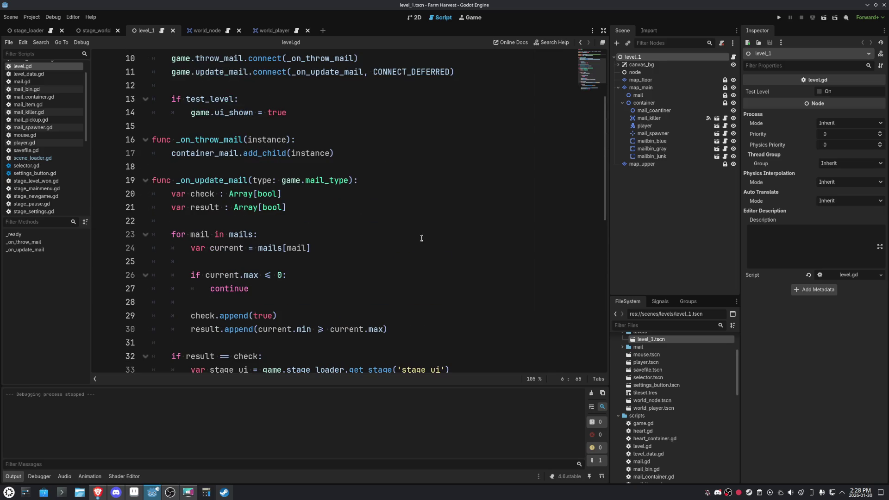
{"action": "left_click", "coordinate": [207, 31]}
{"action": "scroll", "coordinate": [414, 200], "scroll_direction": "down", "scroll_amount": 5}
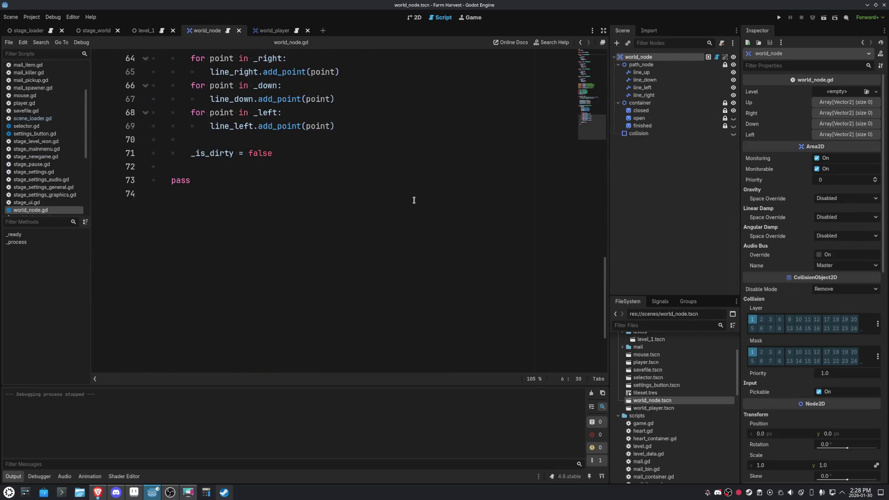
{"action": "left_click", "coordinate": [273, 31]}
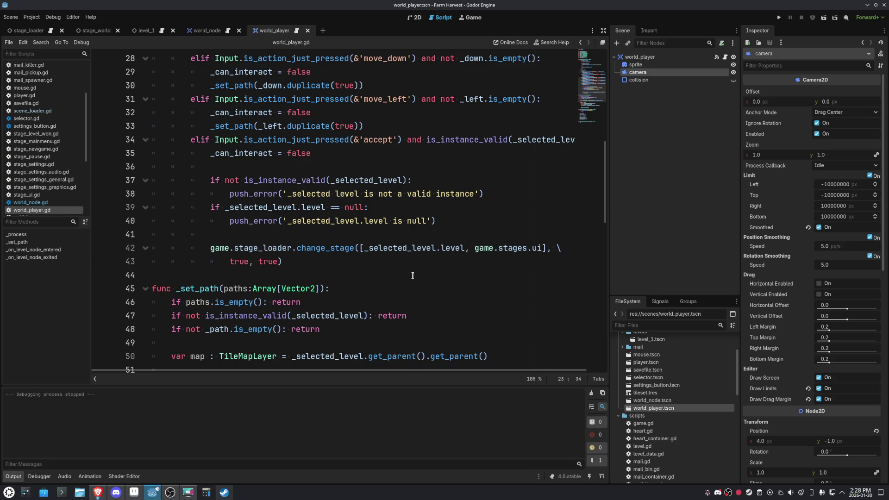
{"action": "double_click", "coordinate": [354, 180]}
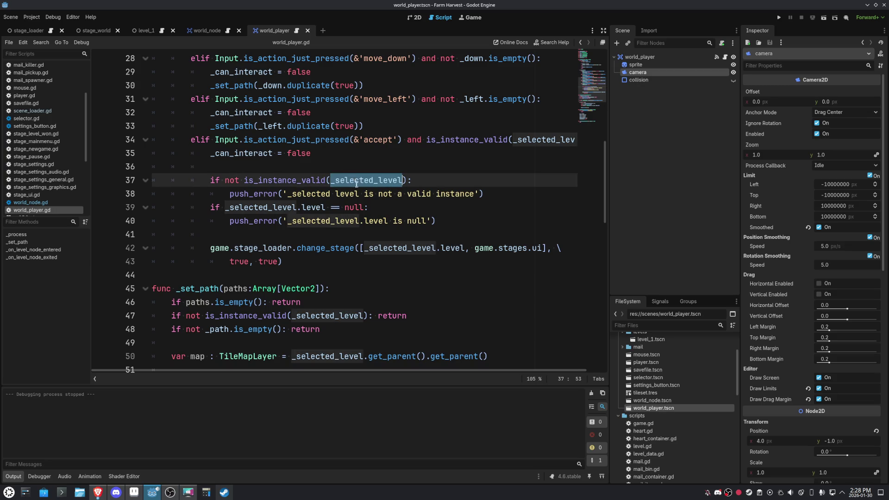
{"action": "left_click", "coordinate": [444, 280]}
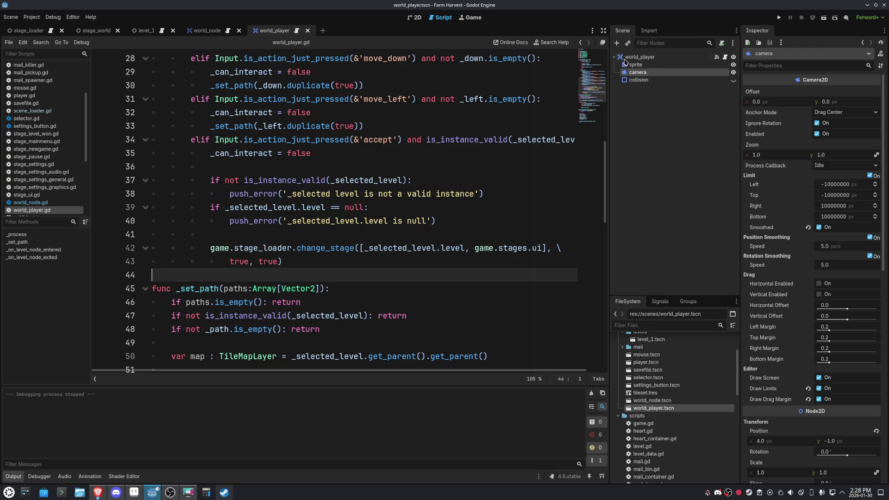
- Inspect the level_1 scene's nodes, then the level_1 node's level_1.tres resource on the stage_world map
{"action": "left_click", "coordinate": [144, 31]}
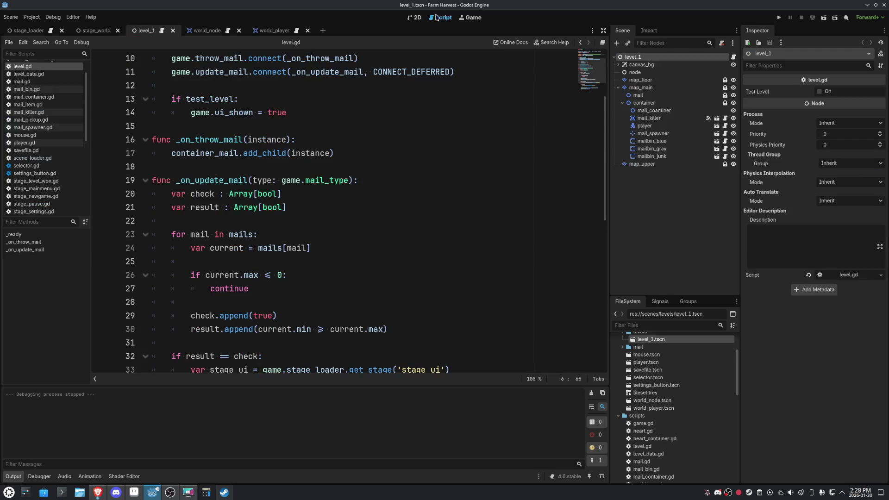
{"action": "left_click", "coordinate": [415, 17]}
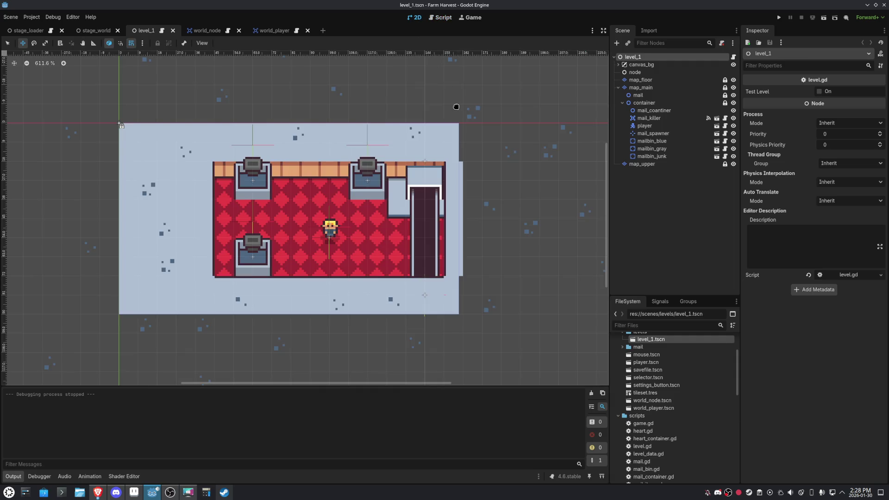
{"action": "left_click", "coordinate": [645, 65]}
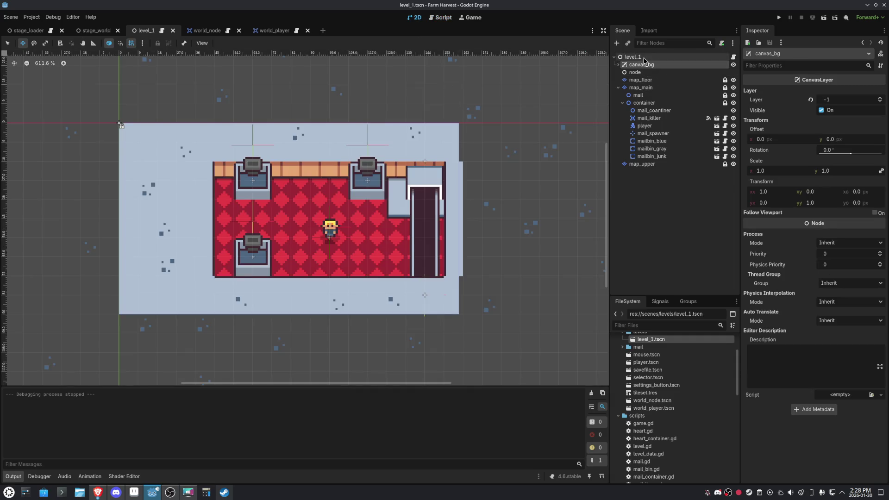
{"action": "left_click", "coordinate": [644, 57]}
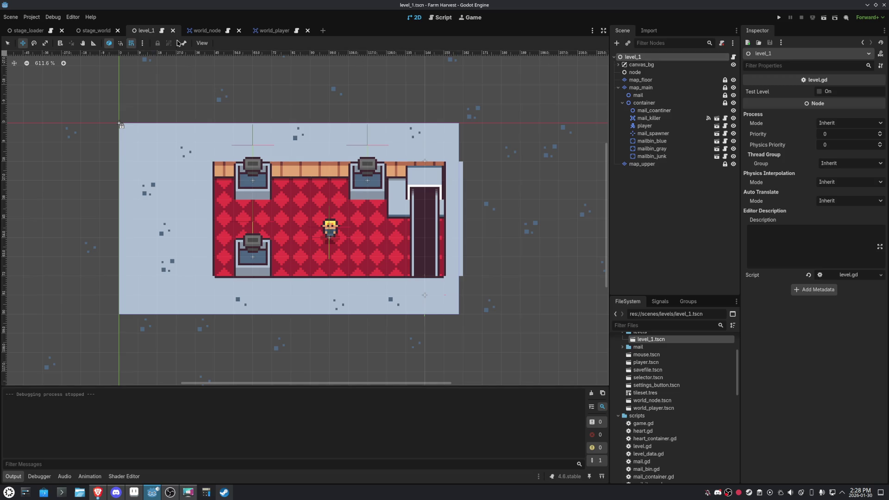
{"action": "right_click", "coordinate": [196, 26]}
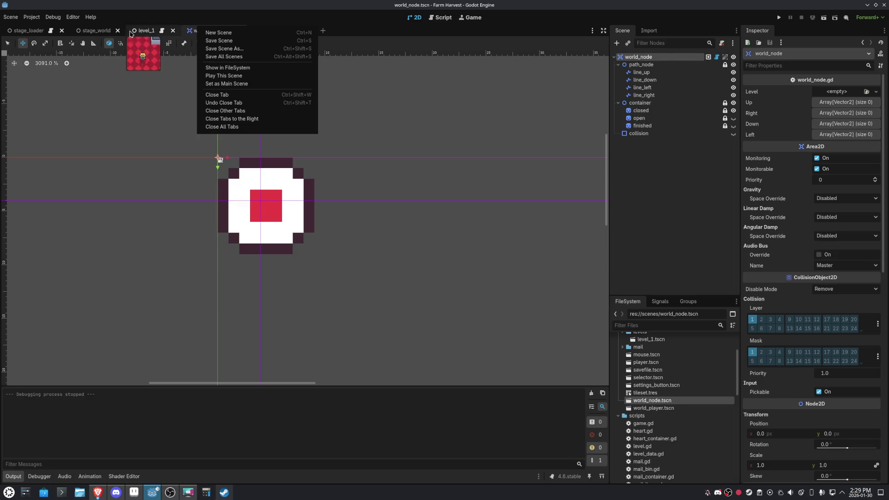
{"action": "left_click", "coordinate": [111, 32]}
{"action": "left_click", "coordinate": [370, 261]}
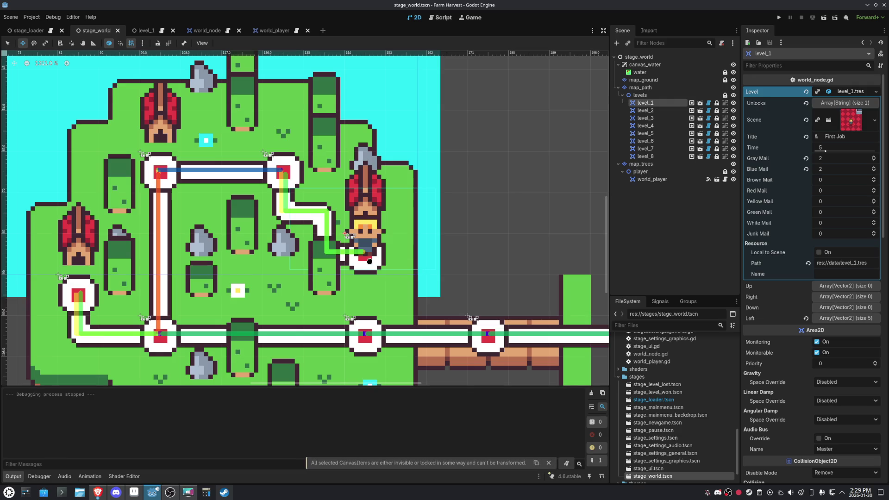
{"action": "left_click", "coordinate": [851, 93]}
{"action": "left_click", "coordinate": [851, 92]}
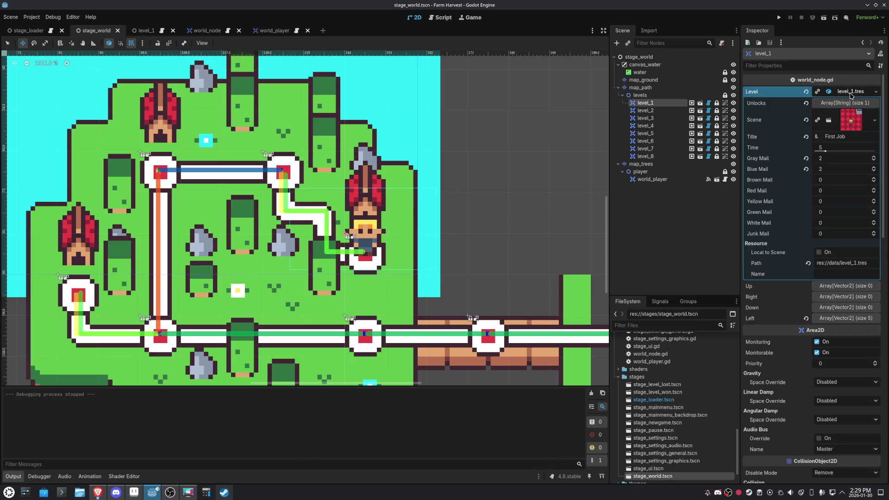
{"action": "left_click", "coordinate": [851, 94]}
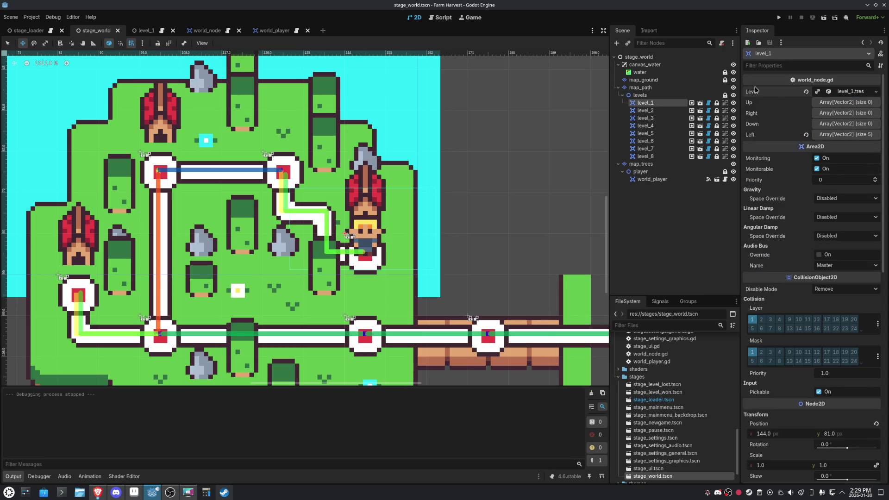
- Bring up the world_player.gd script in the script editor
{"action": "left_click", "coordinate": [440, 19]}
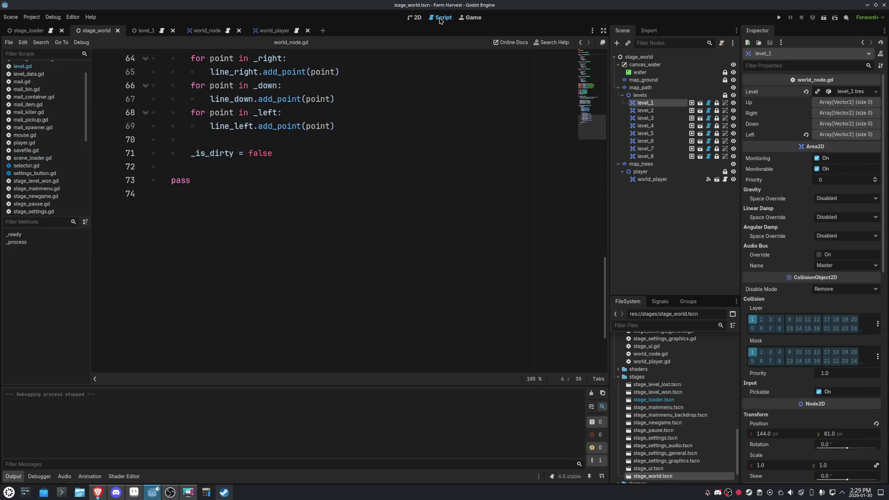
{"action": "left_click", "coordinate": [581, 44]}
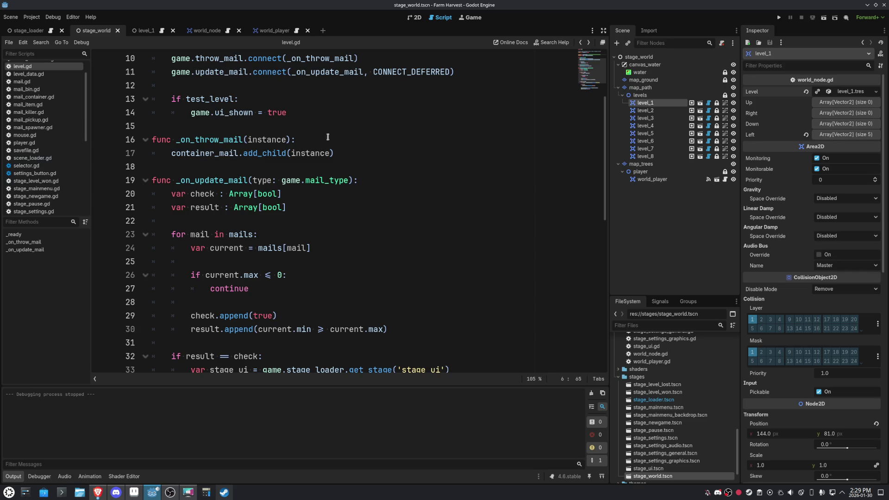
{"action": "left_click", "coordinate": [207, 30]}
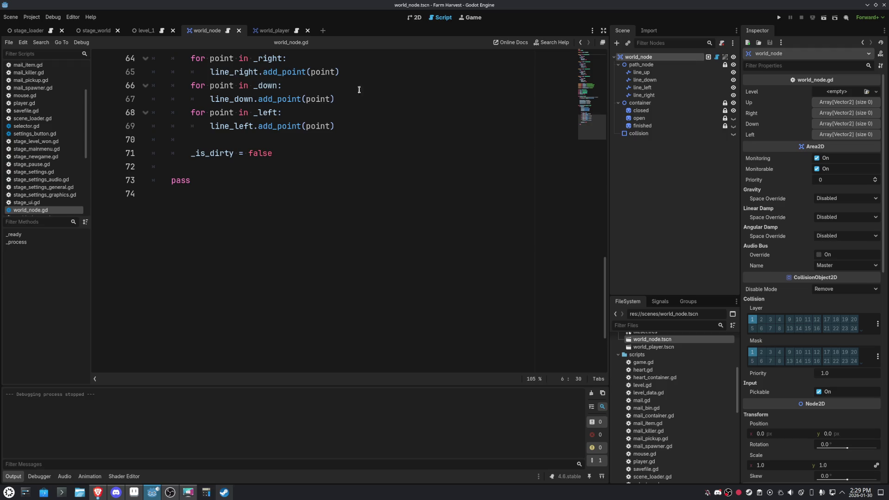
{"action": "left_click", "coordinate": [268, 31]}
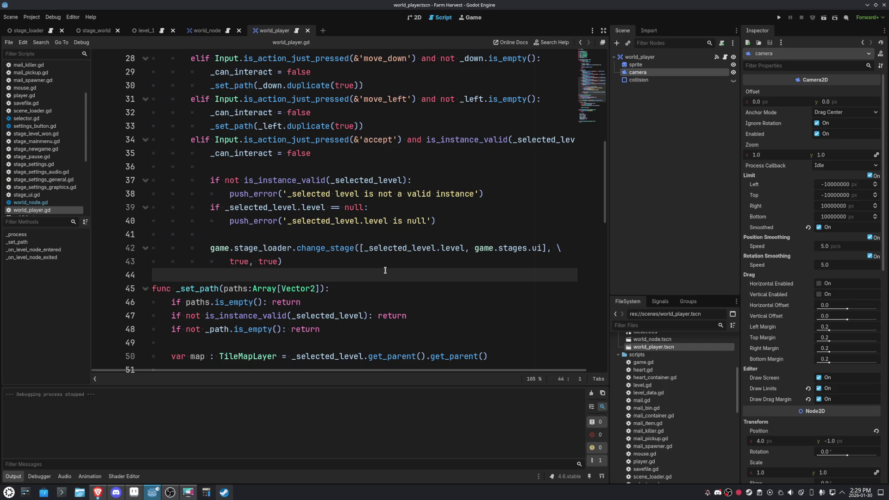
- Add 'var level_data = _selected_level.level' above the change_stage call, moving the expression out of it
{"action": "left_click", "coordinate": [458, 220]}
{"action": "key", "text": "Return"}
{"action": "key", "text": "Return"}
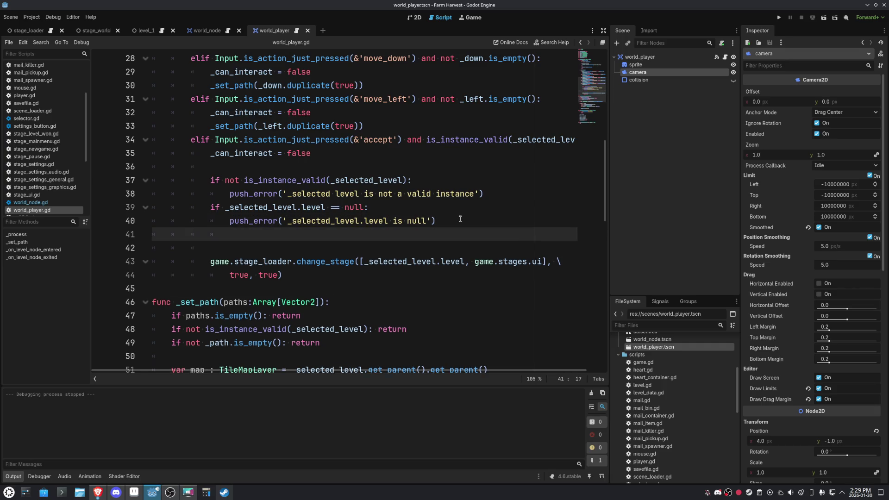
{"action": "key", "text": "Tab"}
{"action": "key", "text": "Tab"}
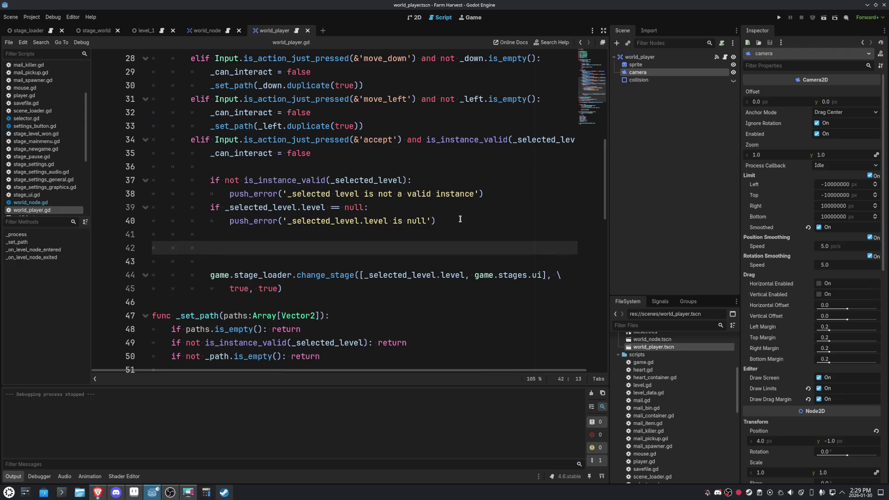
{"action": "type", "text": "var level_data ="}
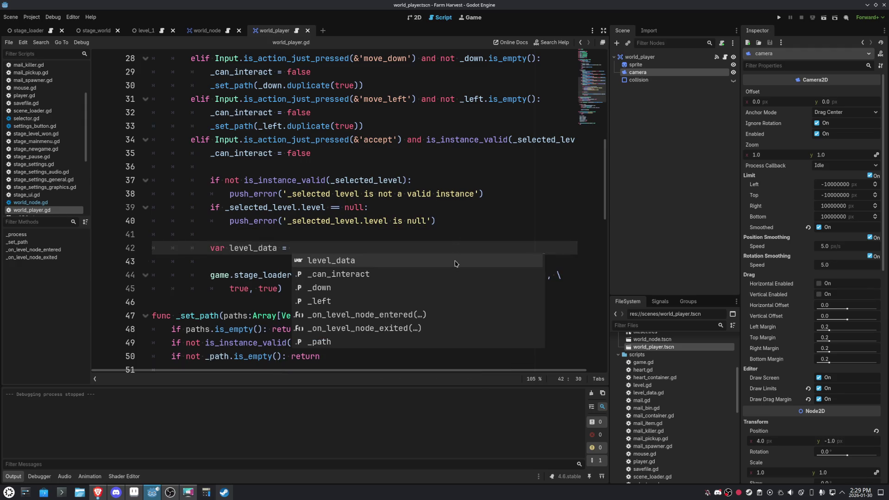
{"action": "key", "text": "Escape"}
{"action": "left_click_drag", "start_coordinate": [464, 275], "coordinate": [362, 275]}
{"action": "key", "text": "ctrl+x"}
{"action": "key", "text": "Up"}
{"action": "key", "text": "Up"}
{"action": "key", "text": "ctrl+v"}
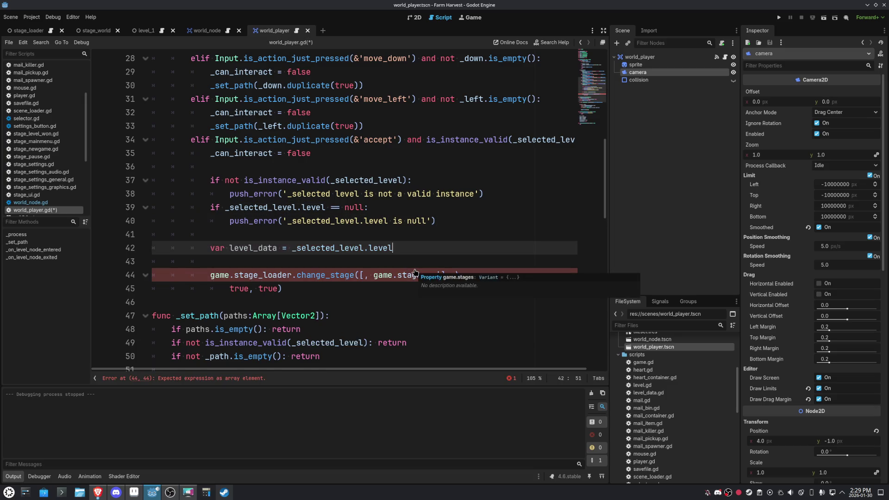
{"action": "key", "text": "Return"}
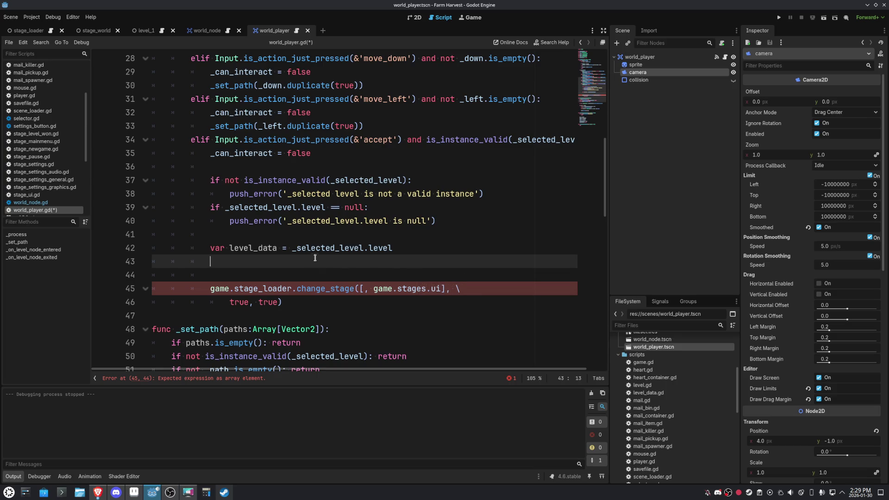
- Pass level_data.scene inside the change_stage array and leave an empty line for new code
{"action": "double_click", "coordinate": [253, 248]}
{"action": "key", "text": "ctrl+c"}
{"action": "left_click", "coordinate": [364, 289]}
{"action": "key", "text": "ctrl+v"}
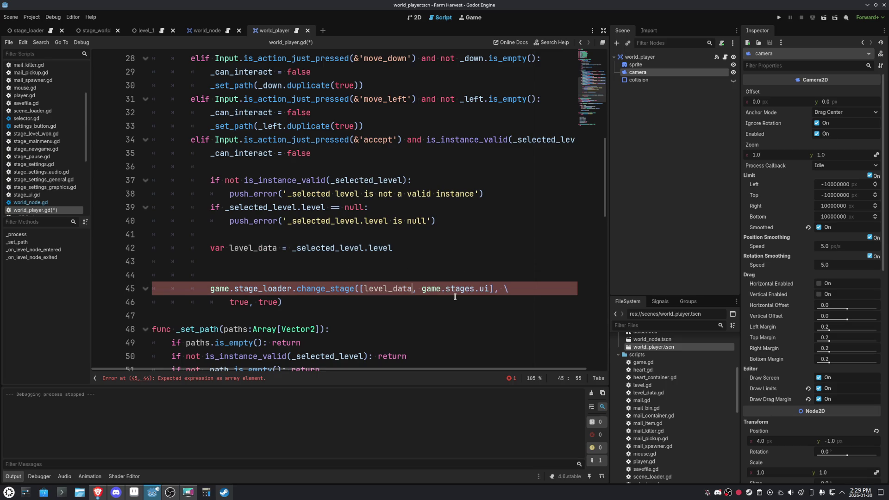
{"action": "type", "text": ".scene"}
{"action": "left_click", "coordinate": [348, 264]}
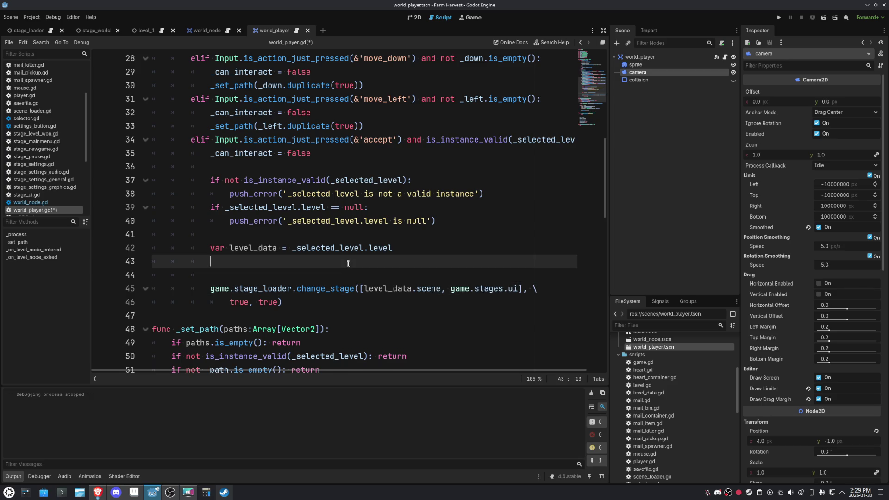
{"action": "key", "text": "Return"}
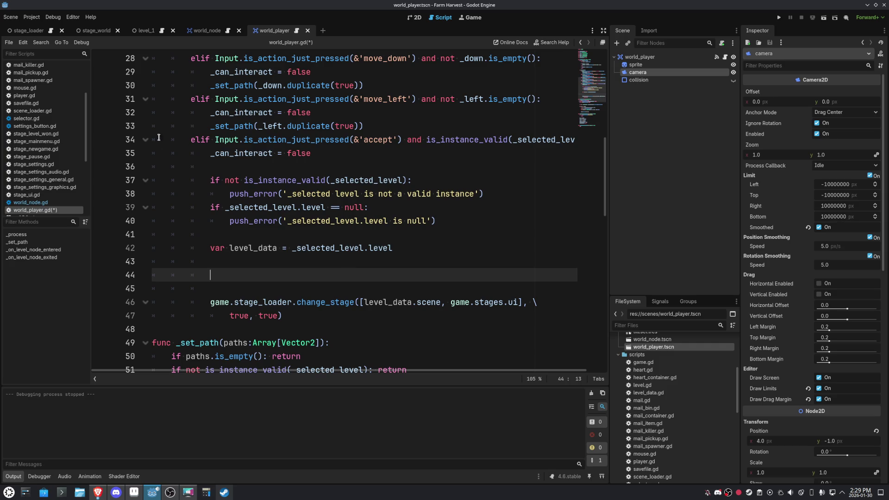
{"action": "scroll", "coordinate": [41, 122], "scroll_direction": "up", "scroll_amount": 3}
{"action": "scroll", "coordinate": [41, 122], "scroll_direction": "up", "scroll_amount": 1}
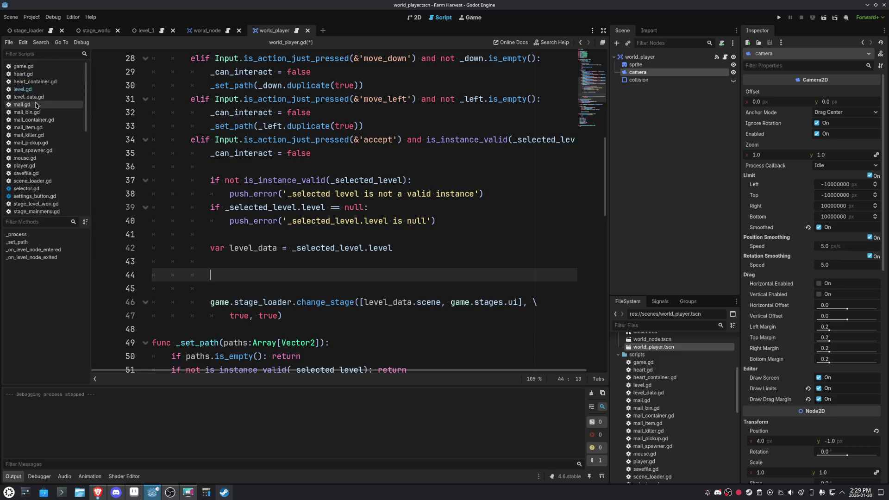
{"action": "left_click", "coordinate": [23, 66]}
{"action": "scroll", "coordinate": [372, 232], "scroll_direction": "down", "scroll_amount": 2}
{"action": "scroll", "coordinate": [372, 231], "scroll_direction": "down", "scroll_amount": 10}
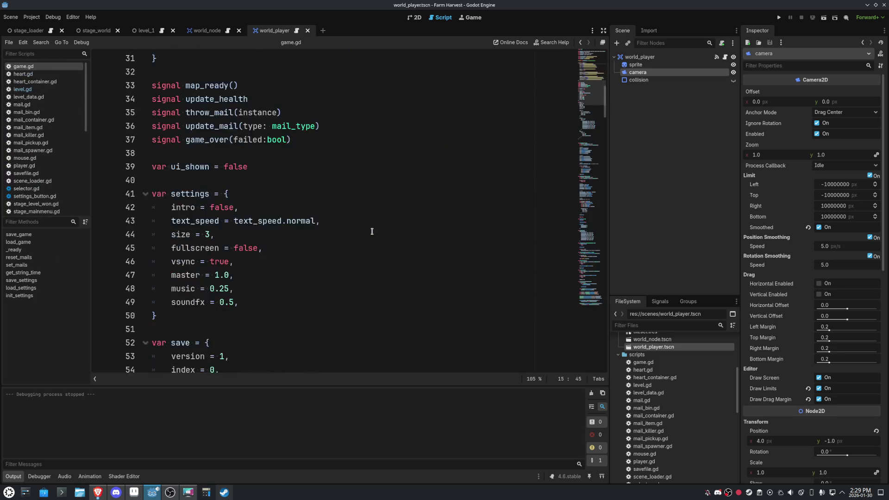
{"action": "scroll", "coordinate": [372, 231], "scroll_direction": "down", "scroll_amount": 1}
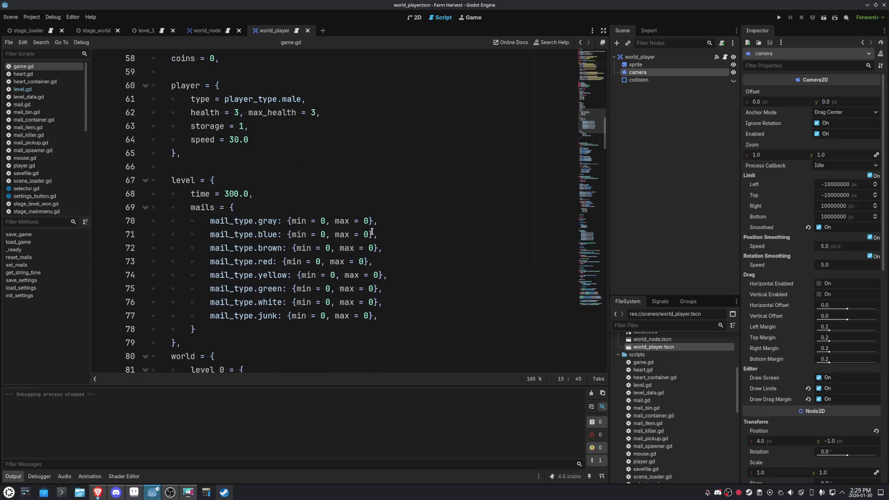
{"action": "scroll", "coordinate": [372, 231], "scroll_direction": "down", "scroll_amount": 2}
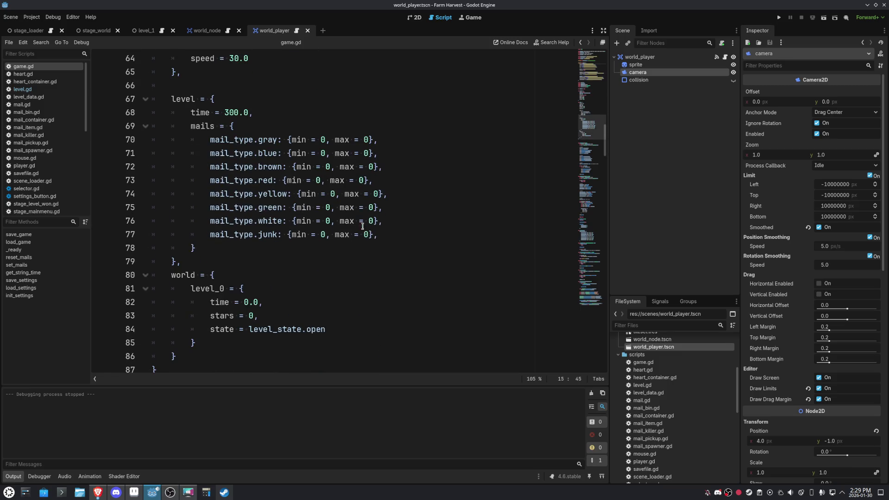
{"action": "left_click", "coordinate": [172, 98]}
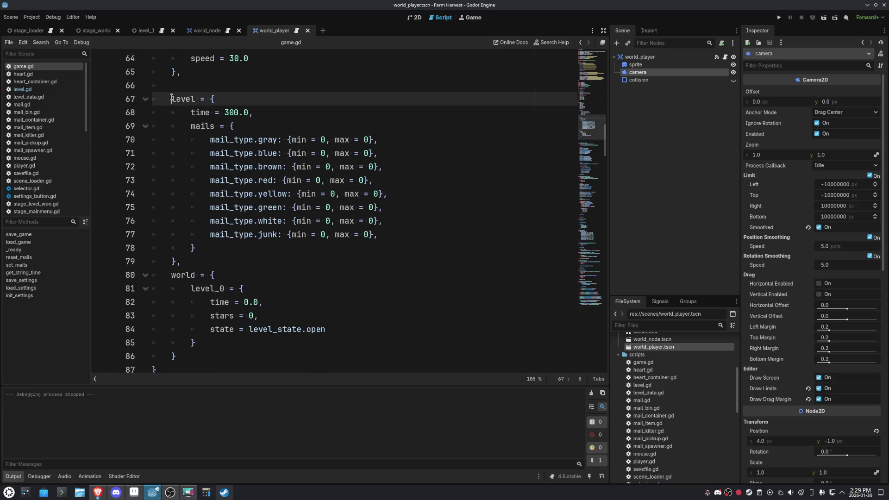
{"action": "left_click", "coordinate": [581, 43]}
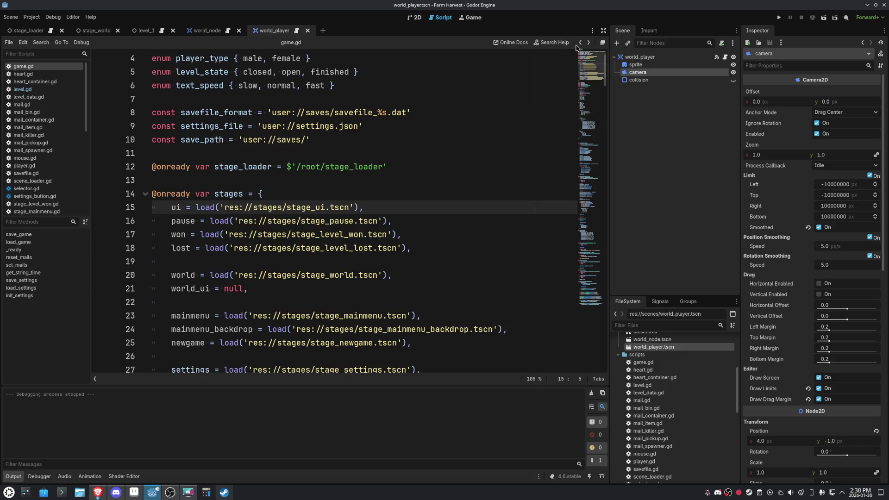
{"action": "left_click", "coordinate": [580, 43]}
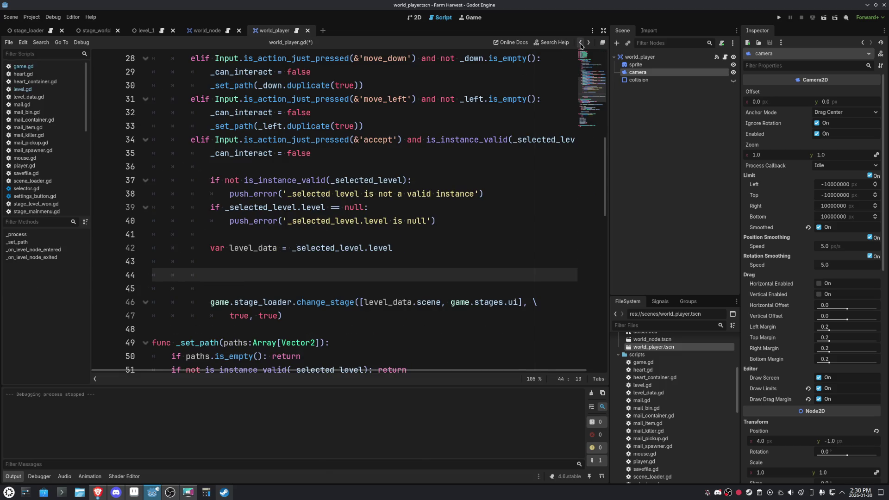
{"action": "left_click", "coordinate": [385, 257]}
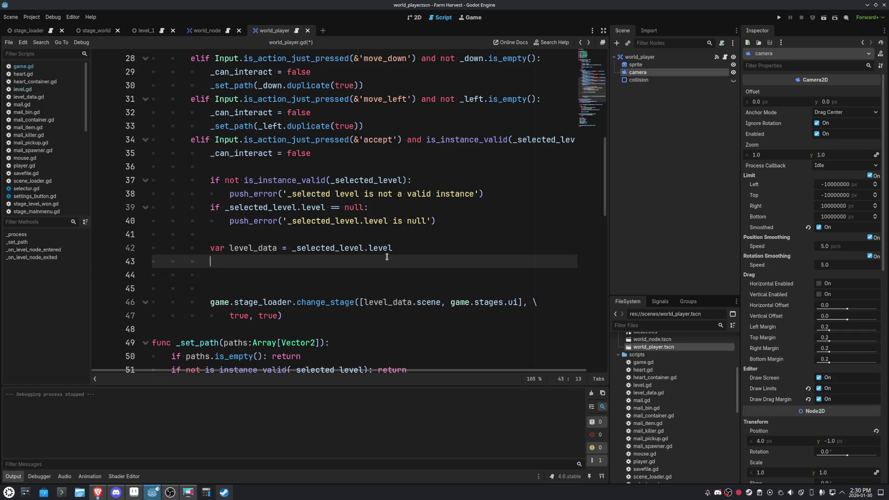
- Start the line 'game.save.level.time = level_data' below the level_data variable
{"action": "key", "text": "Down"}
{"action": "type", "text": "save.le"}
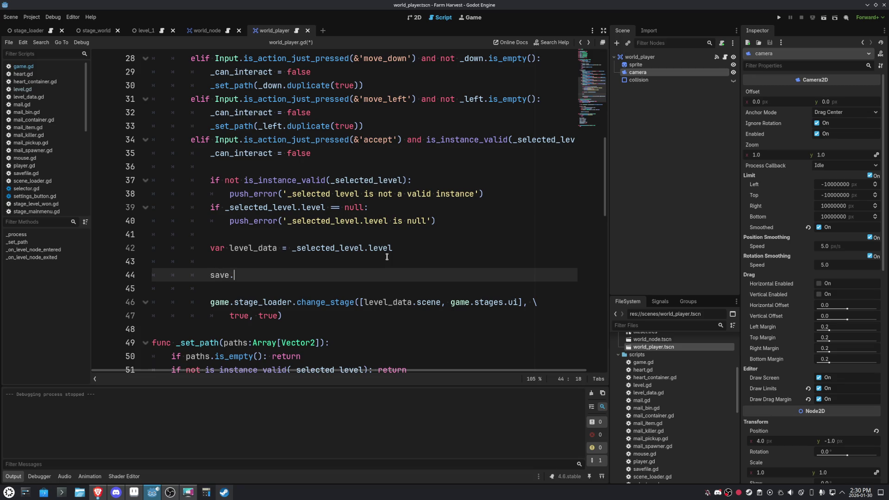
{"action": "type", "text": "vel"}
{"action": "key", "text": "BackSpace"}
{"action": "key", "text": "BackSpace"}
{"action": "key", "text": "BackSpace"}
{"action": "type", "text": "ame.save._"}
{"action": "key", "text": "BackSpace"}
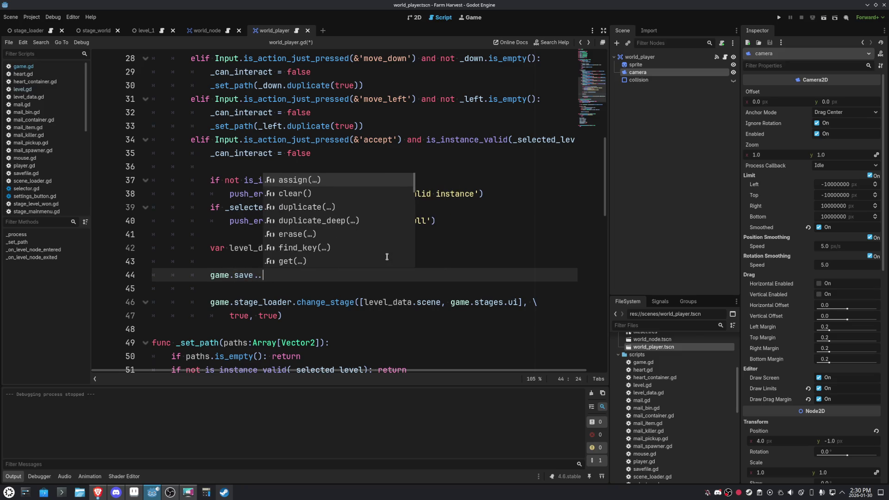
{"action": "type", "text": "level.time = level_"}
{"action": "key", "text": "Return"}
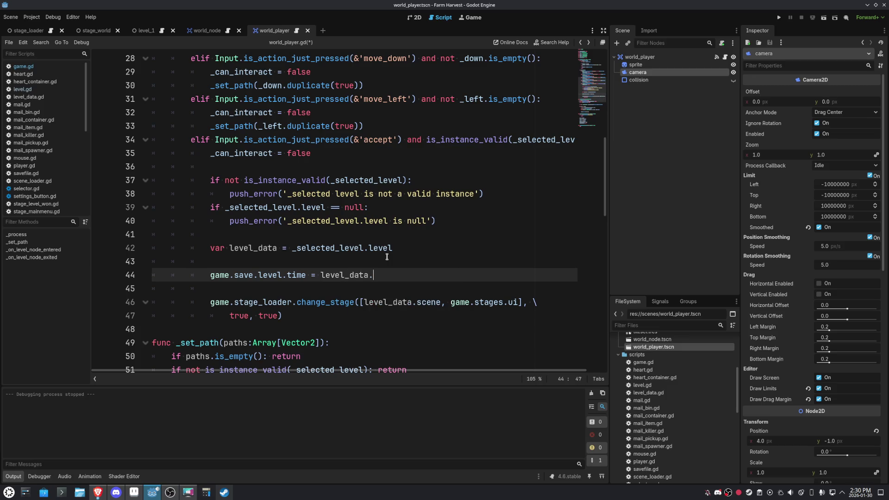
- Type level_data as LevelData and browse its member suggestions on the time line
{"action": "left_click", "coordinate": [285, 250]}
{"action": "type", "text": ": LEvel"}
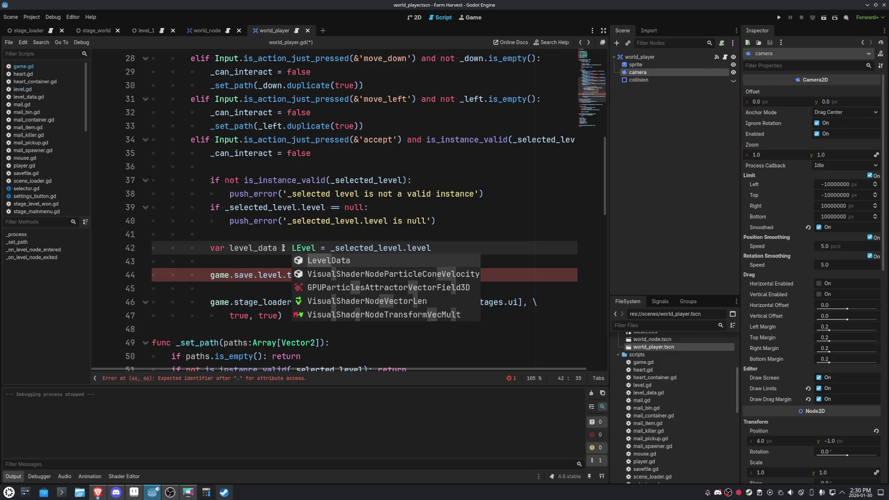
{"action": "key", "text": "Return"}
{"action": "left_click", "coordinate": [423, 275]}
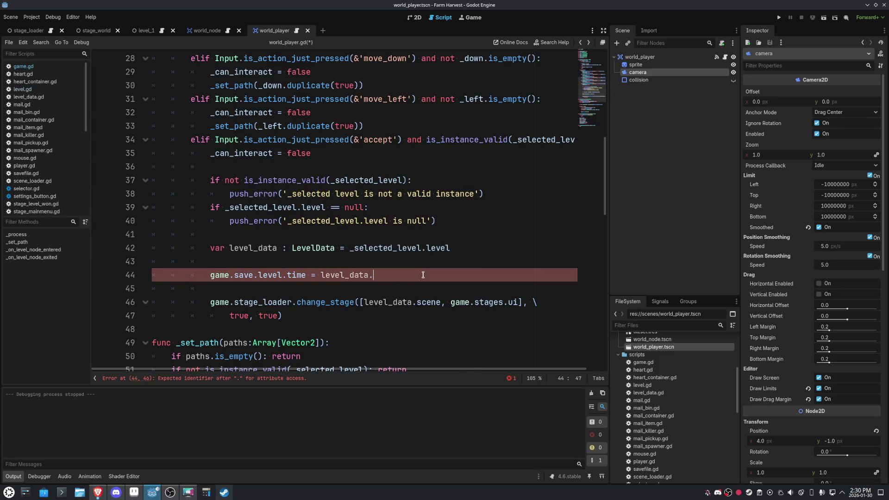
{"action": "key", "text": "ctrl+space"}
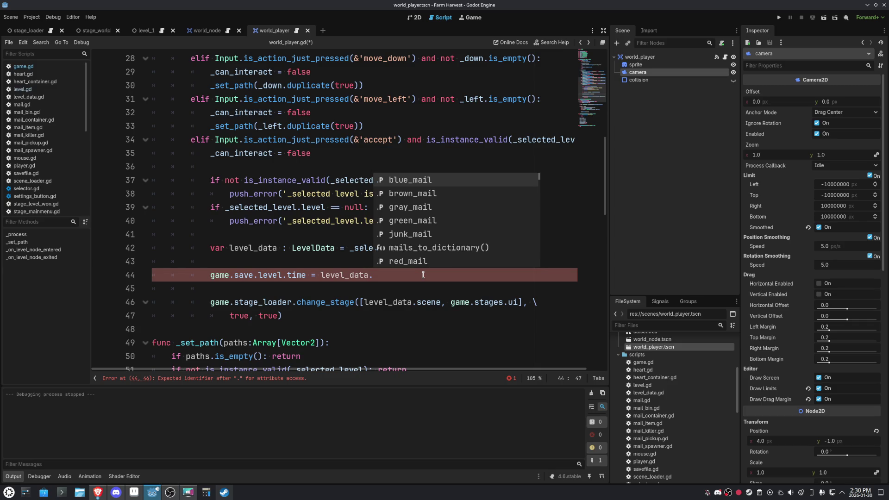
{"action": "key", "text": "Up"}
{"action": "key", "text": "Up"}
{"action": "key", "text": "Up"}
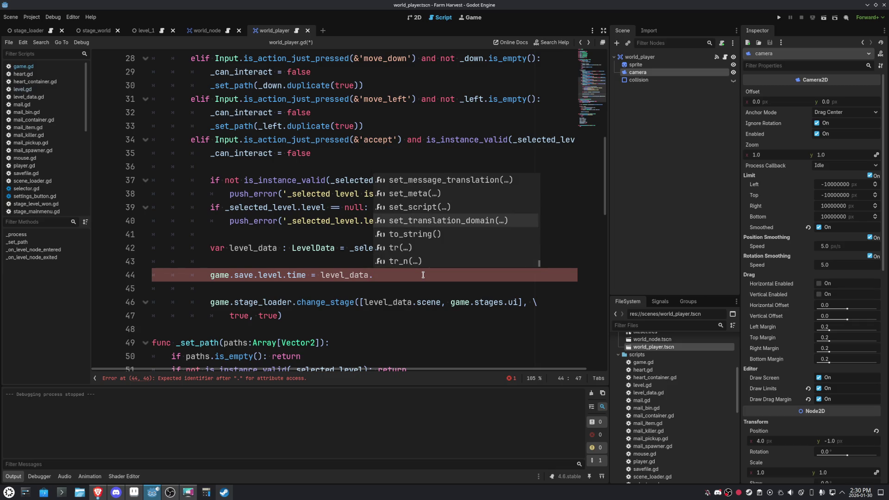
{"action": "key", "text": "Up"}
{"action": "key", "text": "Up"}
{"action": "key", "text": "Up"}
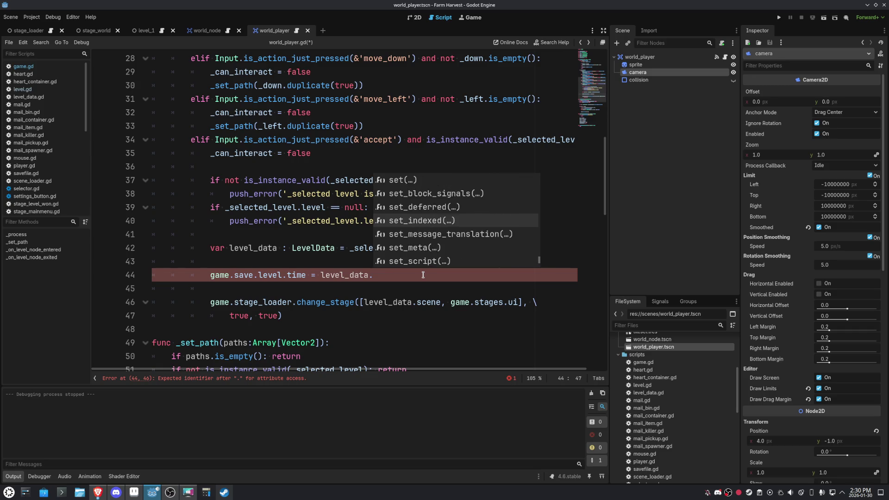
{"action": "key", "text": "Down"}
{"action": "key", "text": "Down"}
{"action": "key", "text": "Down"}
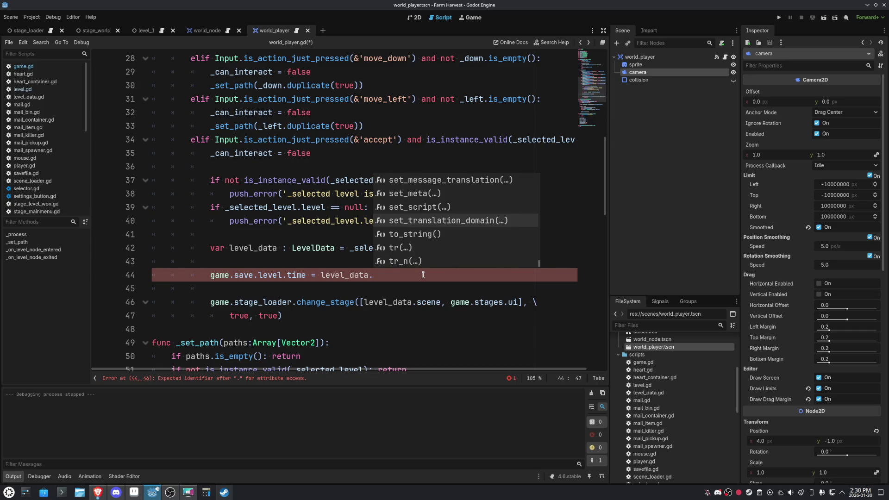
{"action": "key", "text": "Down"}
{"action": "key", "text": "Down"}
{"action": "key", "text": "Down"}
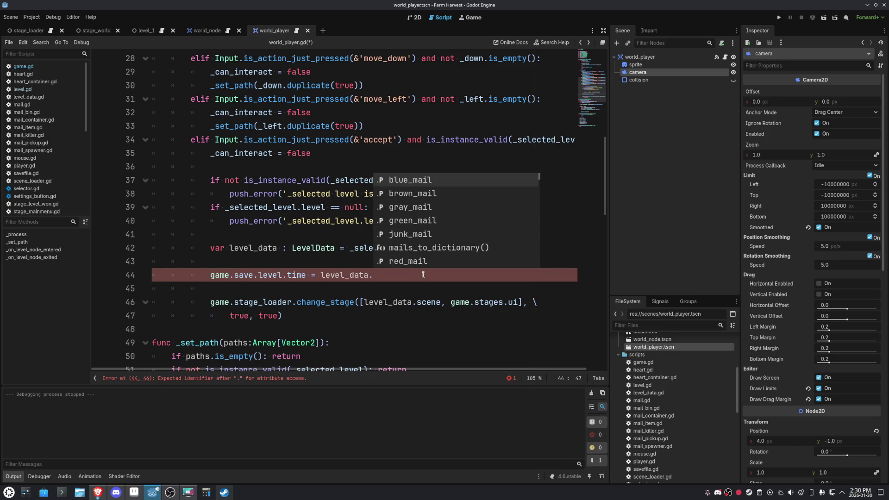
- Look up time_in_seconds in level_data.gd and complete the time assignment with time_in_seconds()
{"action": "left_click", "coordinate": [313, 247], "text": "ctrl"}
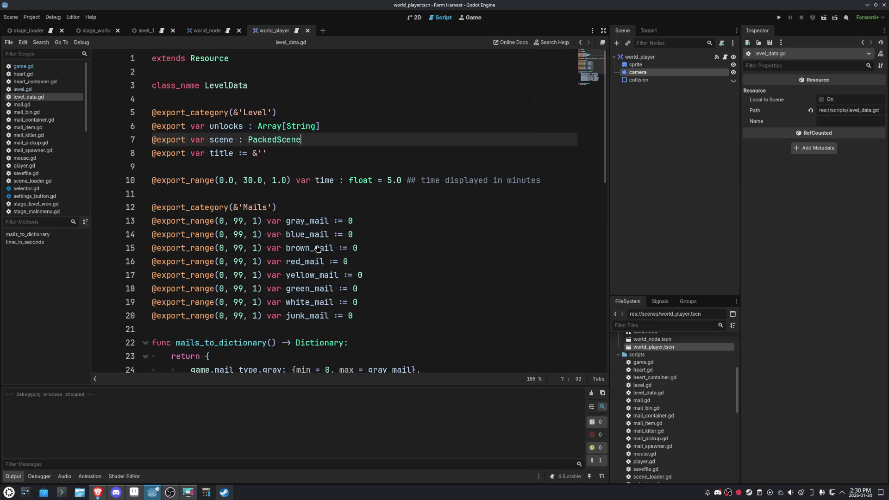
{"action": "scroll", "coordinate": [424, 288], "scroll_direction": "down", "scroll_amount": 4}
{"action": "double_click", "coordinate": [232, 343]}
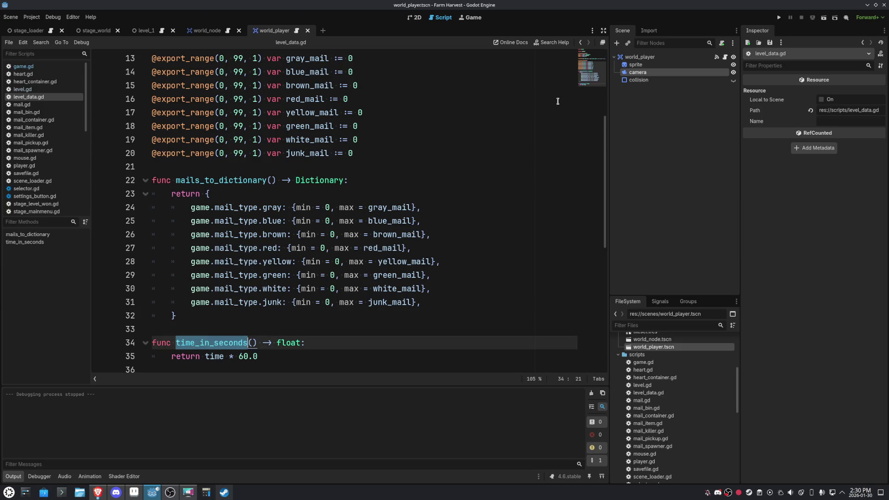
{"action": "left_click", "coordinate": [584, 55]}
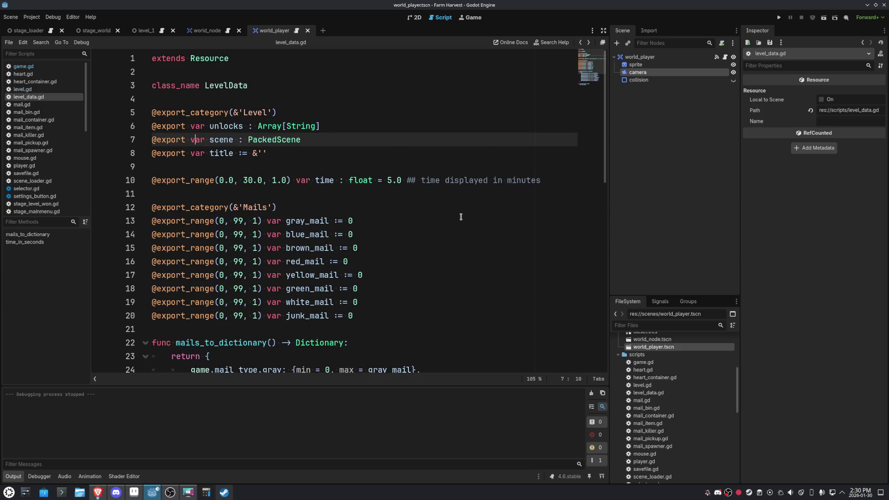
{"action": "key", "text": "alt+Left"}
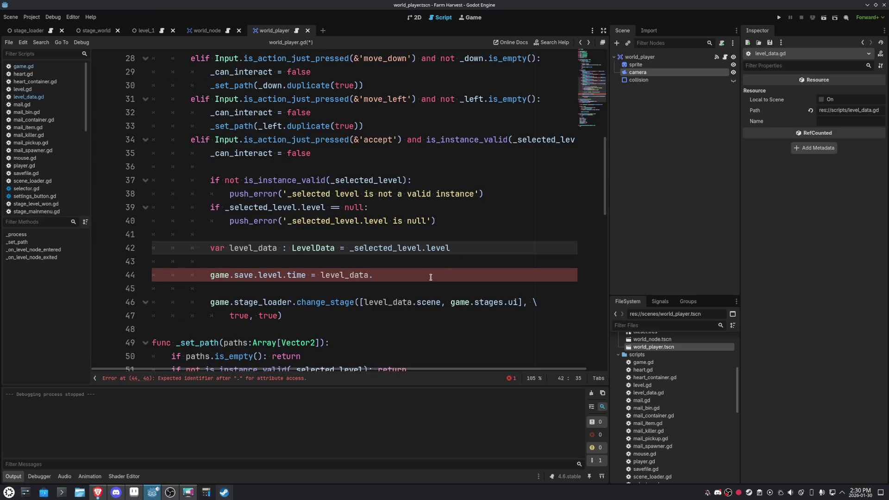
{"action": "left_click", "coordinate": [395, 278]}
{"action": "type", "text": "time_in_seconds"}
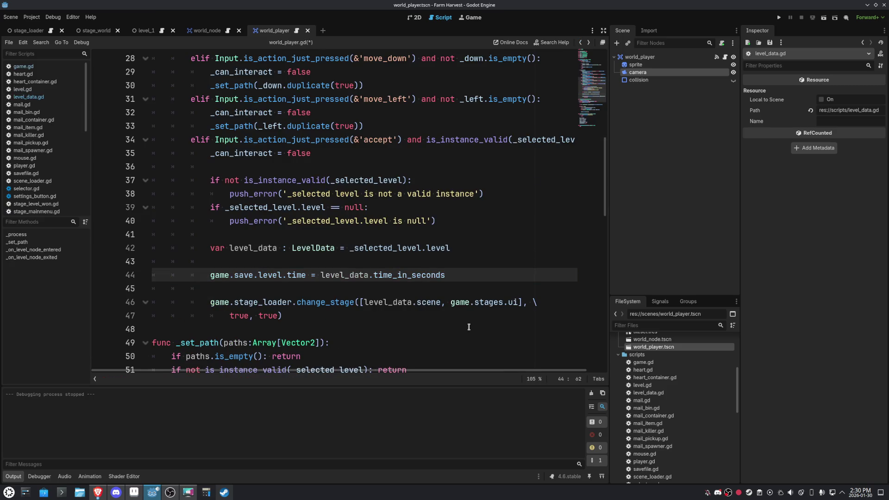
{"action": "type", "text": "()"}
{"action": "key", "text": "Return"}
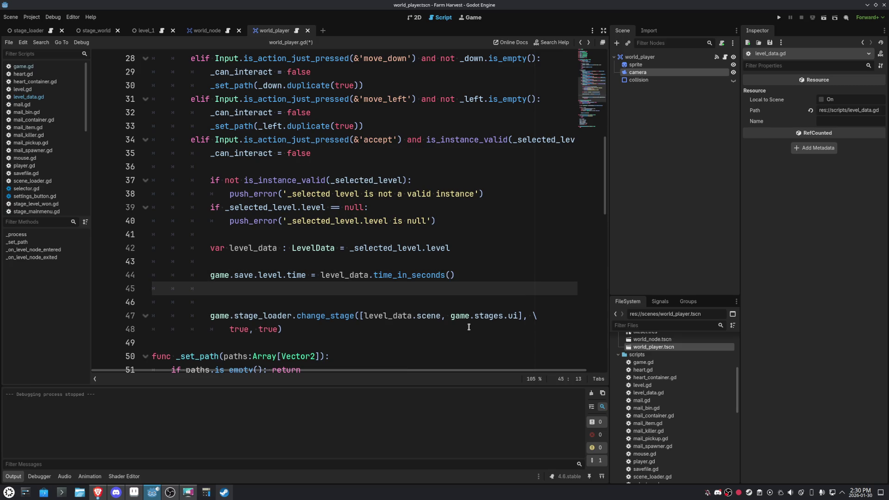
- Begin a game.save.level line and check the mails key in game.gd's level save data
{"action": "type", "text": "game.save."}
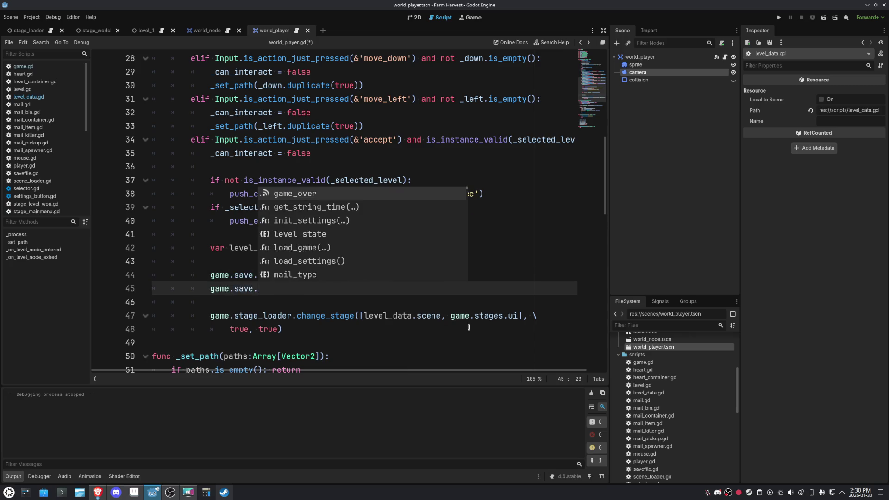
{"action": "type", "text": "l"}
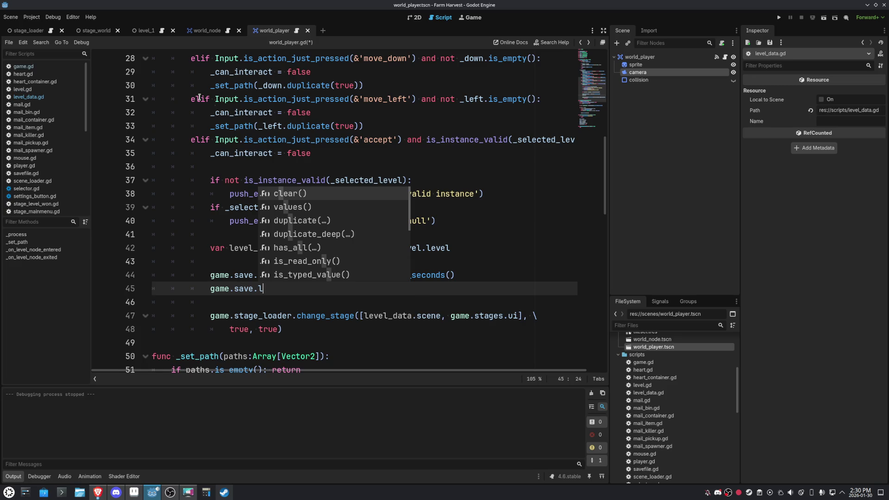
{"action": "left_click", "coordinate": [23, 66]}
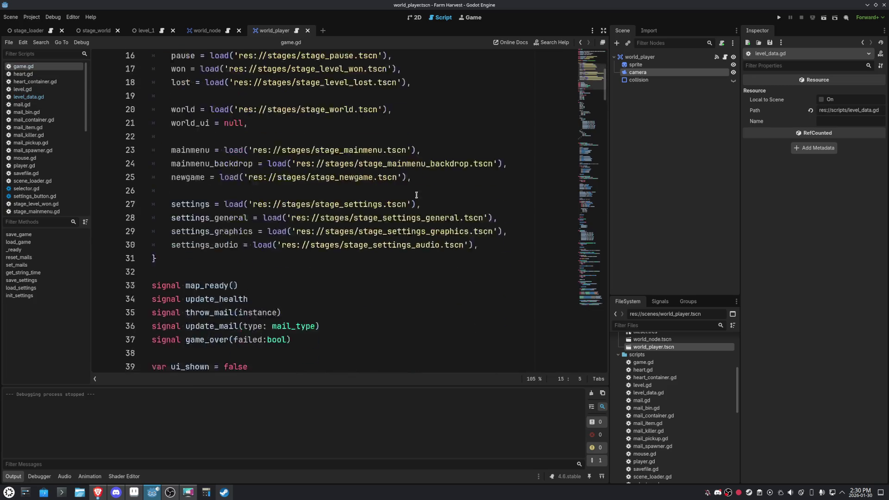
{"action": "scroll", "coordinate": [416, 194], "scroll_direction": "down", "scroll_amount": 6}
{"action": "scroll", "coordinate": [416, 195], "scroll_direction": "down", "scroll_amount": 8}
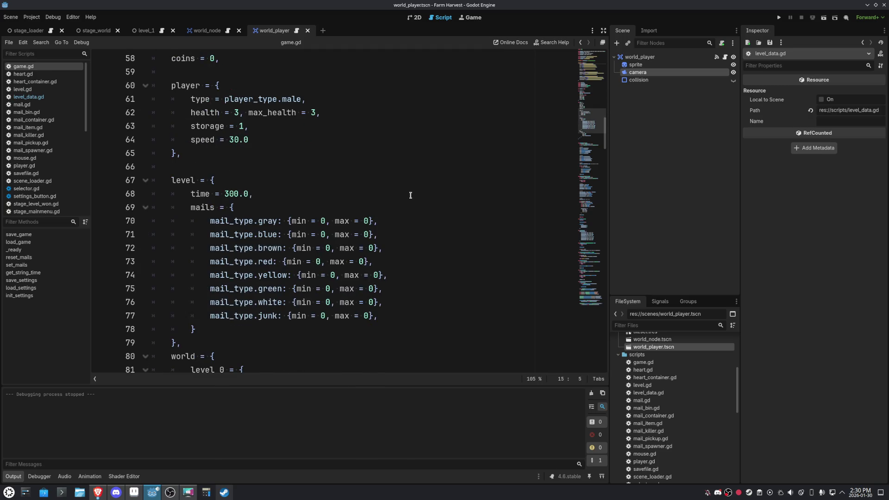
{"action": "double_click", "coordinate": [197, 210]}
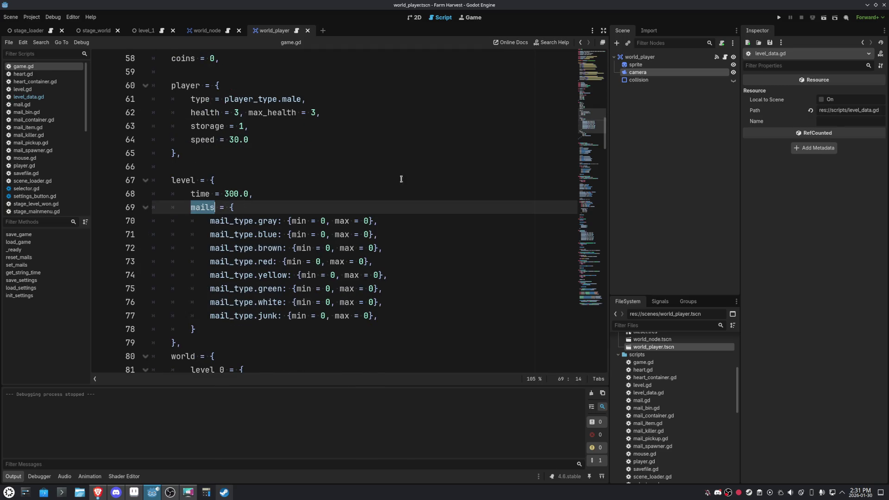
{"action": "left_click", "coordinate": [579, 42]}
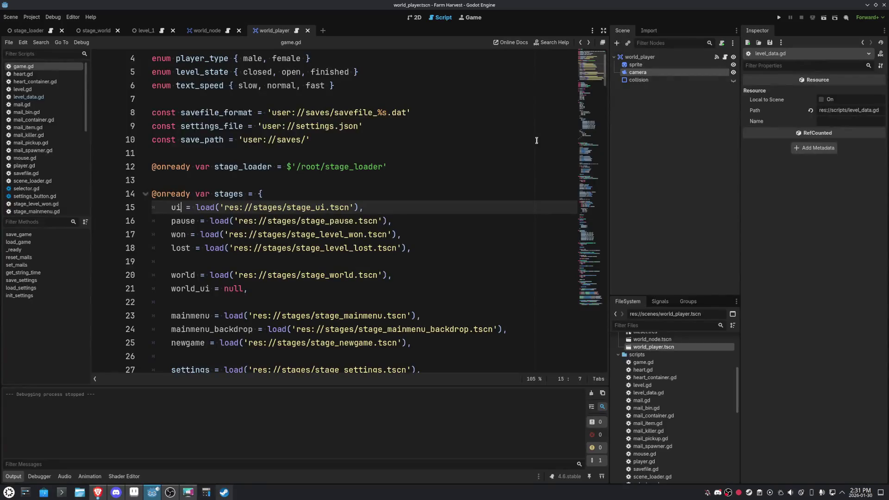
{"action": "left_click", "coordinate": [580, 43]}
{"action": "left_click", "coordinate": [296, 286]}
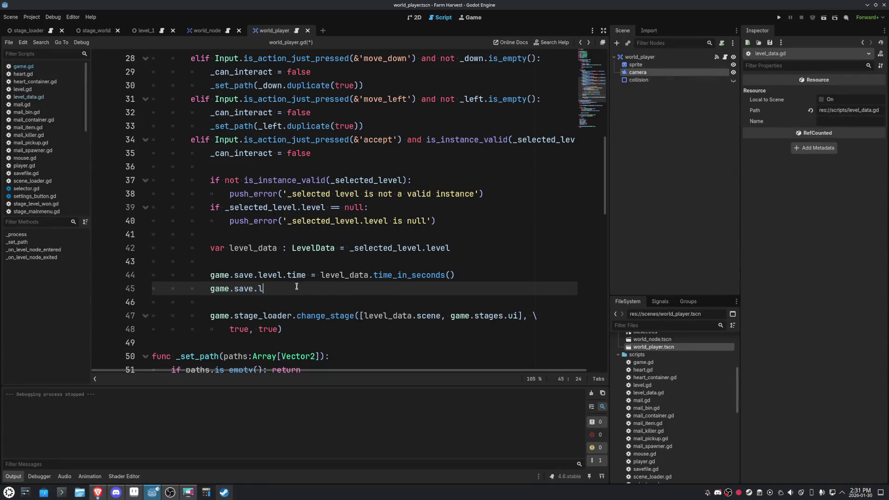
- Assign level_data.mails_to_dictionary() to game.save.level.mails and save world_player.gd
{"action": "type", "text": "vel."}
{"action": "type", "text": "mails = level_d"}
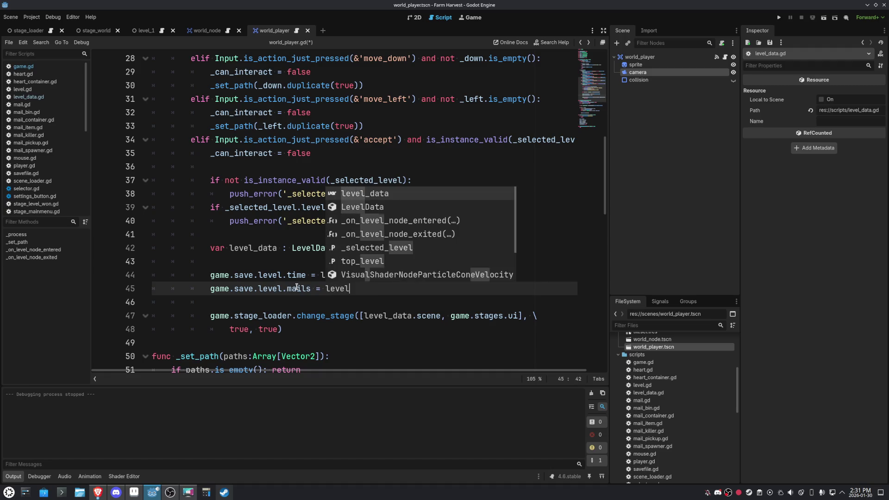
{"action": "key", "text": "Return"}
{"action": "type", "text": ".to"}
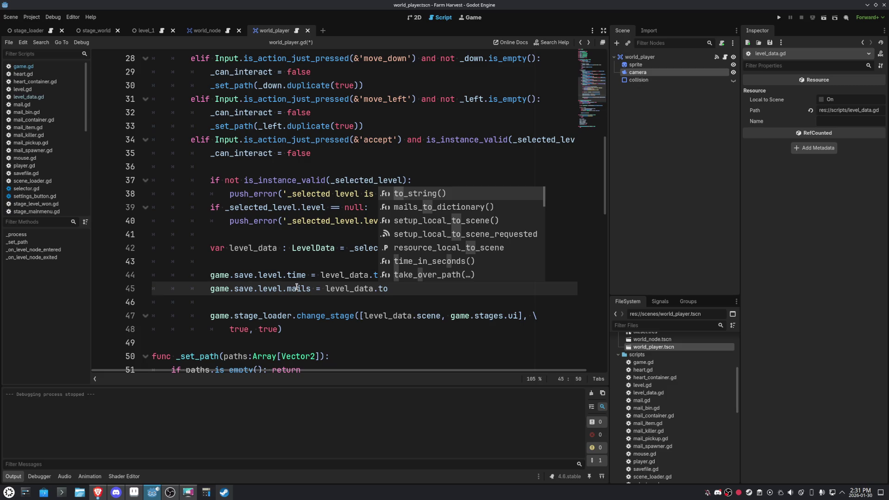
{"action": "key", "text": "Down"}
{"action": "key", "text": "Return"}
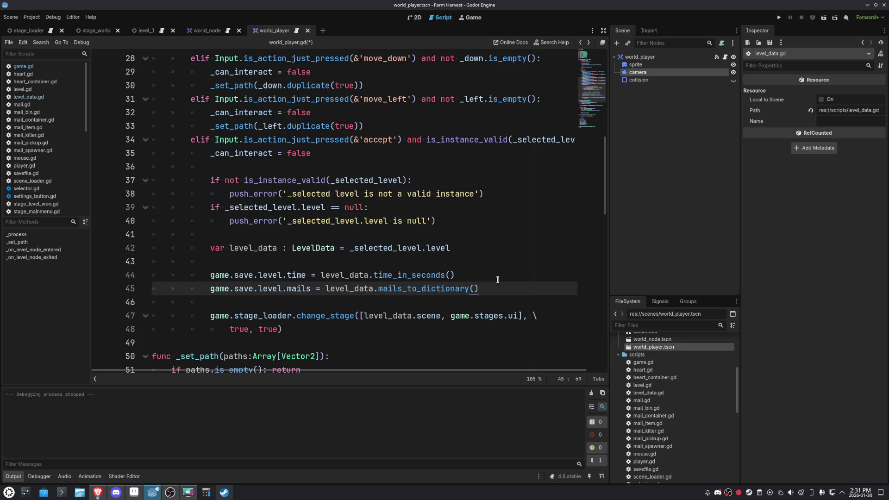
{"action": "scroll", "coordinate": [498, 280], "scroll_direction": "down", "scroll_amount": 1}
{"action": "key", "text": "ctrl+s"}
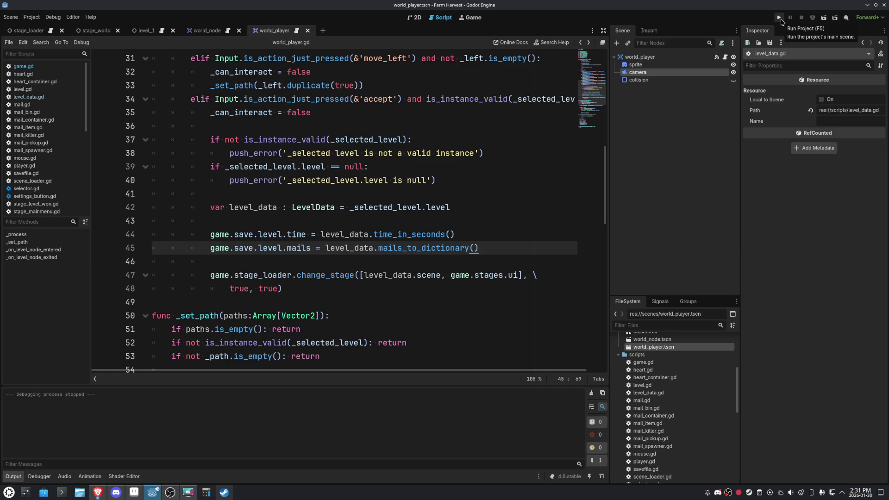
- Run the game, enter the level and deliver two boxes to their bins
{"action": "left_click", "coordinate": [780, 20]}
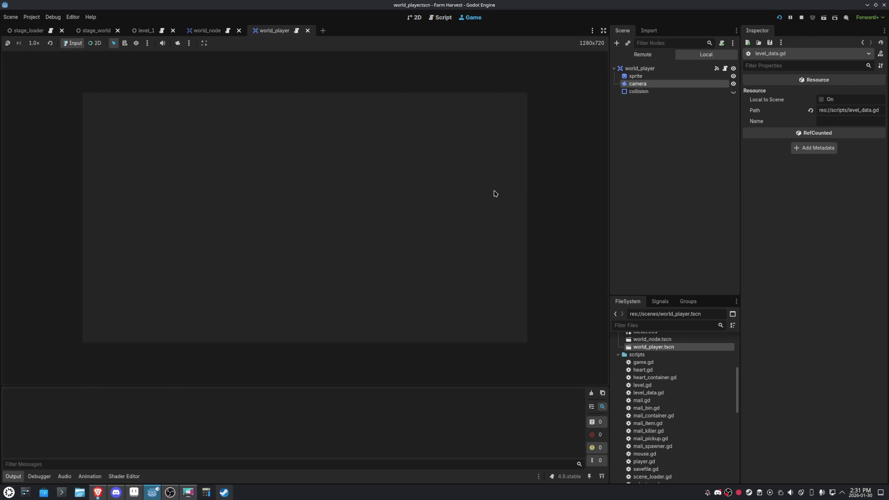
{"action": "key", "text": "Return"}
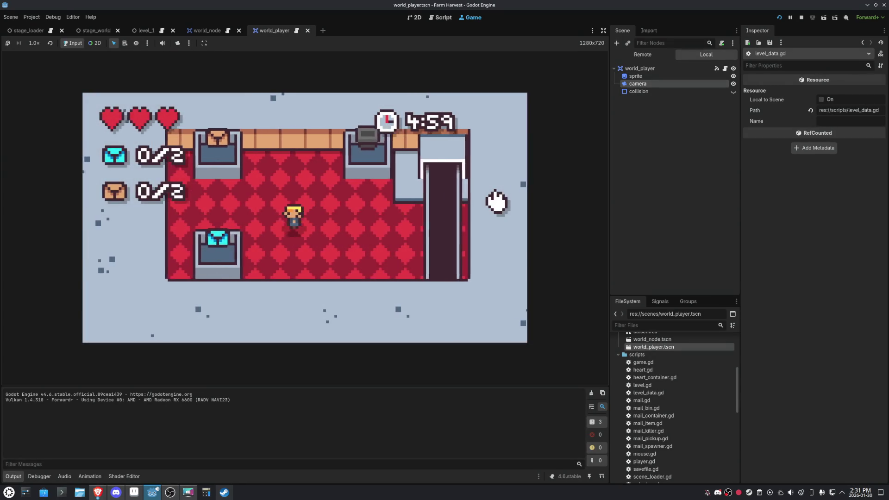
{"action": "key", "text": "Up"}
{"action": "key", "text": "Right"}
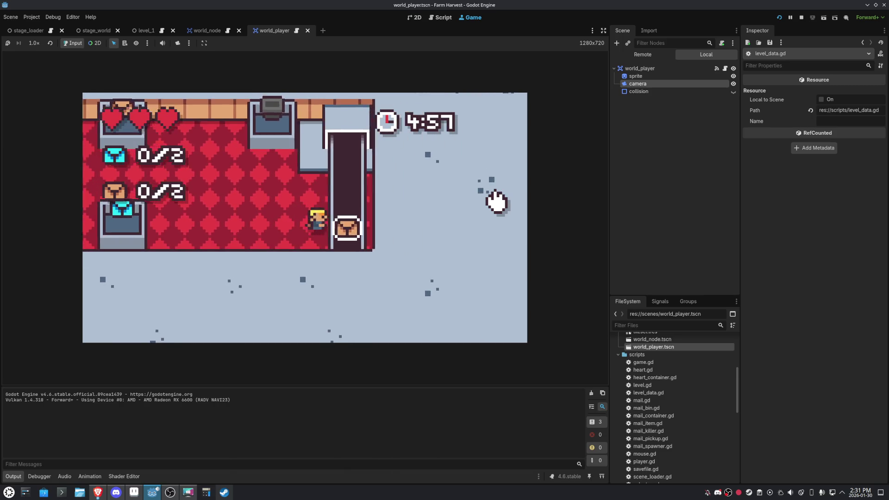
{"action": "key", "text": "Up"}
{"action": "key", "text": "Left"}
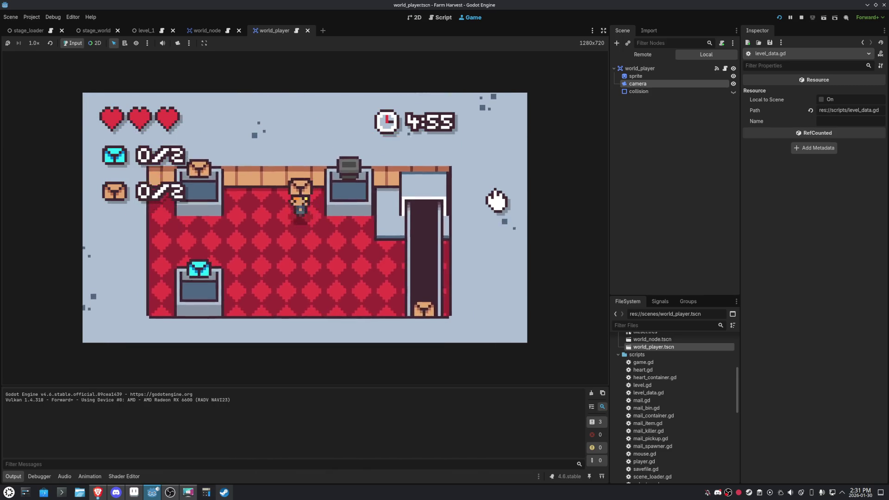
{"action": "key", "text": "Right"}
{"action": "key", "text": "Down"}
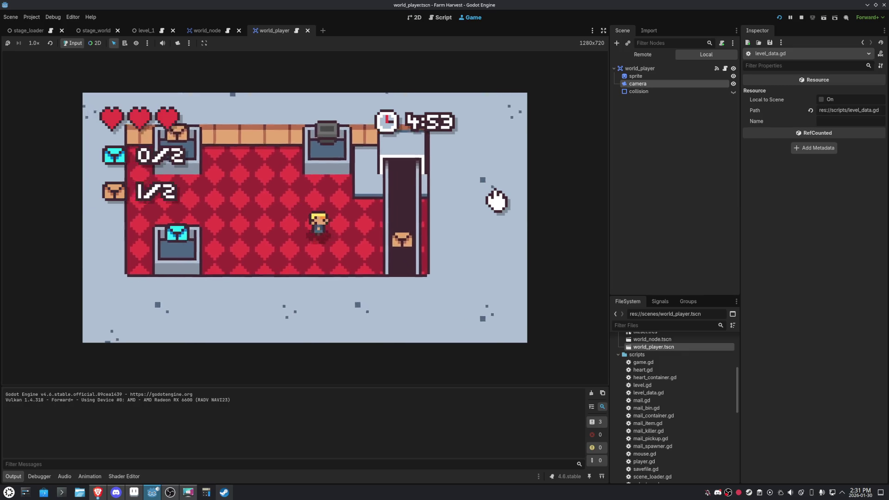
{"action": "key", "text": "Left"}
{"action": "key", "text": "Up"}
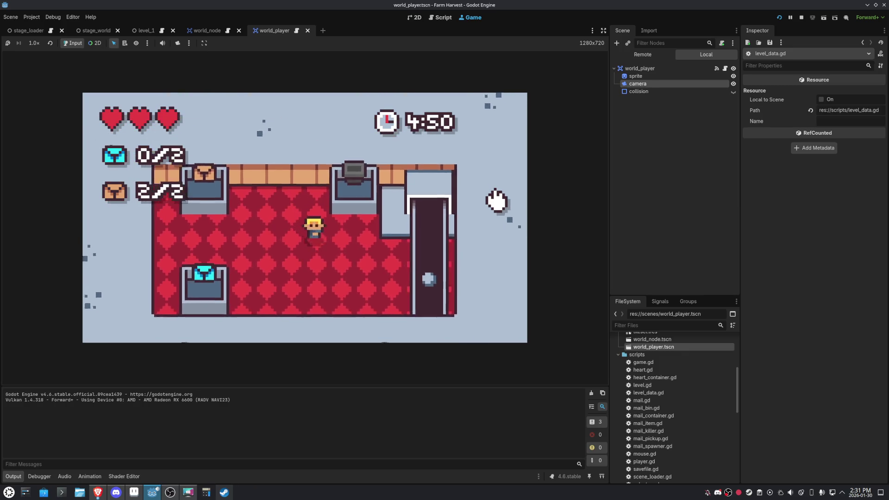
- Dispose of the bomb, deliver the blue envelope to reach COMPLETE!, then stop the game and return to 2D
{"action": "key", "text": "Right"}
{"action": "key", "text": "Down"}
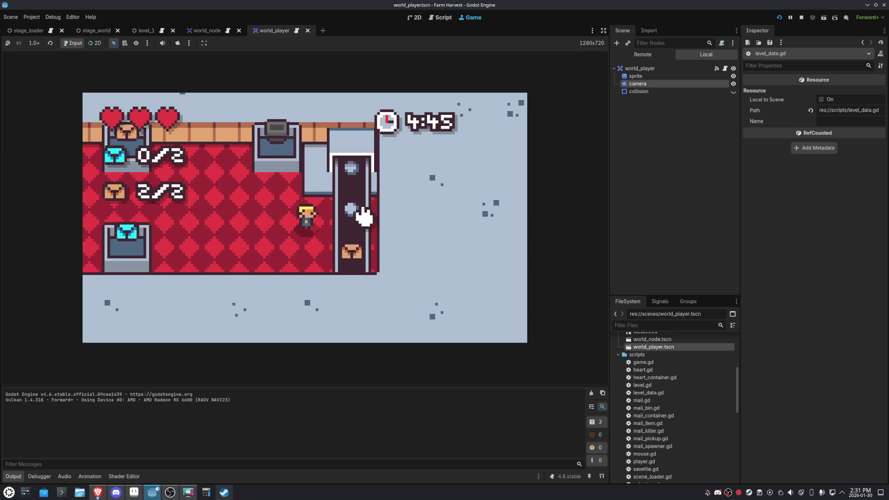
{"action": "key", "text": "Left"}
{"action": "key", "text": "Down"}
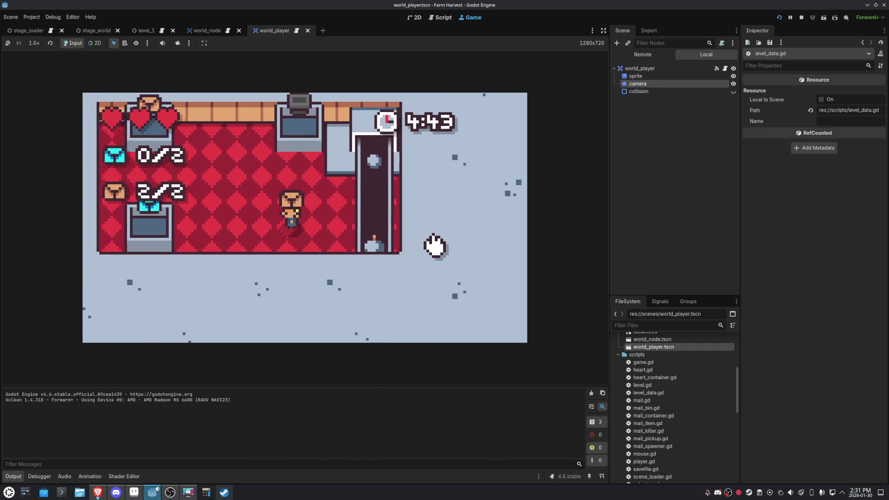
{"action": "key", "text": "Right"}
{"action": "key", "text": "Up"}
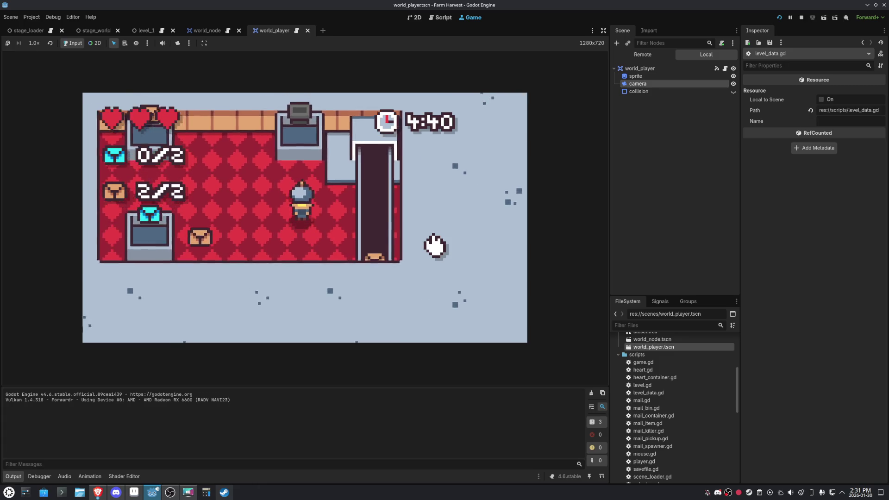
{"action": "key", "text": "Down"}
{"action": "key", "text": "Right"}
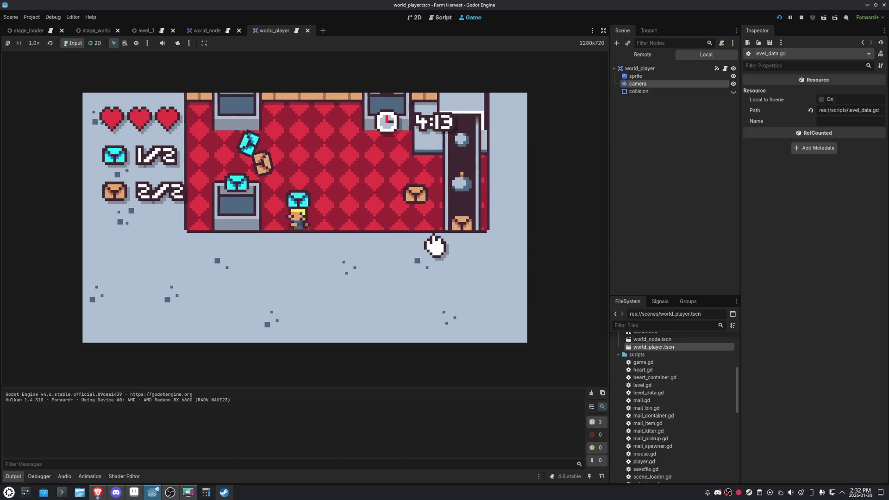
{"action": "key", "text": "Right"}
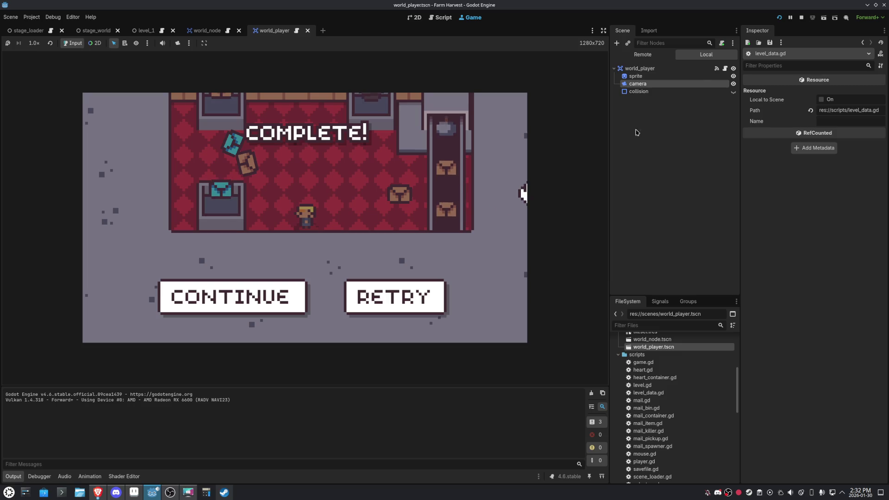
{"action": "left_click", "coordinate": [802, 18]}
{"action": "left_click", "coordinate": [415, 18]}
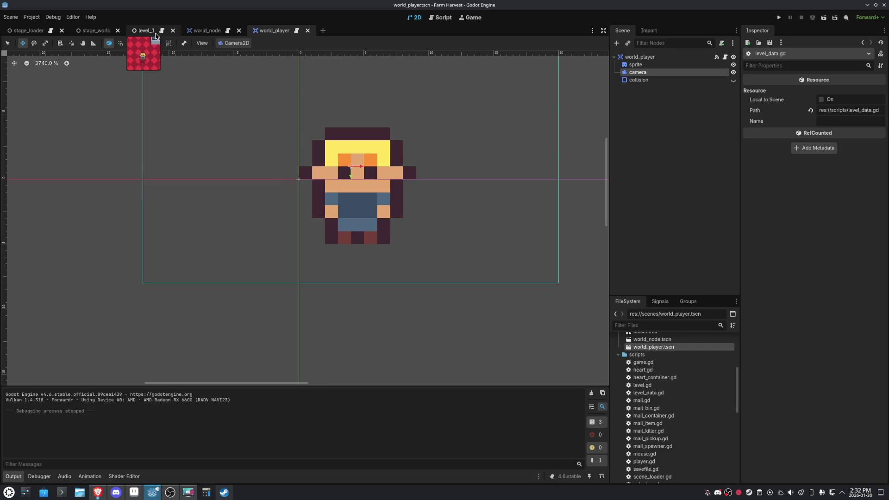
- Check mail_spawner's Mail Type array (Gray, Blue, Junk) in level_1, then view its level.gd code
{"action": "left_click", "coordinate": [143, 31]}
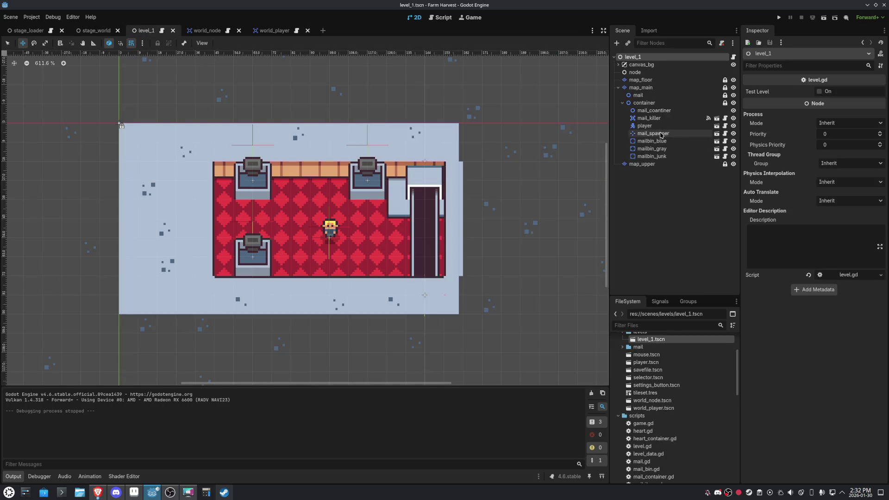
{"action": "left_click", "coordinate": [652, 134]}
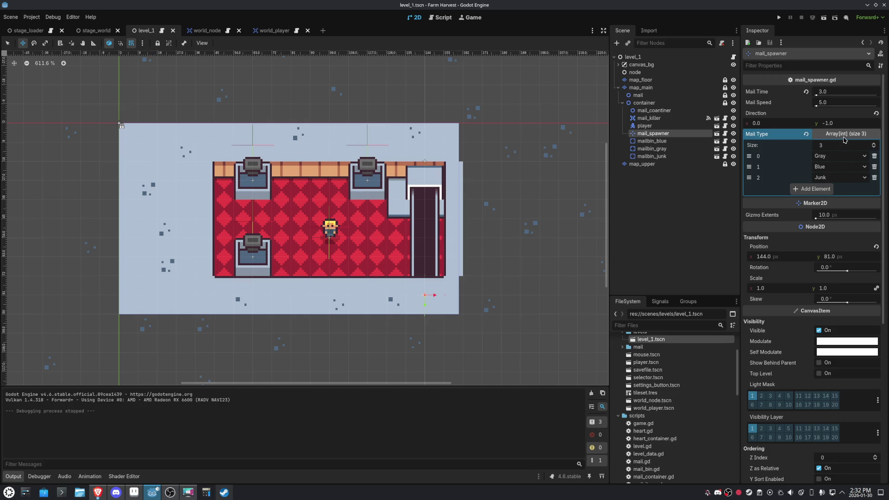
{"action": "left_click", "coordinate": [847, 135]}
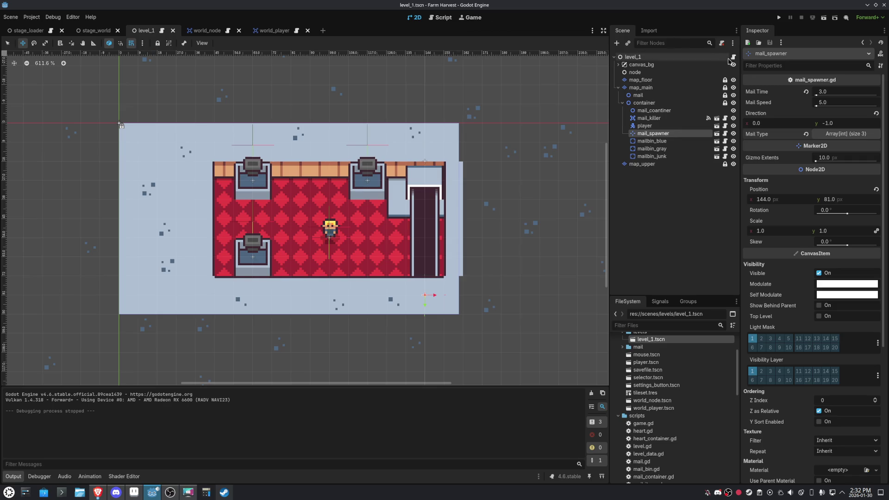
{"action": "key", "text": "ctrl+F3"}
{"action": "scroll", "coordinate": [459, 132], "scroll_direction": "up", "scroll_amount": 3}
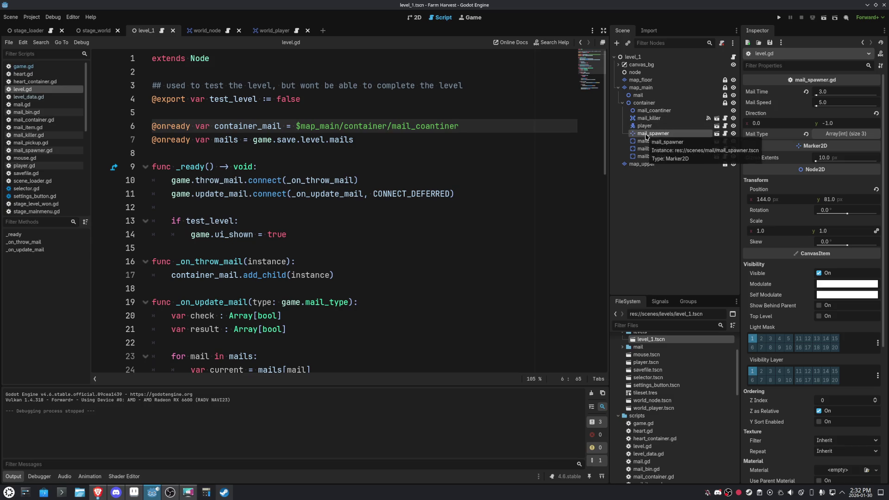
{"action": "mouse_move", "coordinate": [653, 133]}
{"action": "left_mouse_down"}
{"action": "mouse_move", "coordinate": [380, 137]}
{"action": "mouse_move", "coordinate": [368, 151]}
{"action": "left_mouse_up"}
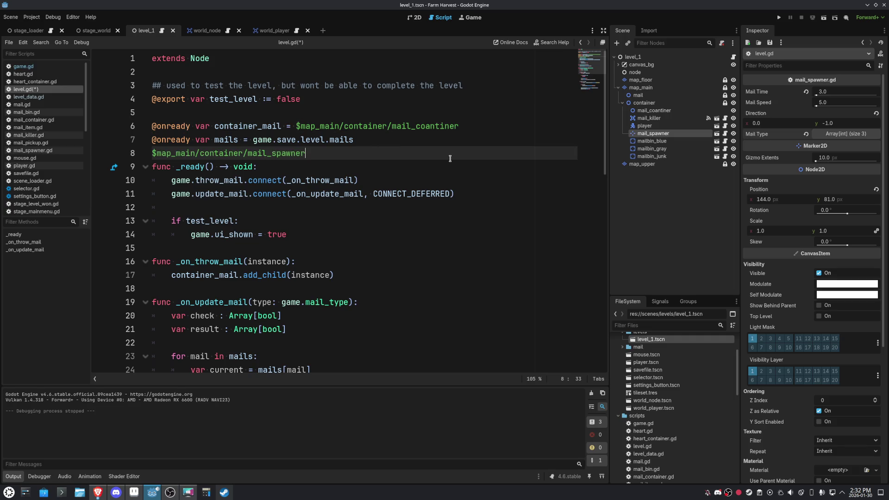
{"action": "type", "text": "@onready v"}
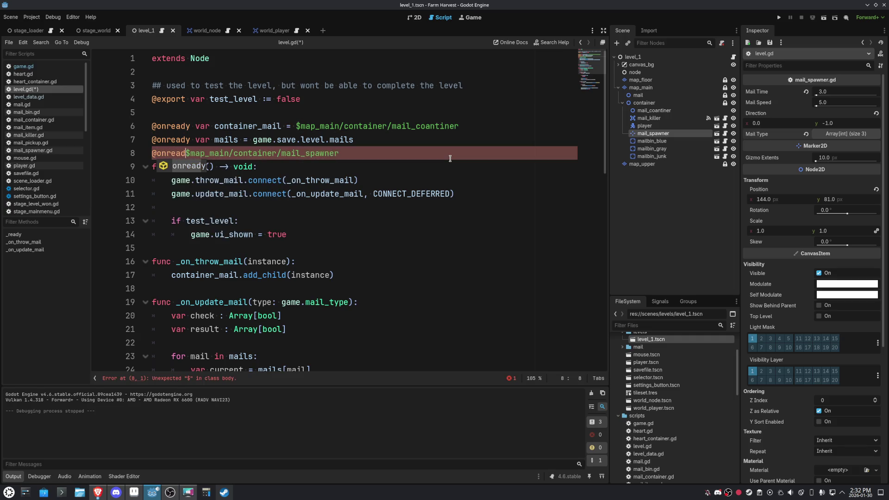
{"action": "type", "text": "ar mail_Spawn"}
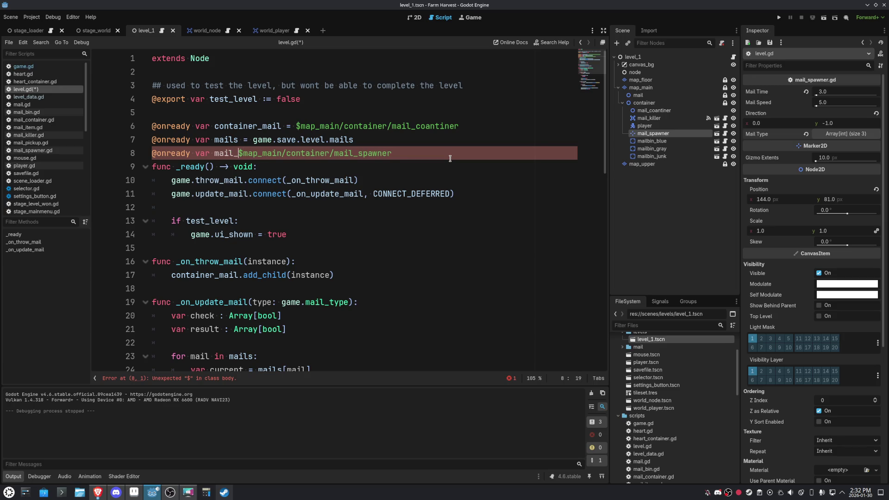
{"action": "key", "text": "BackSpace"}
{"action": "key", "text": "BackSpace"}
{"action": "key", "text": "BackSpace"}
{"action": "type", "text": "spawn"}
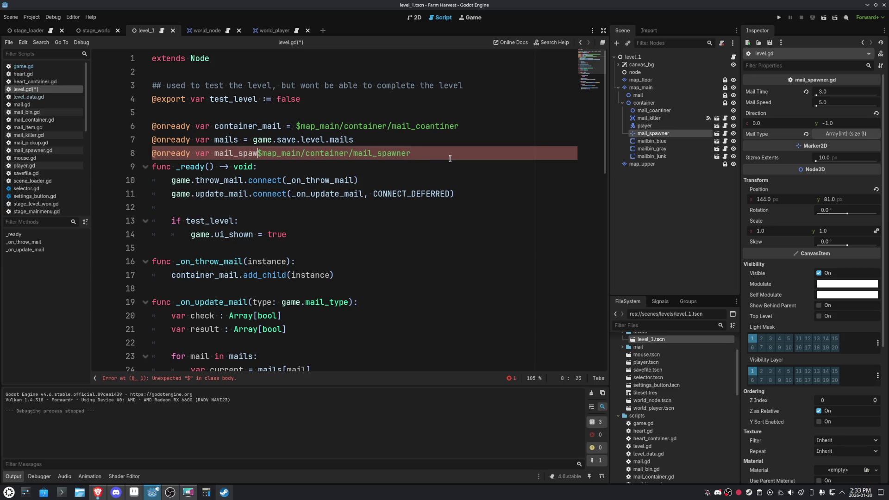
{"action": "type", "text": "er ="}
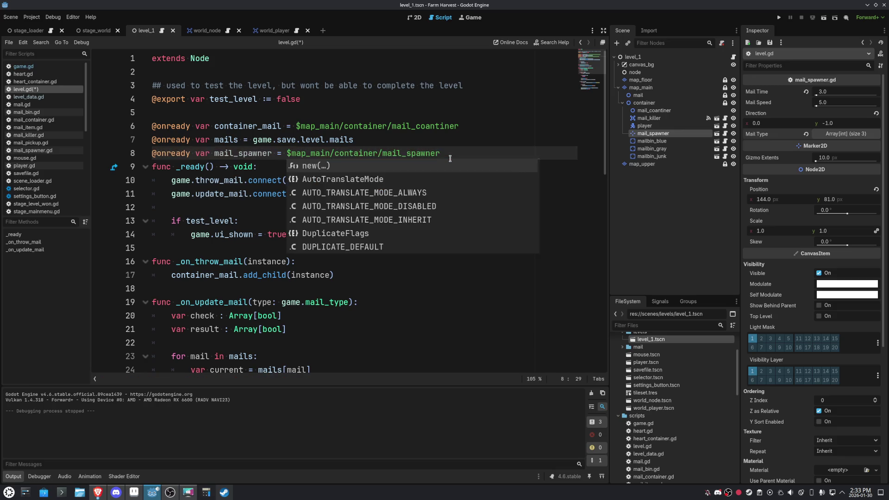
{"action": "key", "text": "End"}
{"action": "key", "text": "Return"}
{"action": "key", "text": "Up"}
{"action": "key", "text": "alt+Up"}
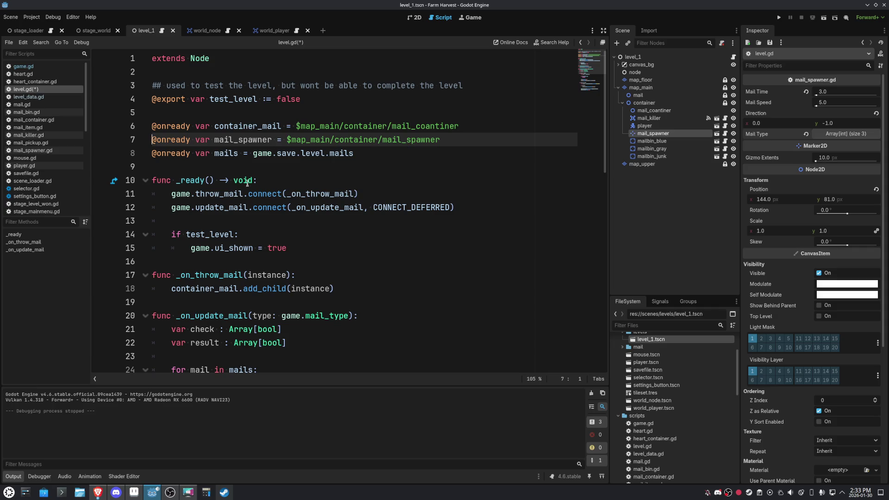
{"action": "left_click", "coordinate": [582, 43]}
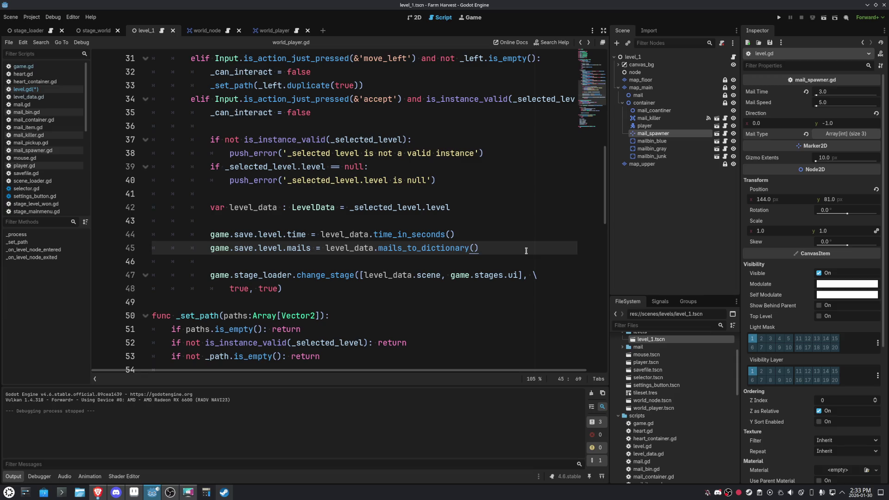
- Move level_data.scene.instantiate() into a new var level and pass level into the change_stage array
{"action": "left_click_drag", "start_coordinate": [440, 276], "coordinate": [365, 276]}
{"action": "key", "text": "ctrl+x"}
{"action": "left_click", "coordinate": [481, 206]}
{"action": "type", "text": "'"}
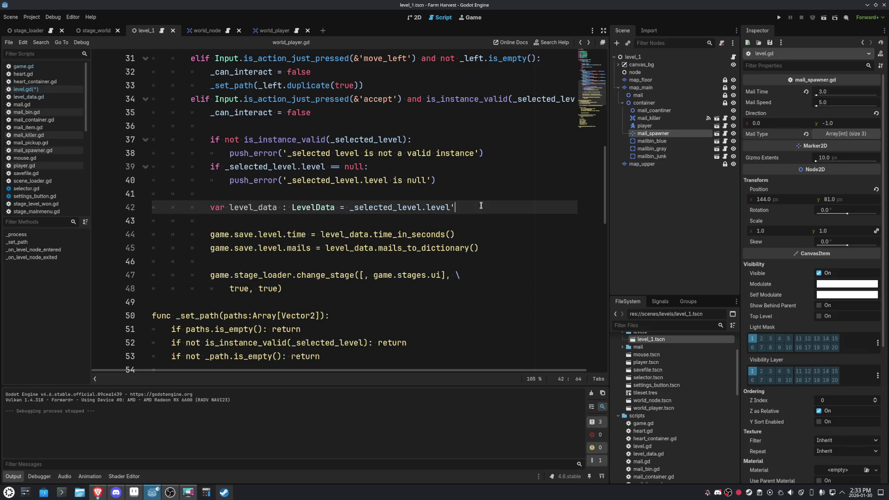
{"action": "key", "text": "BackSpace"}
{"action": "key", "text": "Return"}
{"action": "type", "text": "var level "}
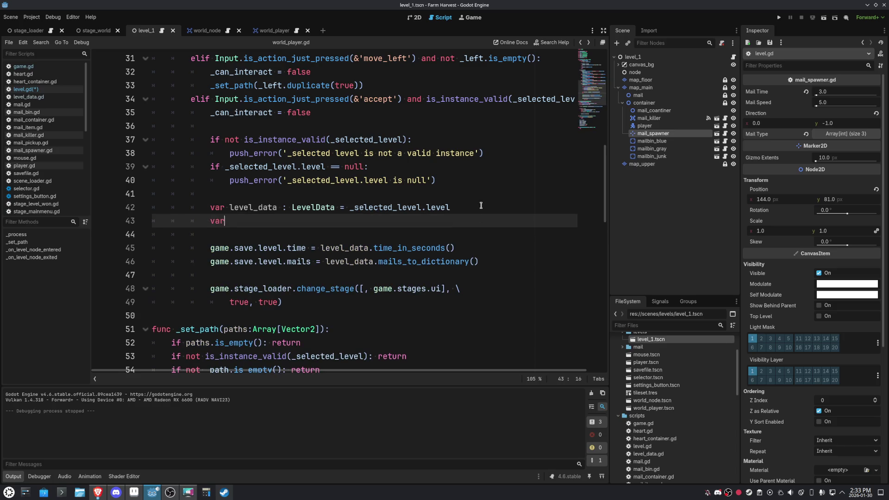
{"action": "type", "text": "="}
{"action": "key", "text": "ctrl+v"}
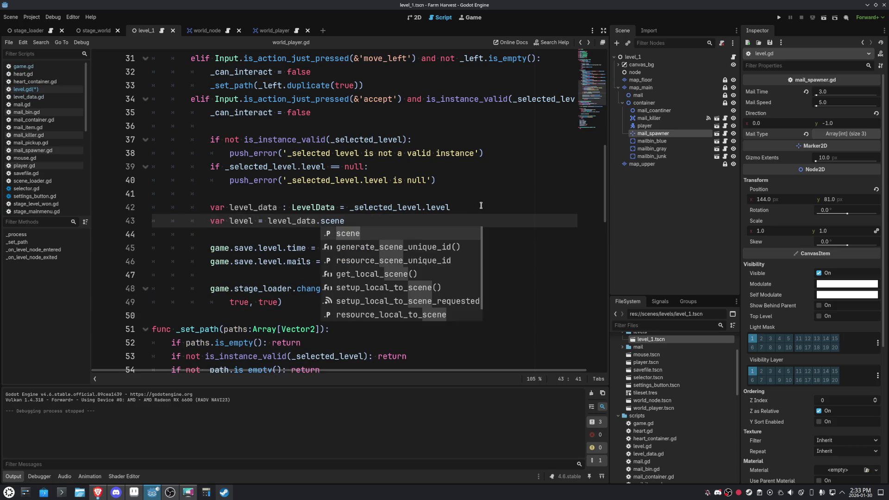
{"action": "type", "text": ".inst"}
{"action": "key", "text": "Return"}
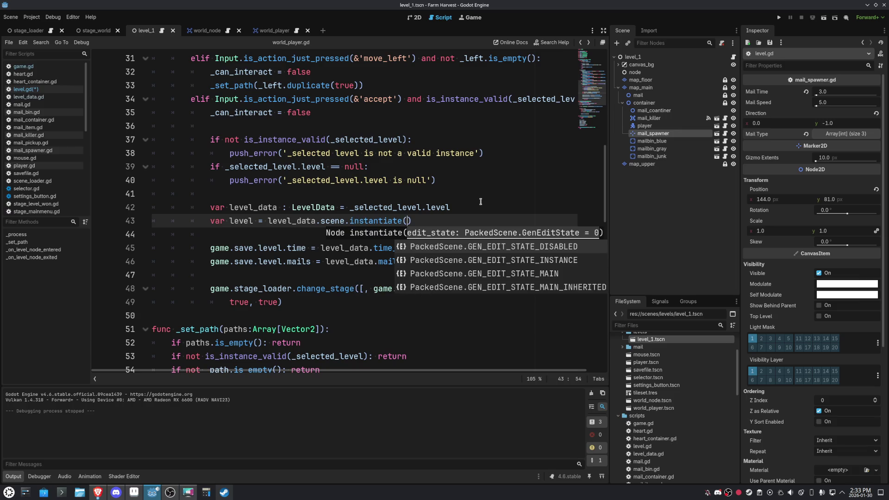
{"action": "left_click", "coordinate": [480, 200]}
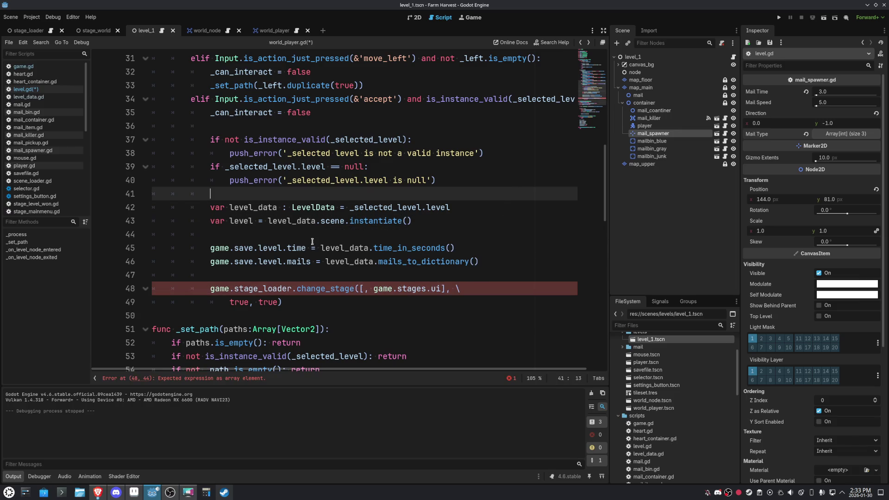
{"action": "double_click", "coordinate": [238, 221]}
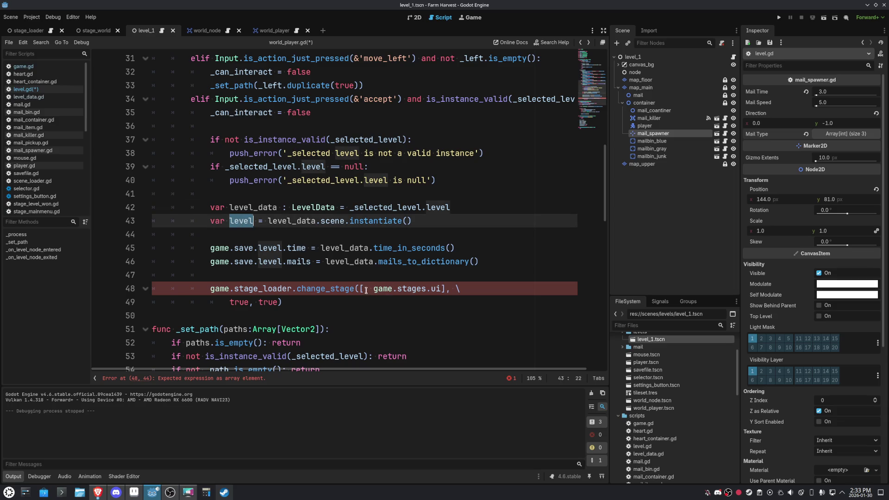
{"action": "left_click", "coordinate": [366, 289]}
{"action": "type", "text": "level,"}
- Add a level.mail_spawner.mail_type = [] reset line and begin a 'for key in' loop
{"action": "left_click", "coordinate": [499, 262]}
{"action": "key", "text": "Return"}
{"action": "key", "text": "Return"}
{"action": "type", "text": "level.sp"}
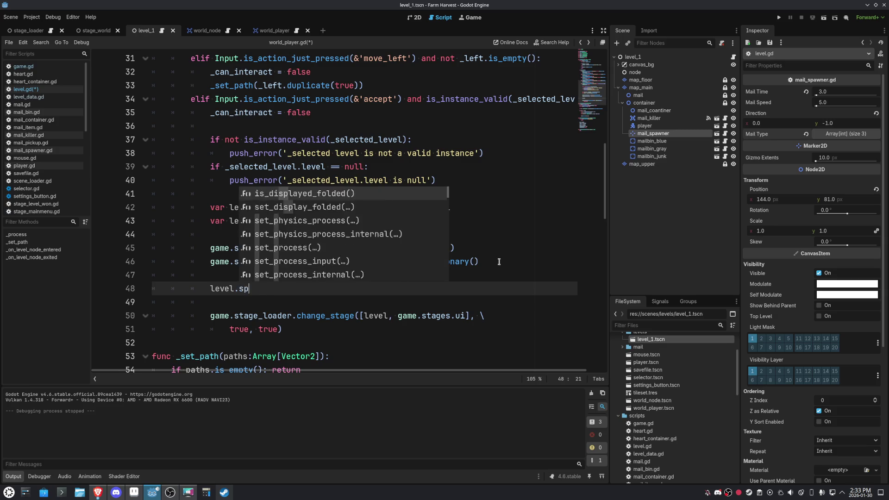
{"action": "type", "text": "awn"}
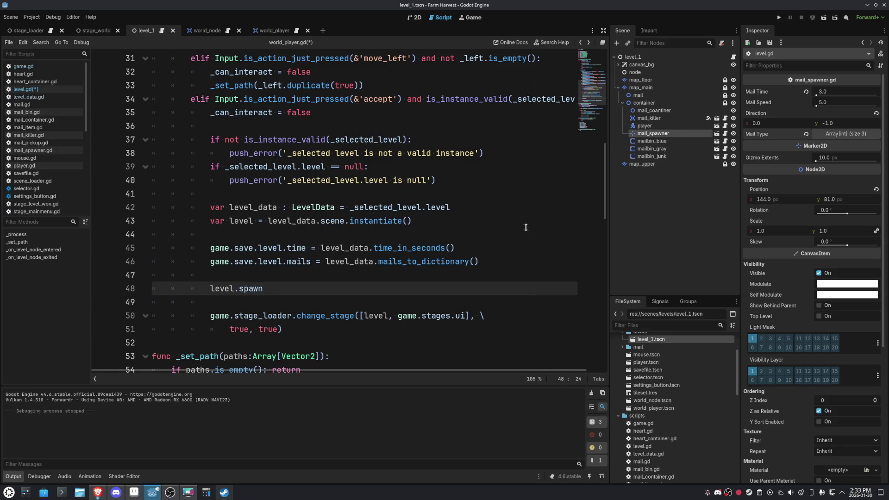
{"action": "key", "text": "BackSpace"}
{"action": "key", "text": "BackSpace"}
{"action": "key", "text": "BackSpace"}
{"action": "type", "text": "mail_spawner."}
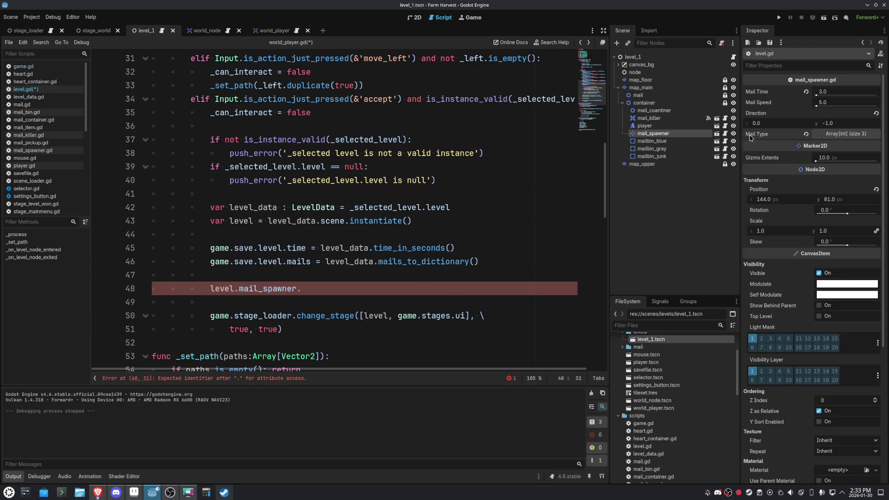
{"action": "mouse_move", "coordinate": [761, 138]}
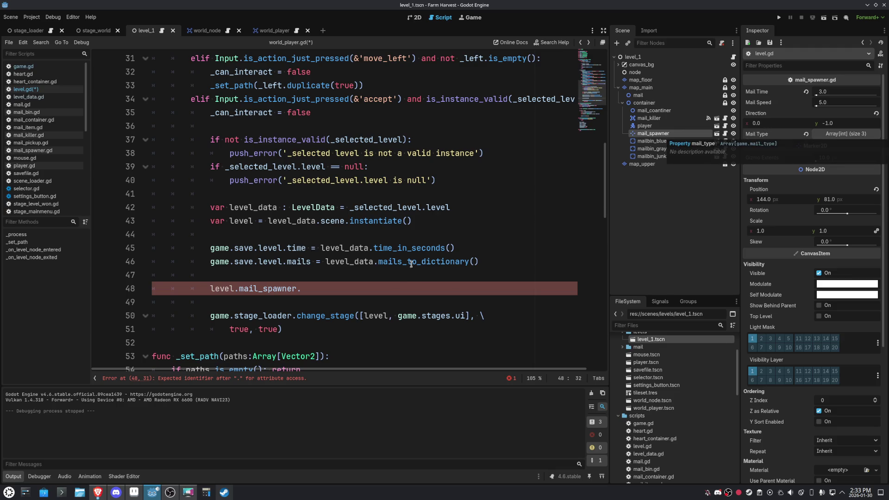
{"action": "left_click", "coordinate": [345, 288]}
{"action": "type", "text": "mail_ty"}
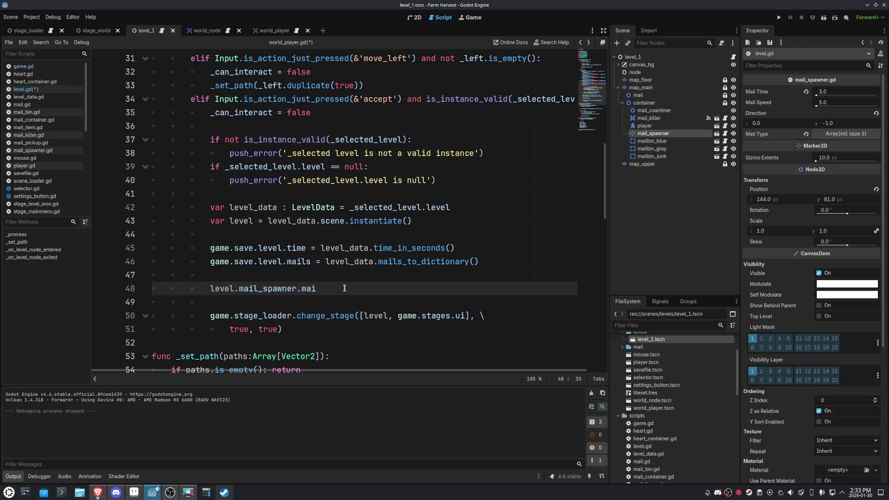
{"action": "type", "text": "pe = "}
{"action": "type", "text": "[]"}
{"action": "key", "text": "Return"}
{"action": "type", "text": "or key"}
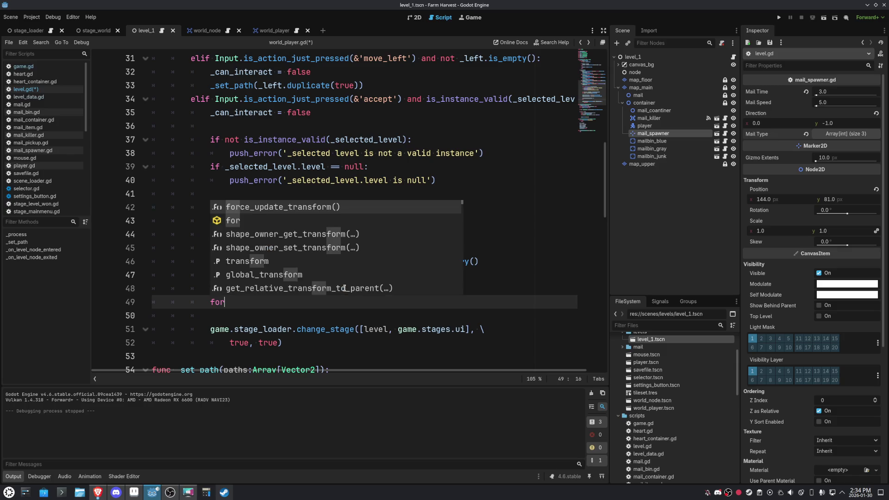
{"action": "type", "text": " in"}
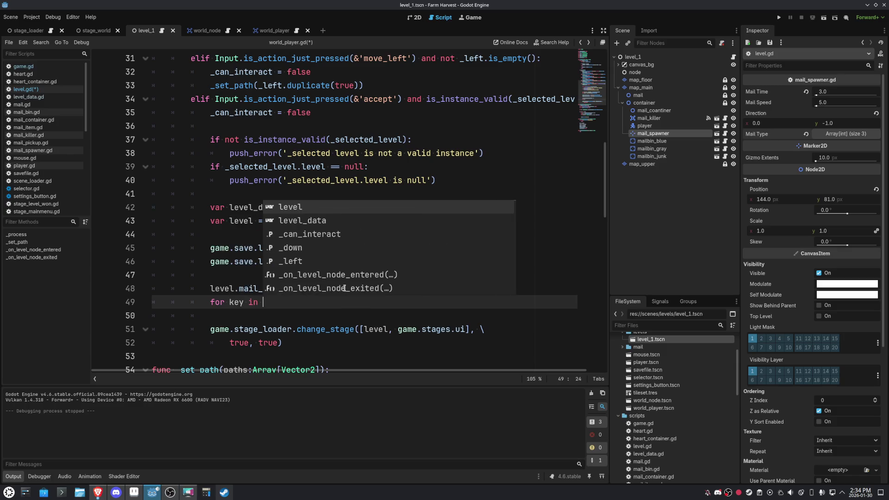
{"action": "key", "text": "Escape"}
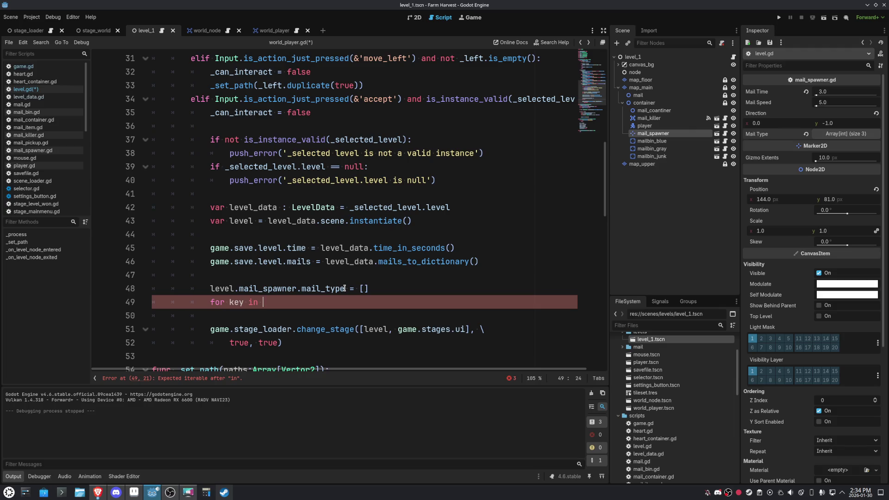
- Store level_data.mails_to_dictionary() in var mails and loop over mails with a placeholder pass
{"action": "mouse_move", "coordinate": [485, 261]}
{"action": "left_mouse_down"}
{"action": "mouse_move", "coordinate": [317, 262]}
{"action": "mouse_move", "coordinate": [329, 262]}
{"action": "left_mouse_up"}
{"action": "left_click", "coordinate": [440, 223]}
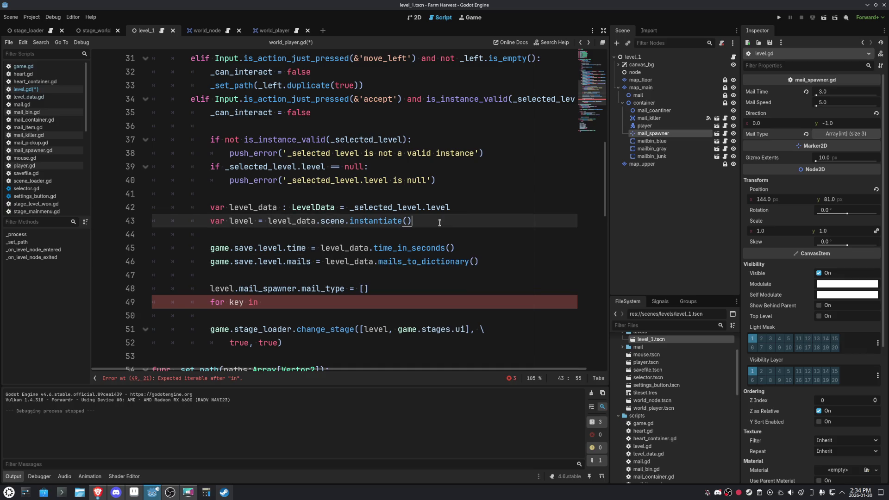
{"action": "key", "text": "Return"}
{"action": "type", "text": "var mails ="}
{"action": "key", "text": "ctrl+v"}
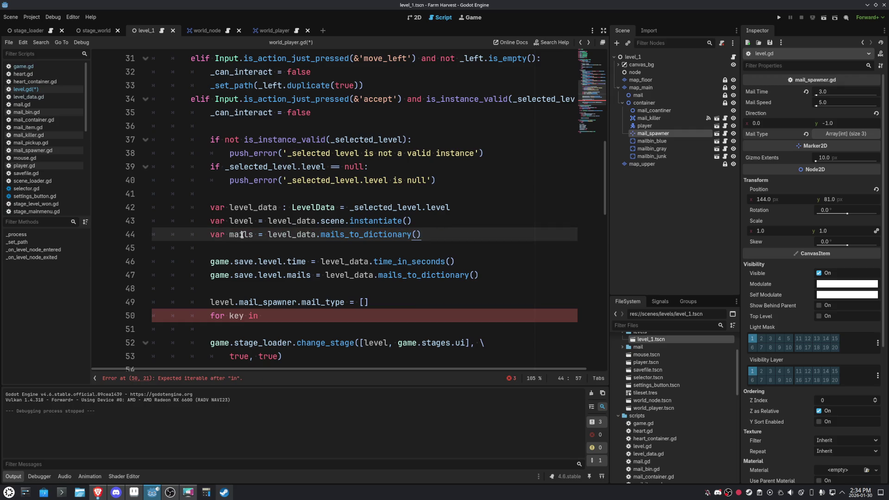
{"action": "left_click_drag", "start_coordinate": [326, 275], "coordinate": [489, 277]}
{"action": "type", "text": "mails"}
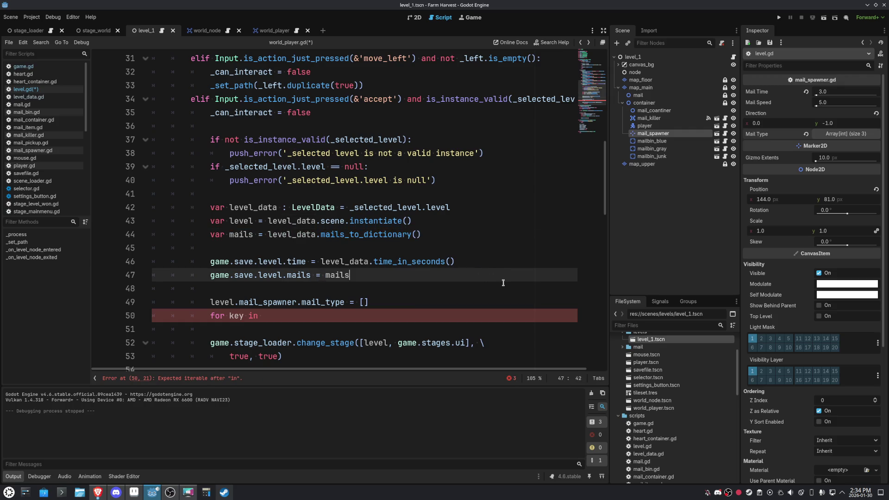
{"action": "left_click", "coordinate": [296, 312]}
{"action": "type", "text": "mails:"}
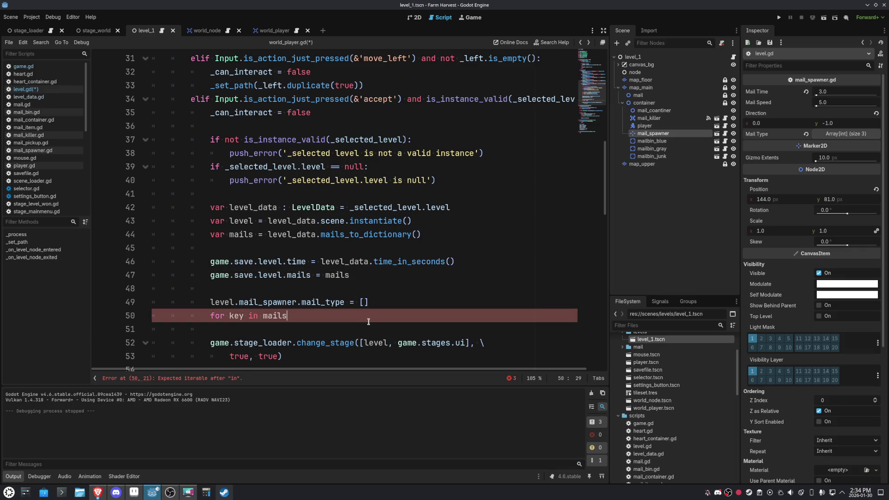
{"action": "key", "text": "Return"}
{"action": "key", "text": "Return"}
{"action": "type", "text": "pass"}
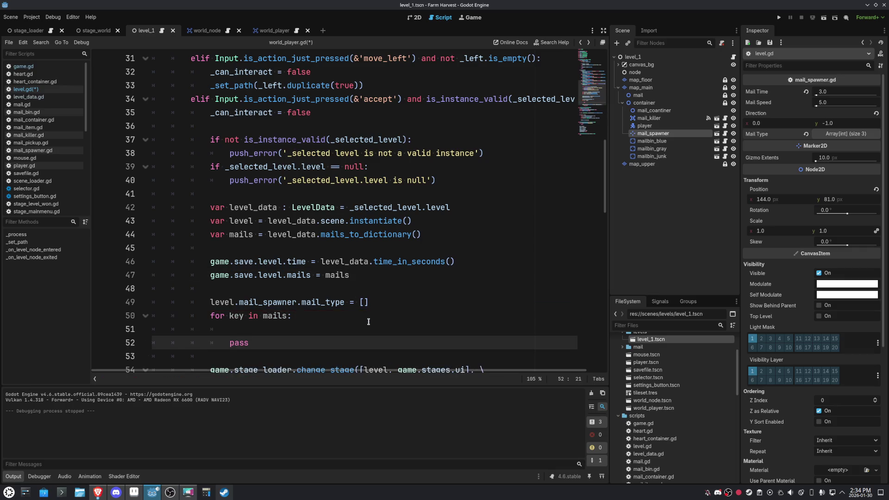
- Start the loop body with a mail_type append call
{"action": "scroll", "coordinate": [323, 277], "scroll_direction": "down", "scroll_amount": 3}
{"action": "left_click", "coordinate": [363, 212]}
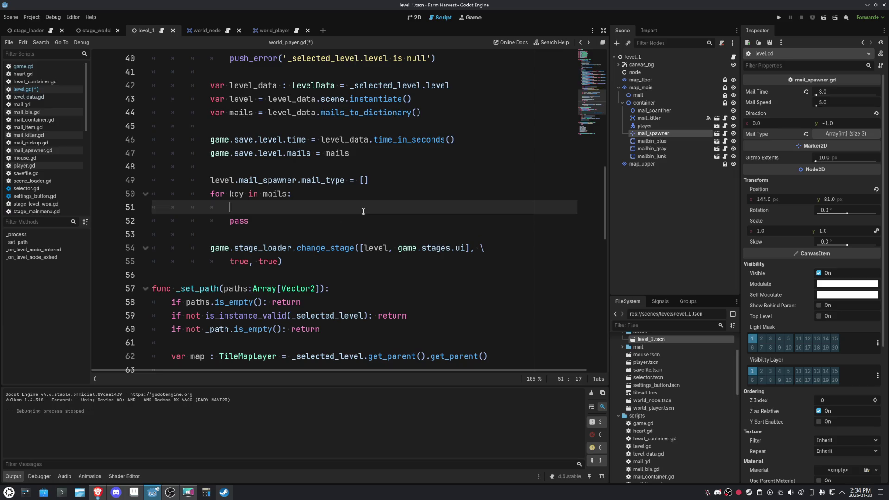
{"action": "scroll", "coordinate": [402, 231], "scroll_direction": "up", "scroll_amount": 1}
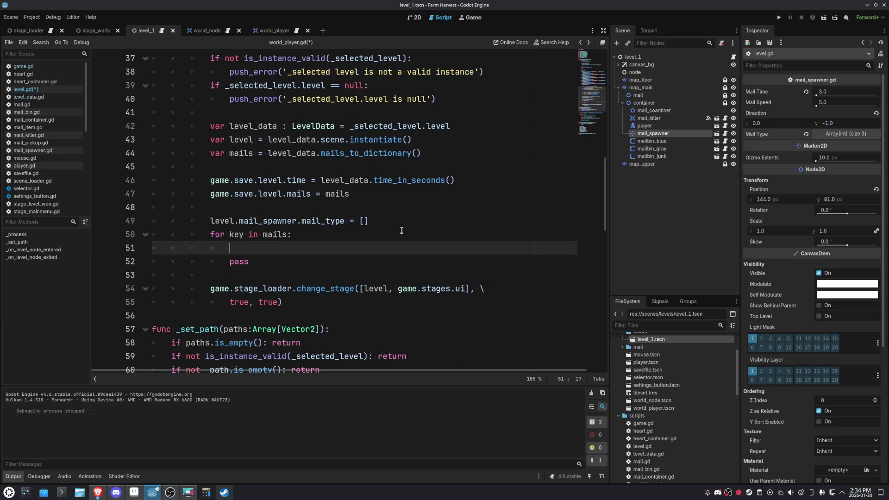
{"action": "double_click", "coordinate": [323, 221]}
{"action": "key", "text": "ctrl+c"}
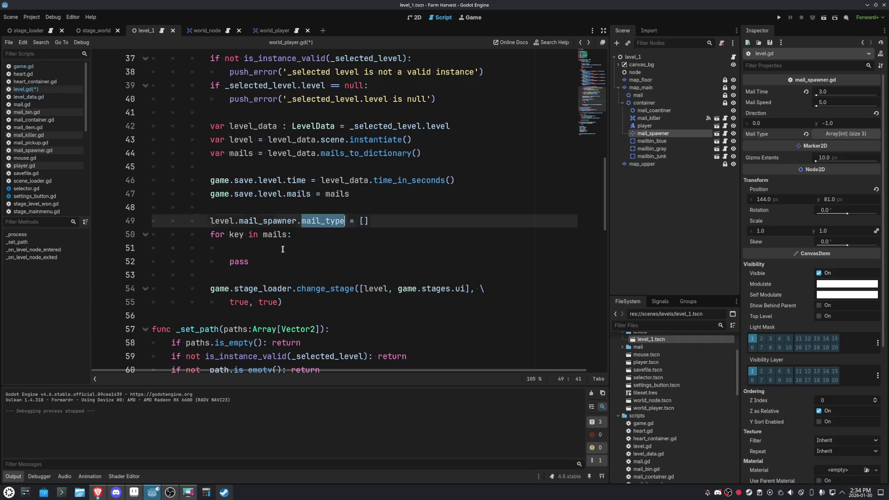
{"action": "left_click", "coordinate": [436, 248]}
{"action": "key", "text": "ctrl+v"}
{"action": "type", "text": "app"}
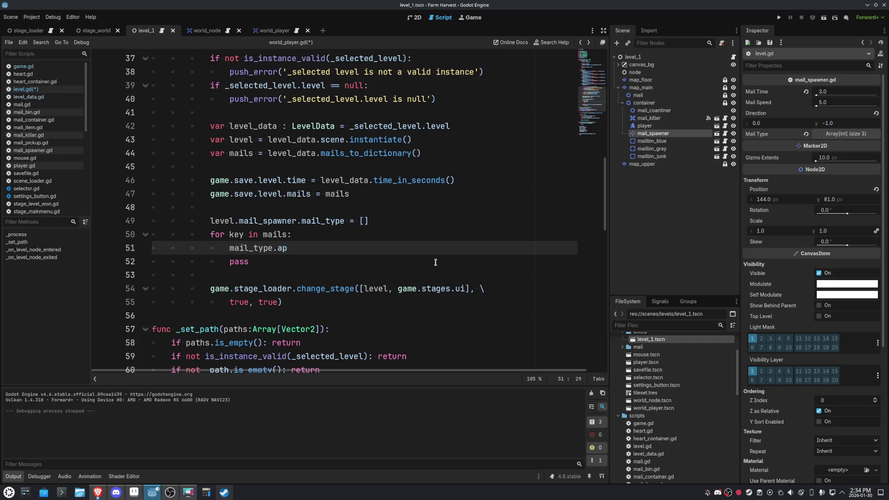
{"action": "type", "text": "end"}
- Make the loop body level.mail_spawner.mail_type.append(key) and delete the placeholder pass
{"action": "left_click_drag", "start_coordinate": [344, 221], "coordinate": [211, 221]}
{"action": "key", "text": "ctrl+c"}
{"action": "left_click_drag", "start_coordinate": [306, 248], "coordinate": [229, 249]}
{"action": "key", "text": "ctrl+v"}
{"action": "type", "text": ".append"}
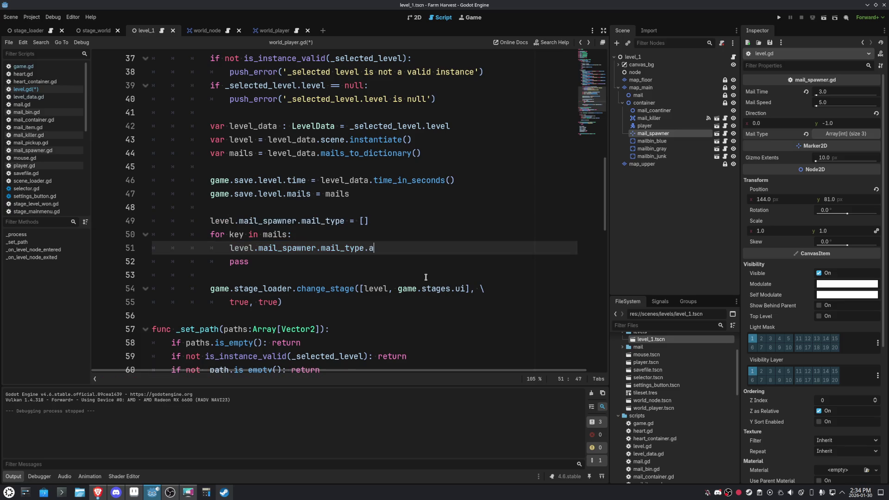
{"action": "type", "text": "(key"}
{"action": "left_click", "coordinate": [506, 196]}
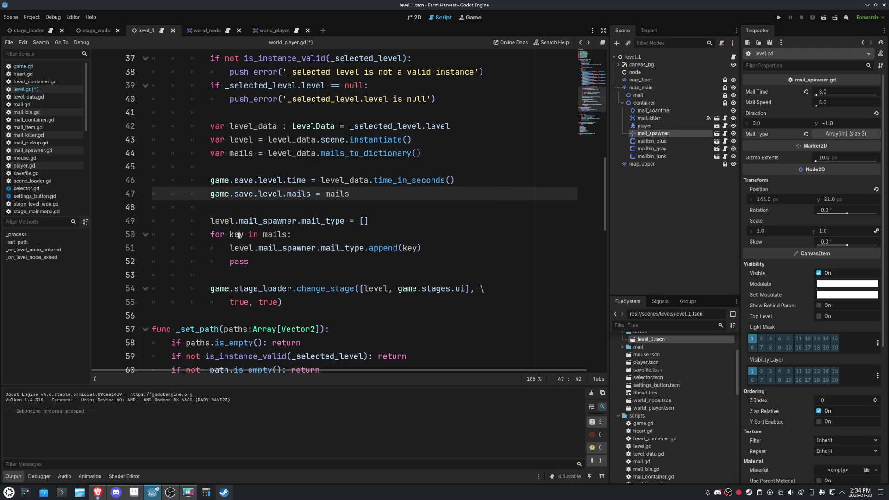
{"action": "left_click", "coordinate": [296, 266]}
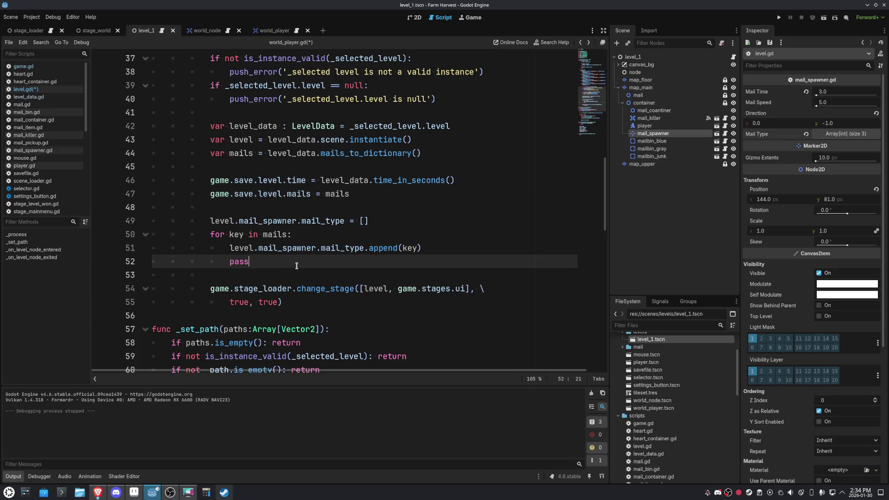
{"action": "key", "text": "ctrl+shift+k"}
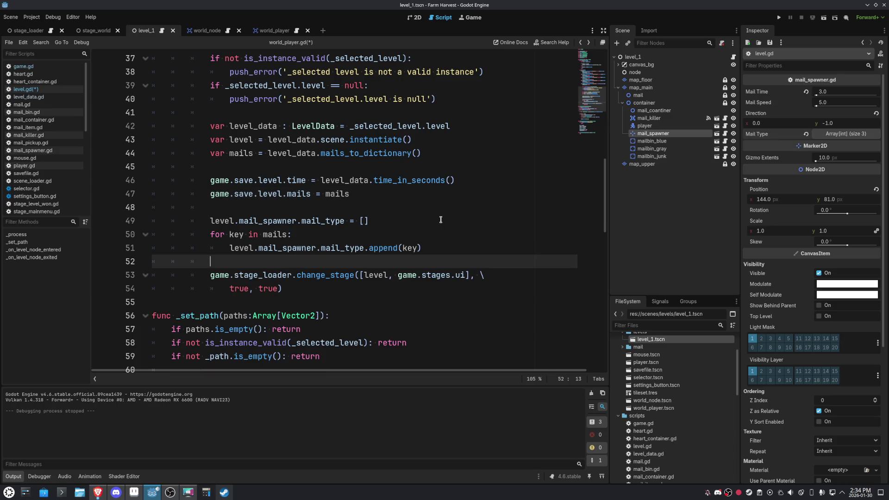
- Inspect the Mail Type array choices, save the scripts, and breakpoint the for loop line
{"action": "left_click", "coordinate": [843, 135]}
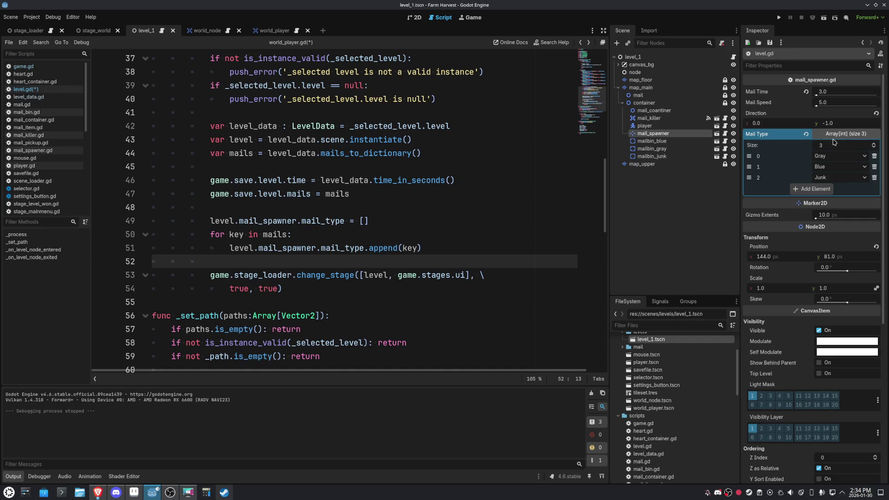
{"action": "left_click", "coordinate": [849, 157]}
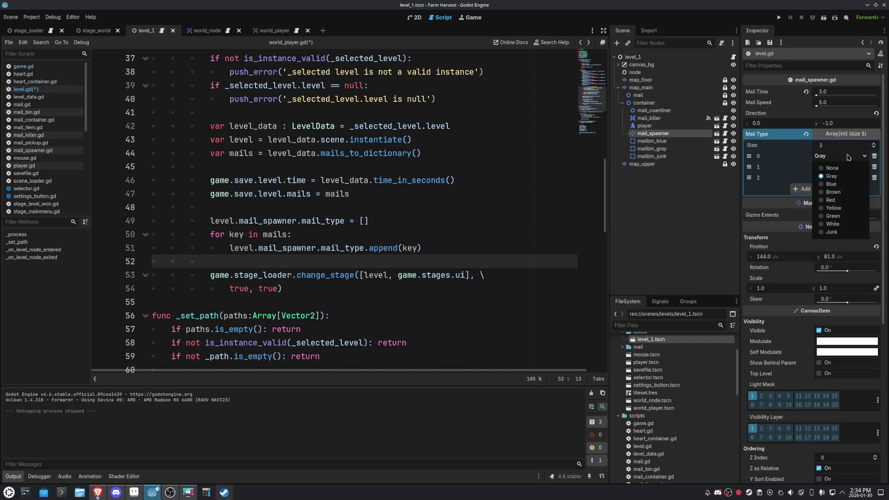
{"action": "left_click", "coordinate": [469, 248]}
{"action": "key", "text": "ctrl+s"}
{"action": "left_click", "coordinate": [419, 249]}
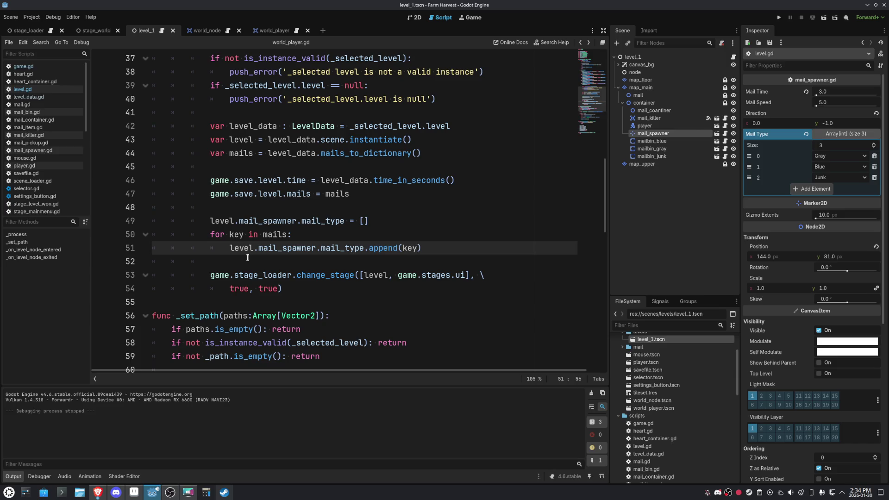
{"action": "left_click", "coordinate": [101, 235]}
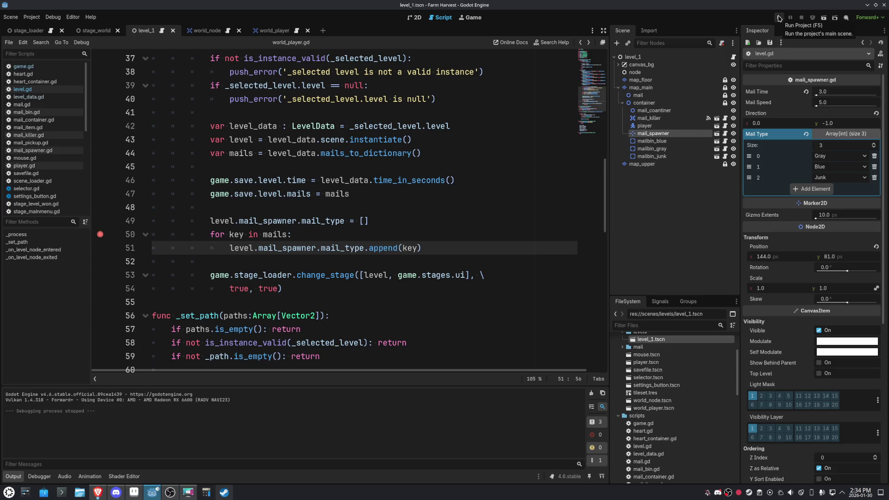
- Run the project, examine the Nil mail_spawner error in the Evaluator, and breakpoint the append line
{"action": "left_click", "coordinate": [779, 17]}
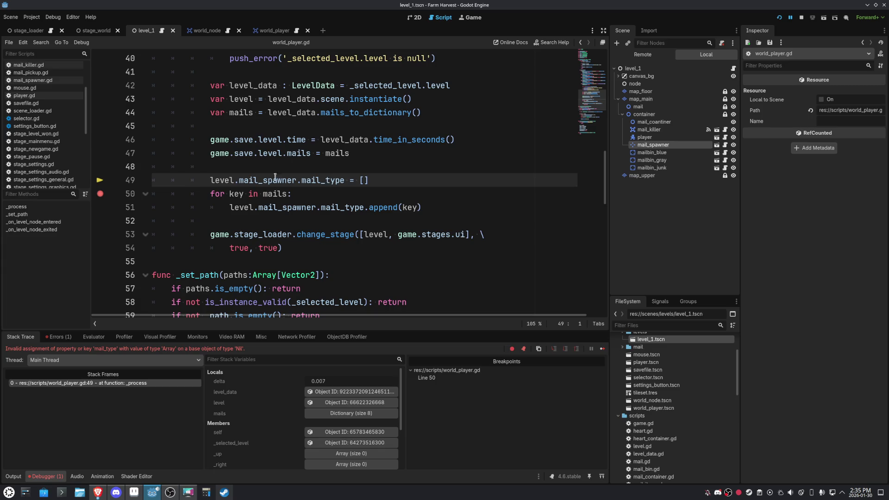
{"action": "left_click_drag", "start_coordinate": [207, 180], "coordinate": [344, 178]}
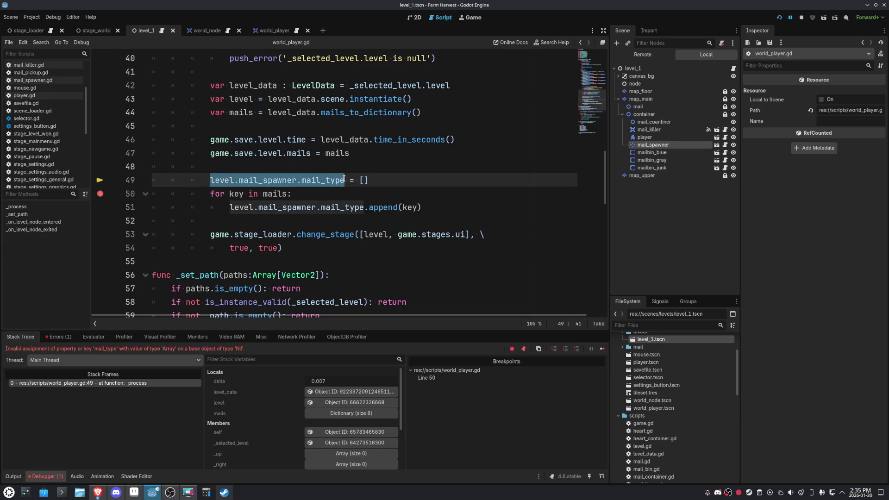
{"action": "left_click", "coordinate": [94, 338]}
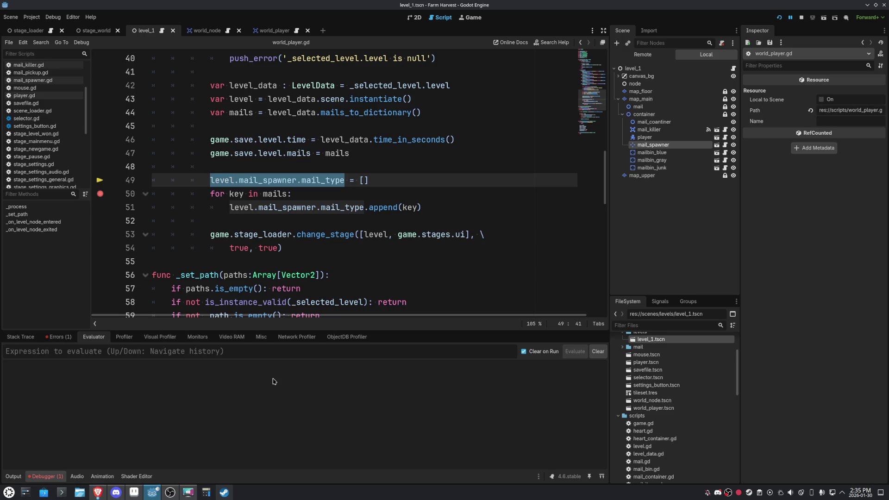
{"action": "left_click", "coordinate": [100, 208]}
- Open mail_spawner.gd to look at its mail_type declaration and glance at the level_1 2D view
{"action": "left_click", "coordinate": [725, 145]}
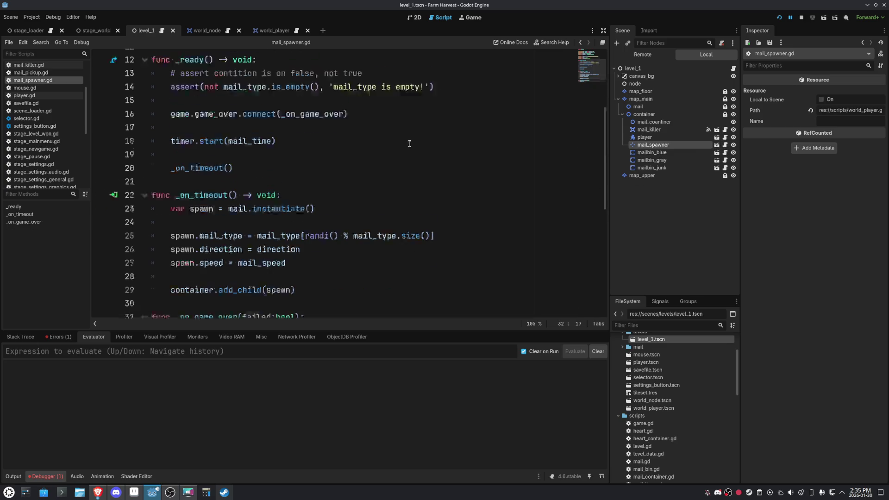
{"action": "double_click", "coordinate": [343, 127]}
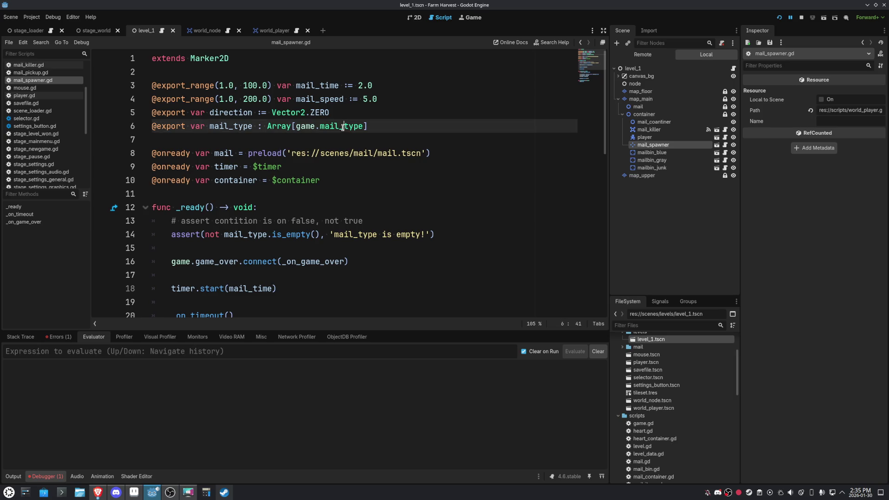
{"action": "left_click", "coordinate": [580, 43]}
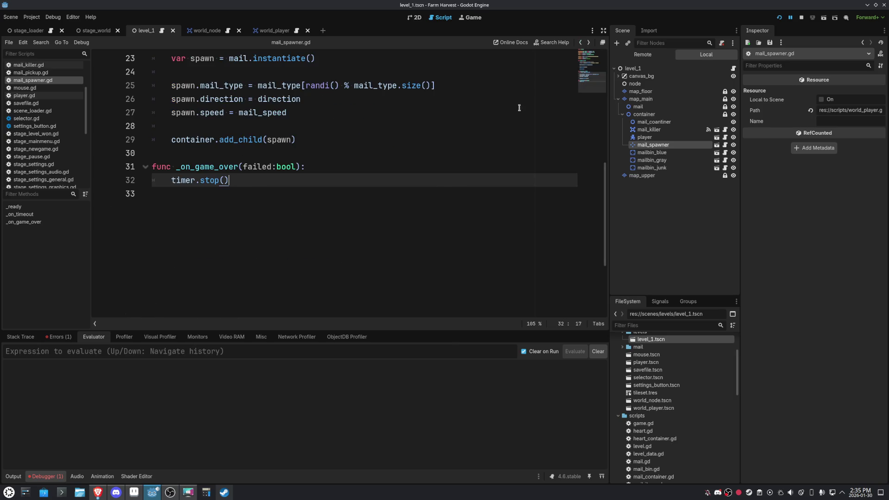
{"action": "left_click", "coordinate": [411, 18]}
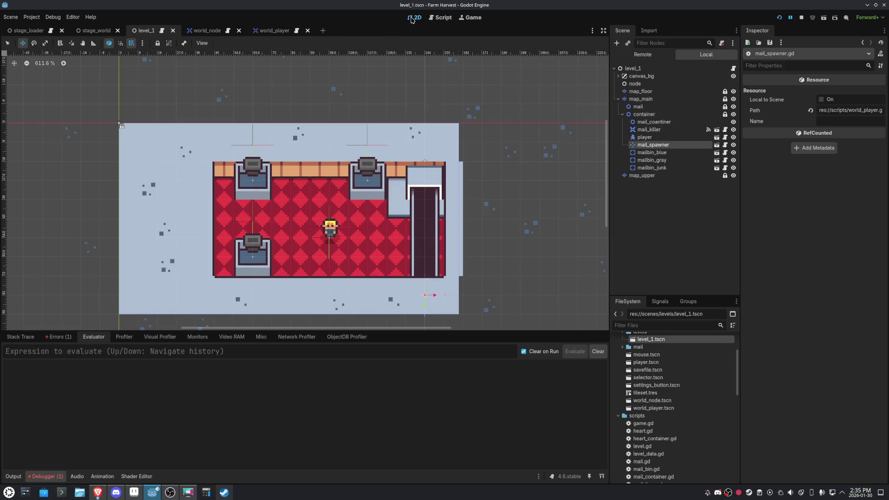
{"action": "left_click", "coordinate": [441, 18]}
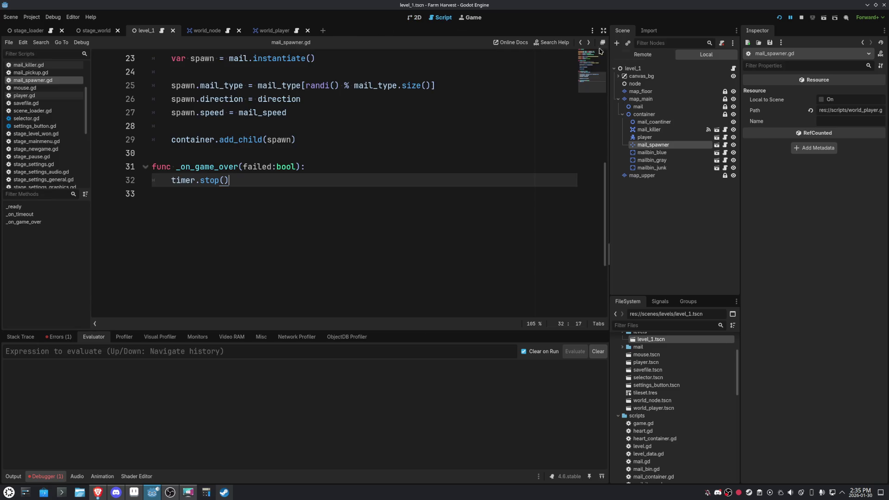
{"action": "left_click", "coordinate": [581, 42]}
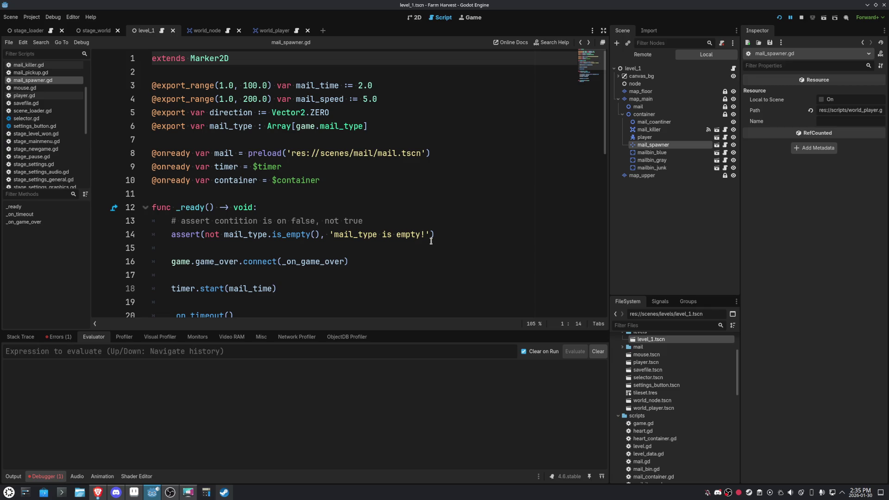
- Evaluate mail_time in the debugger, then navigate back to world_player.gd
{"action": "scroll", "coordinate": [425, 217], "scroll_direction": "down", "scroll_amount": 2}
{"action": "left_click", "coordinate": [360, 205]}
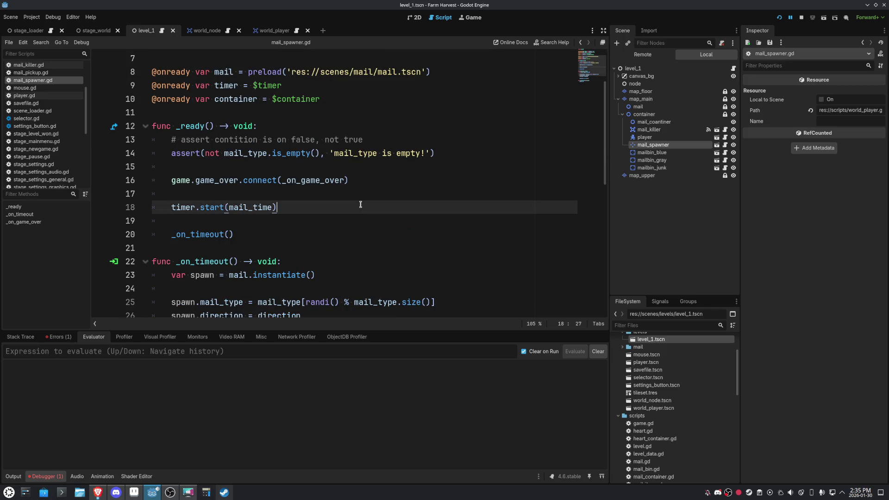
{"action": "type", "text": "mail_time"}
{"action": "key", "text": "Return"}
{"action": "left_click", "coordinate": [580, 43]}
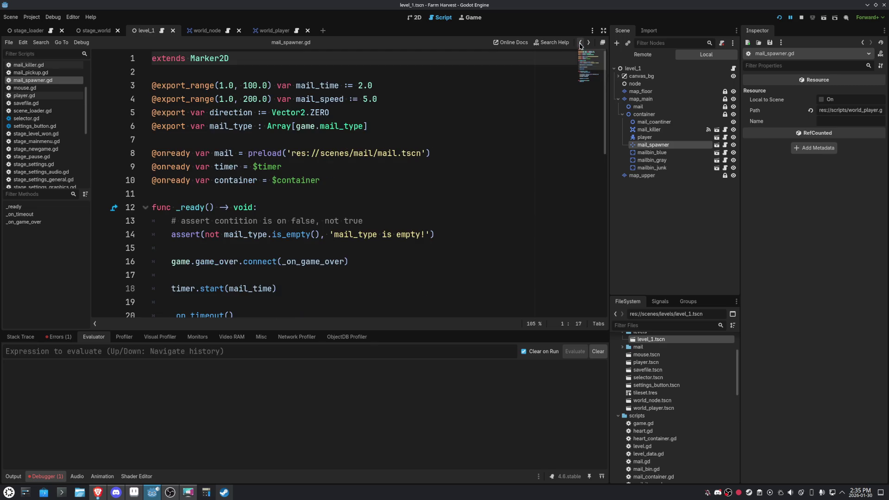
{"action": "left_click", "coordinate": [580, 44]}
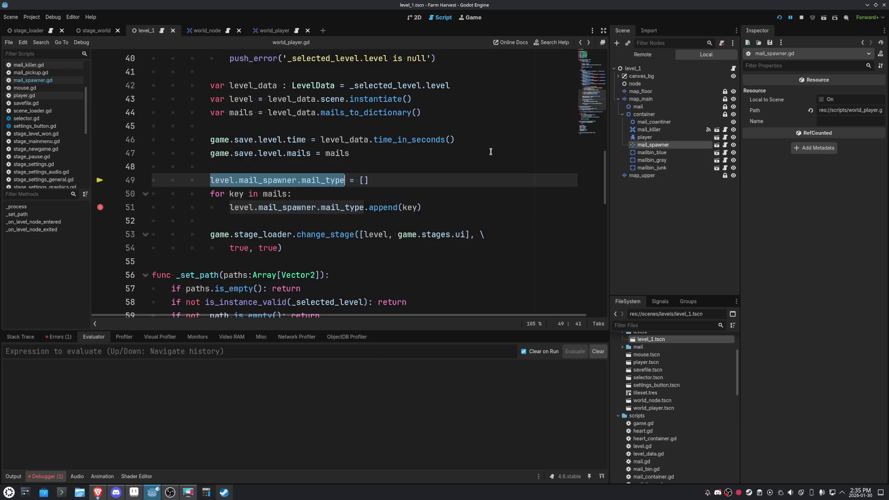
- Remove the line 51 breakpoint, review the stack trace and errors, check mail_type on line 49, and open level.gd
{"action": "left_click", "coordinate": [468, 169]}
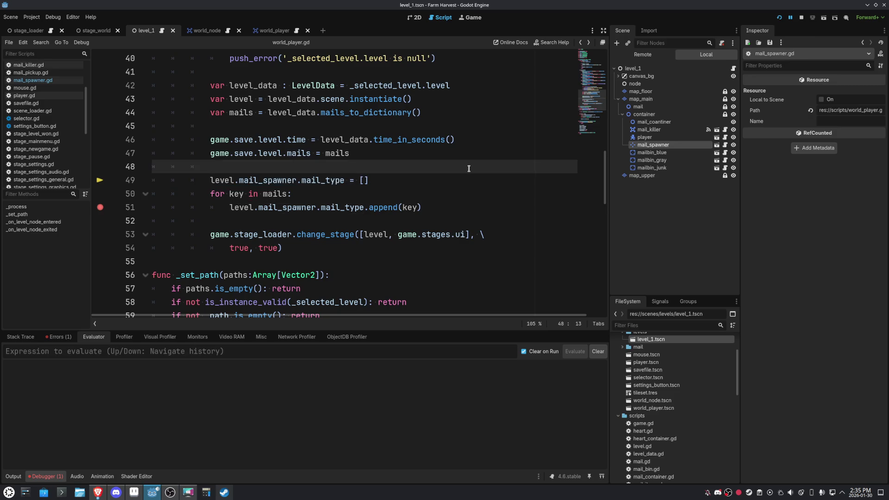
{"action": "left_click", "coordinate": [100, 207]}
{"action": "left_click", "coordinate": [28, 338]}
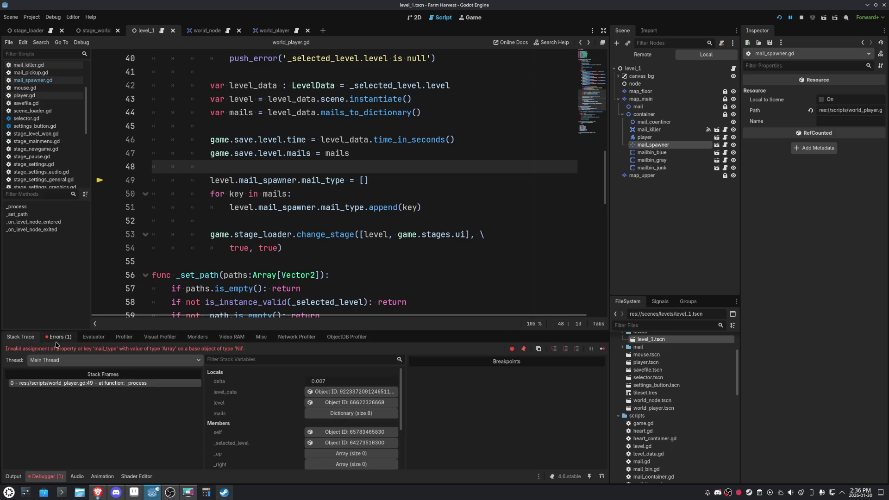
{"action": "left_click", "coordinate": [59, 337]}
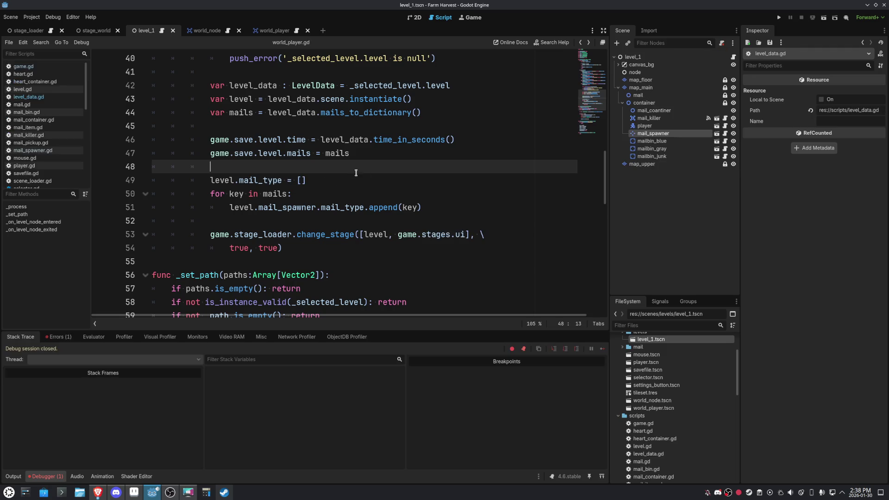
{"action": "double_click", "coordinate": [277, 180]}
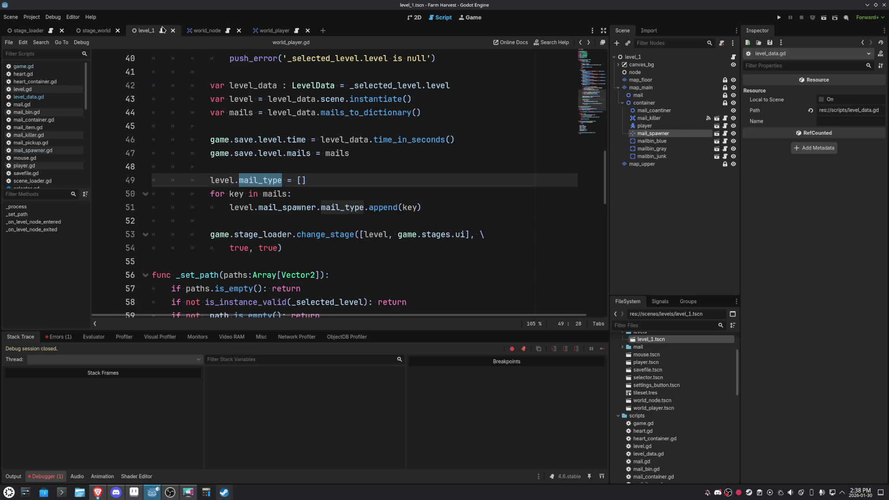
{"action": "left_click", "coordinate": [734, 57]}
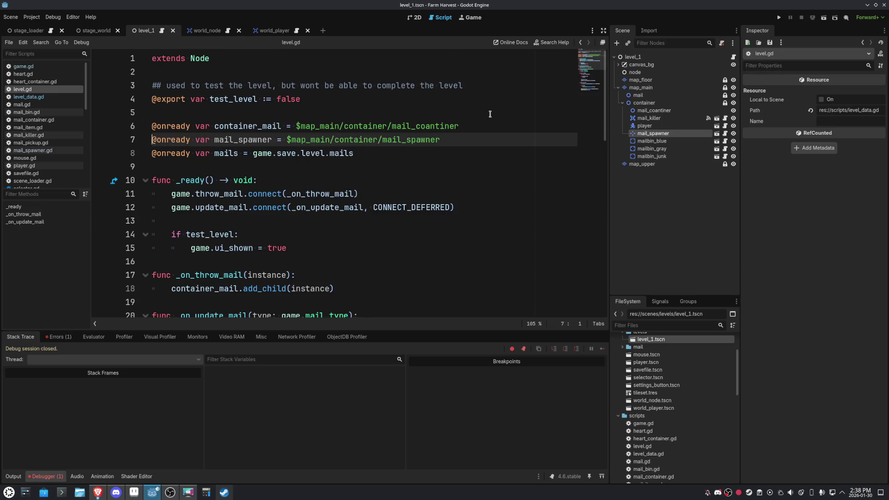
{"action": "left_click_drag", "start_coordinate": [444, 139], "coordinate": [140, 144]}
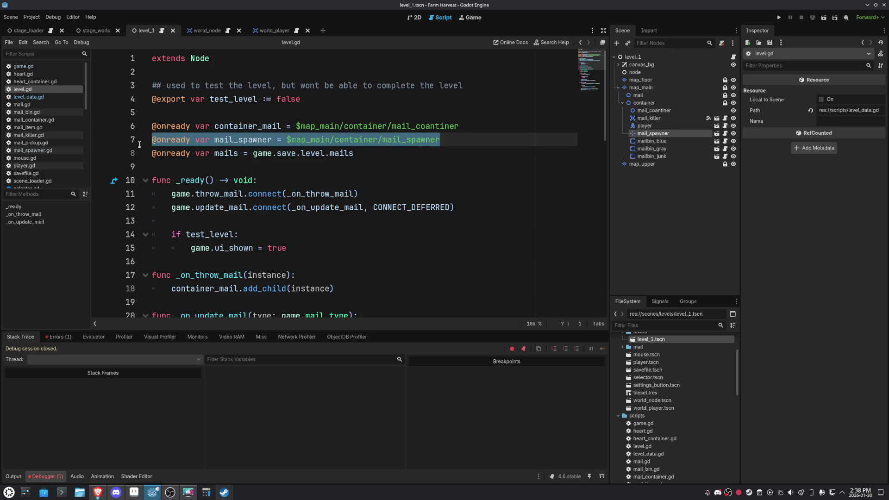
{"action": "left_click", "coordinate": [367, 154]}
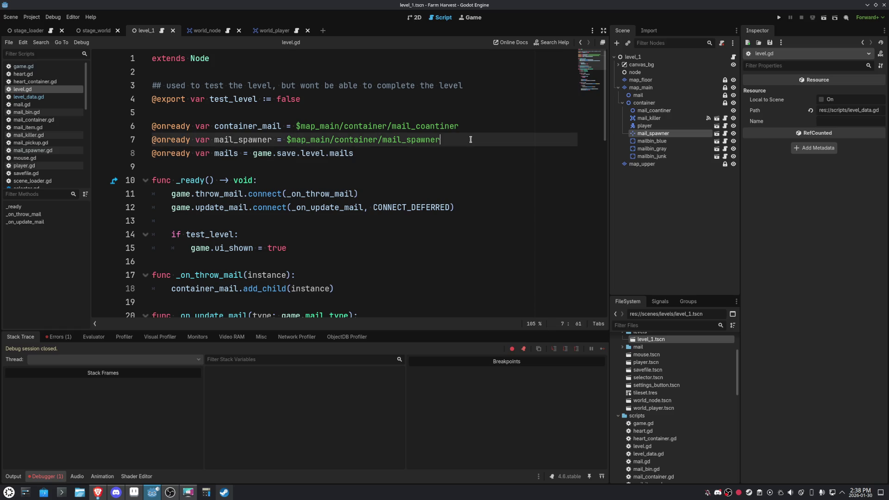
{"action": "left_click", "coordinate": [356, 97]}
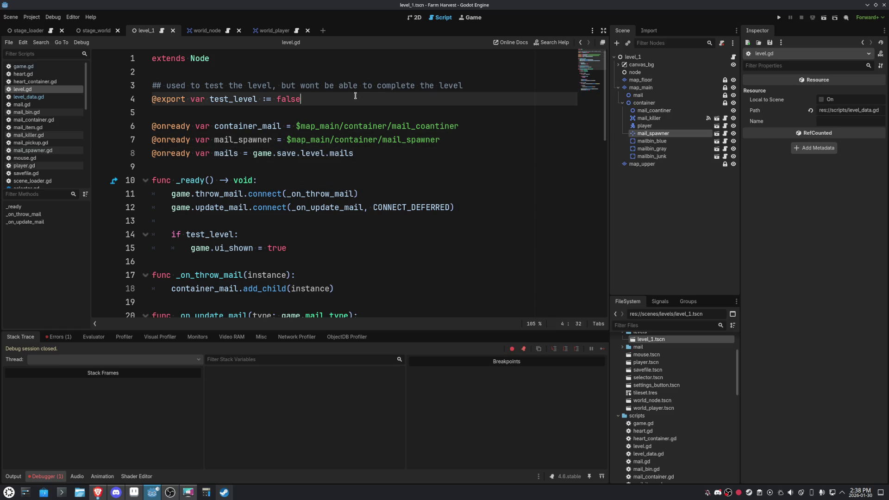
{"action": "key", "text": "Return"}
{"action": "type", "text": "@export var m"}
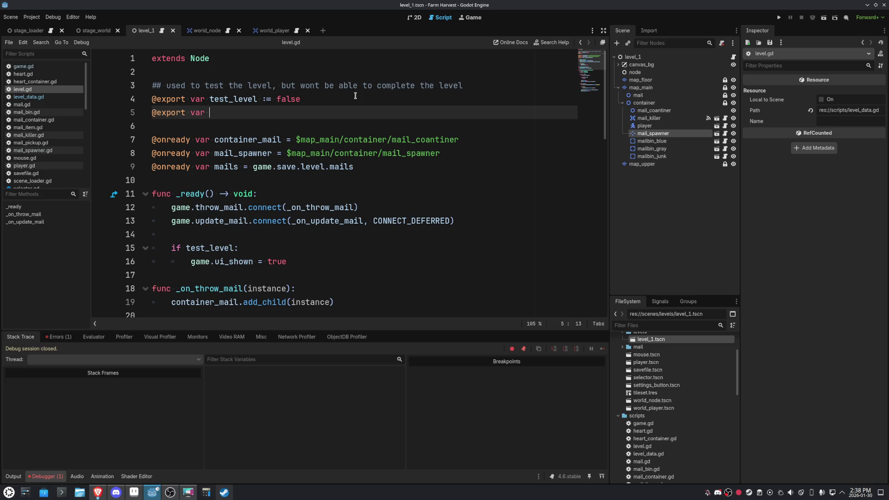
{"action": "type", "text": "a"}
{"action": "type", "text": "il_types : ARray["}
{"action": "key", "text": "BackSpace"}
{"action": "key", "text": "BackSpace"}
{"action": "key", "text": "BackSpace"}
{"action": "type", "text": "rray[game.ma"}
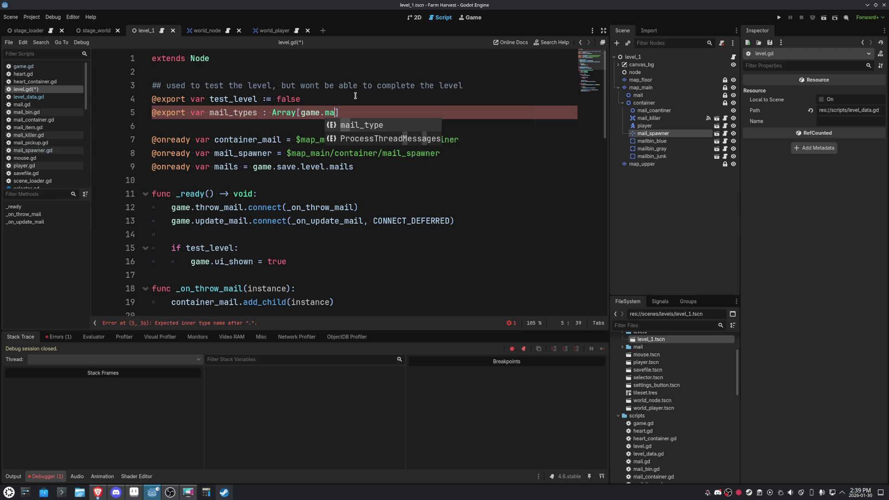
{"action": "key", "text": "Return"}
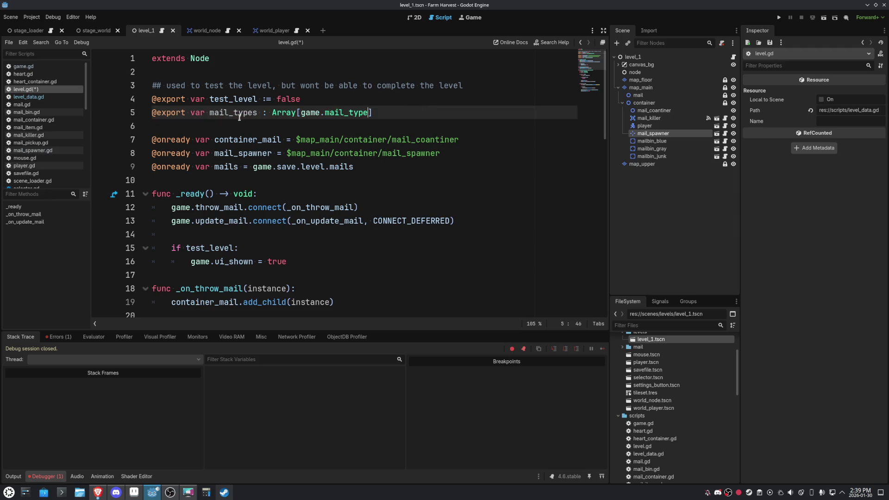
{"action": "double_click", "coordinate": [240, 114]}
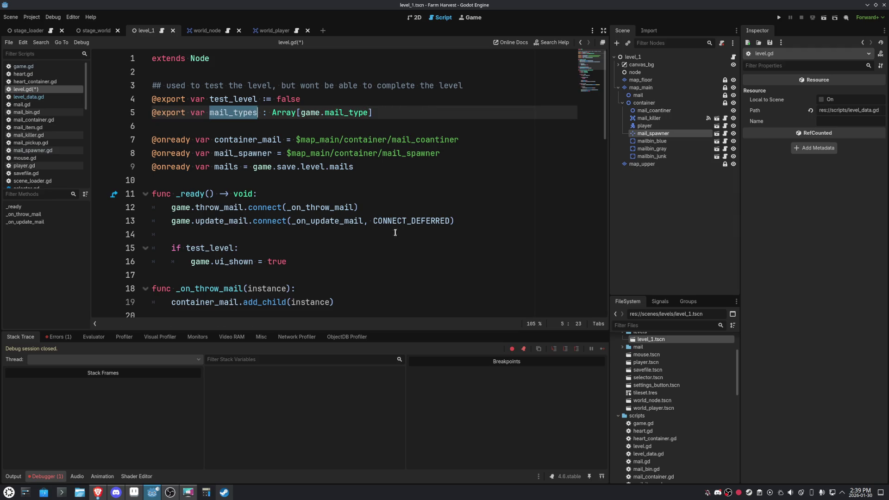
- In _ready, add a mail_spawner = [] reset line and a 'for type in mail_types:' loop
{"action": "left_click", "coordinate": [306, 261]}
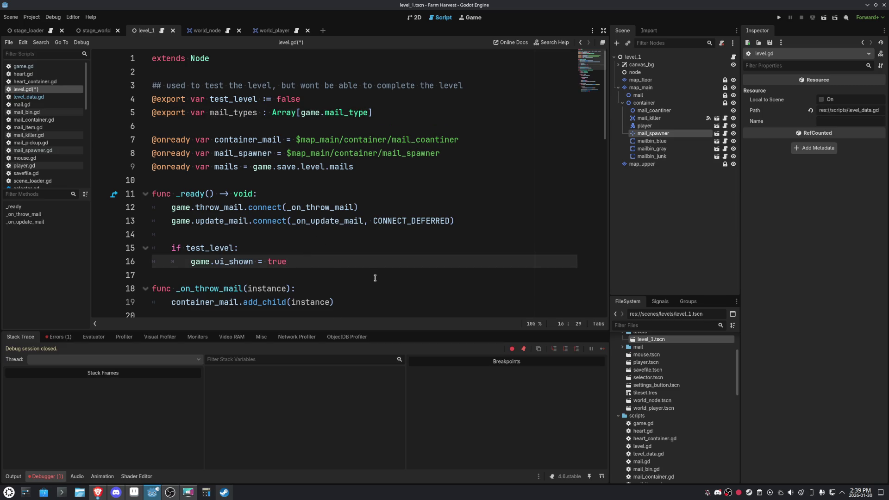
{"action": "key", "text": "Return"}
{"action": "key", "text": "BackSpace"}
{"action": "key", "text": "Return"}
{"action": "type", "text": "mail_s"}
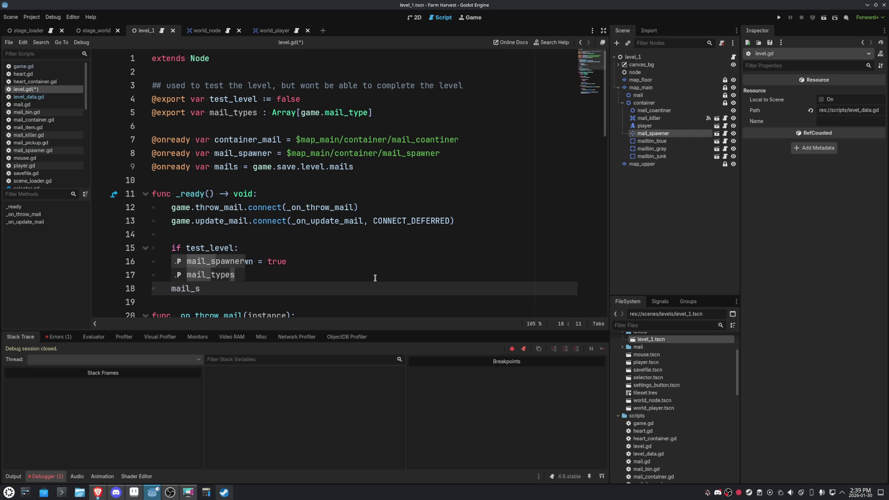
{"action": "key", "text": "Return"}
{"action": "type", "text": ".cl"}
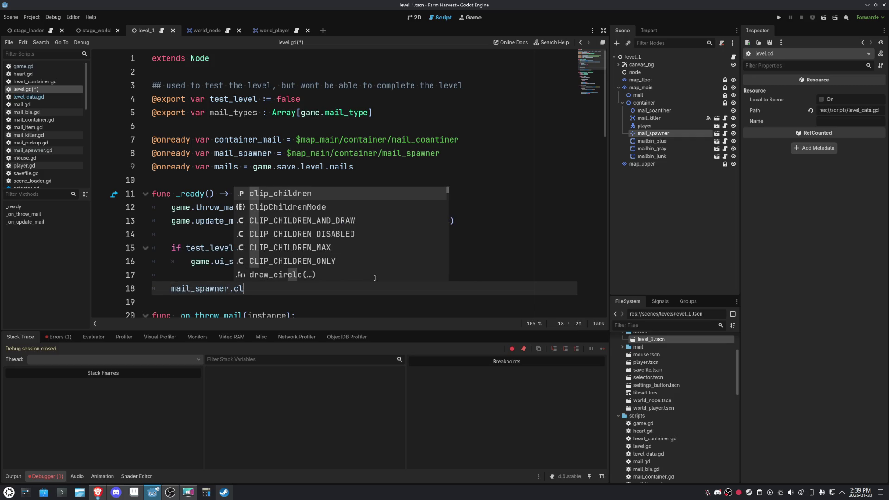
{"action": "key", "text": "BackSpace"}
{"action": "key", "text": "BackSpace"}
{"action": "key", "text": "BackSpace"}
{"action": "type", "text": "= []"}
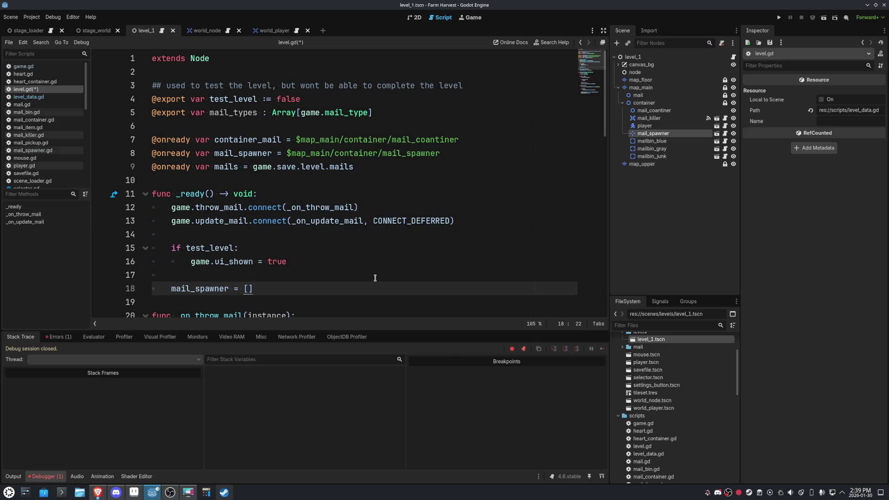
{"action": "key", "text": "Return"}
{"action": "type", "text": "for type i"}
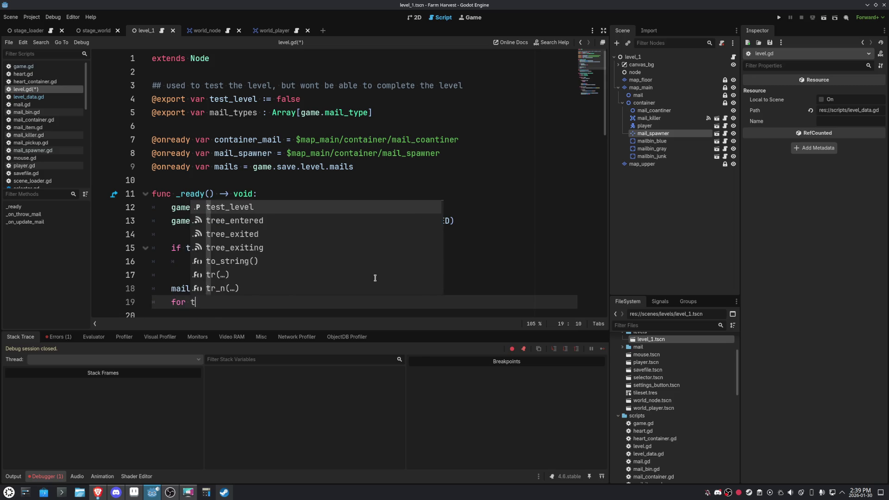
{"action": "type", "text": "n mail"}
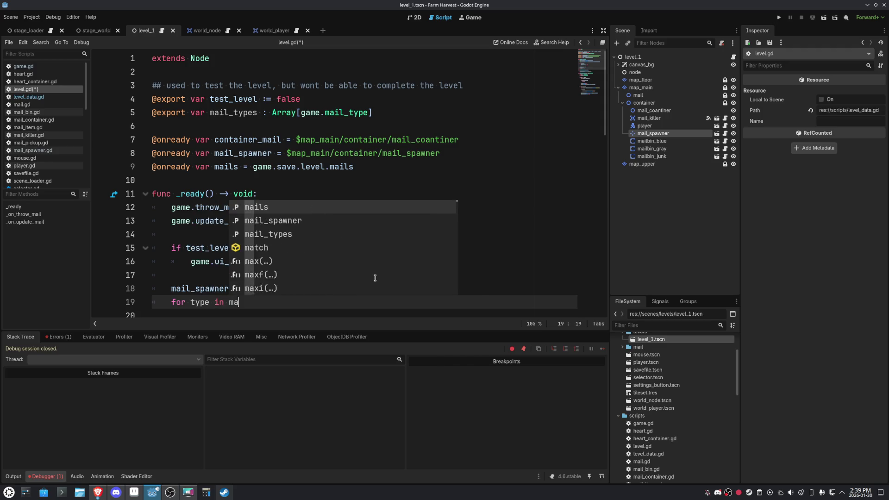
{"action": "key", "text": "Down"}
{"action": "key", "text": "Down"}
{"action": "key", "text": "Return"}
{"action": "type", "text": ":"}
{"action": "key", "text": "Return"}
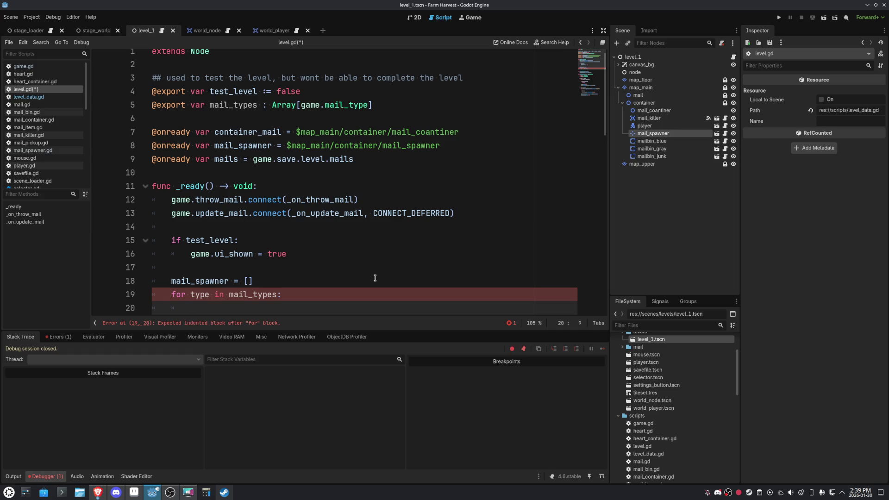
- Fix the reset to mail_spawner.mail_type, append(type) in the loop body, and save level.gd
{"action": "left_click", "coordinate": [229, 281]}
{"action": "type", "text": ".mail_ty"}
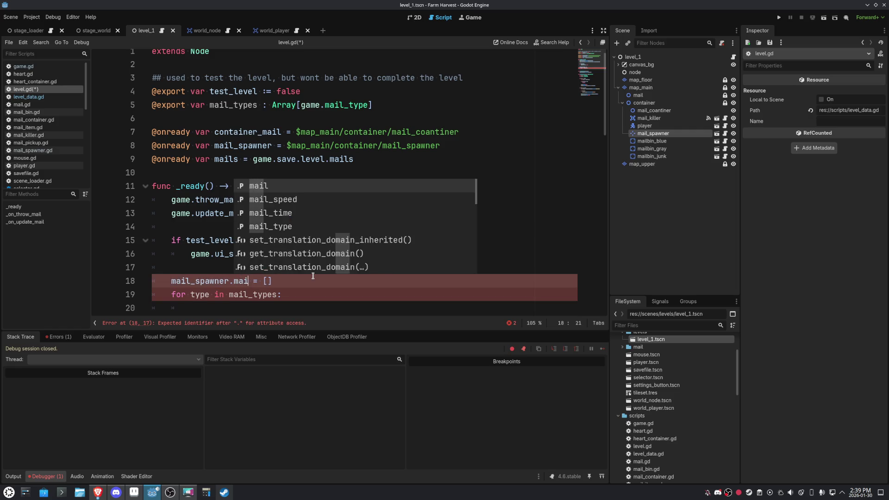
{"action": "type", "text": "pe"}
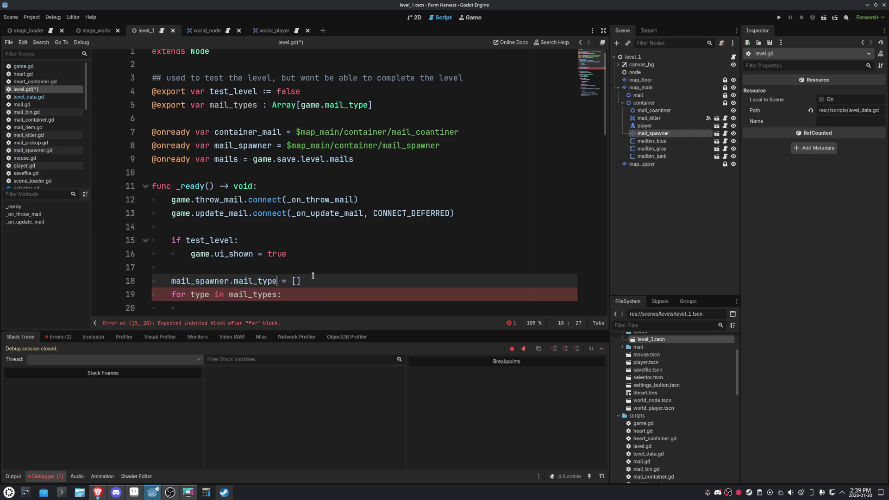
{"action": "scroll", "coordinate": [313, 276], "scroll_direction": "down", "scroll_amount": 3}
{"action": "left_click", "coordinate": [173, 159], "text": "shift"}
{"action": "key", "text": "ctrl+c"}
{"action": "left_click", "coordinate": [328, 187]}
{"action": "key", "text": "ctrl+v"}
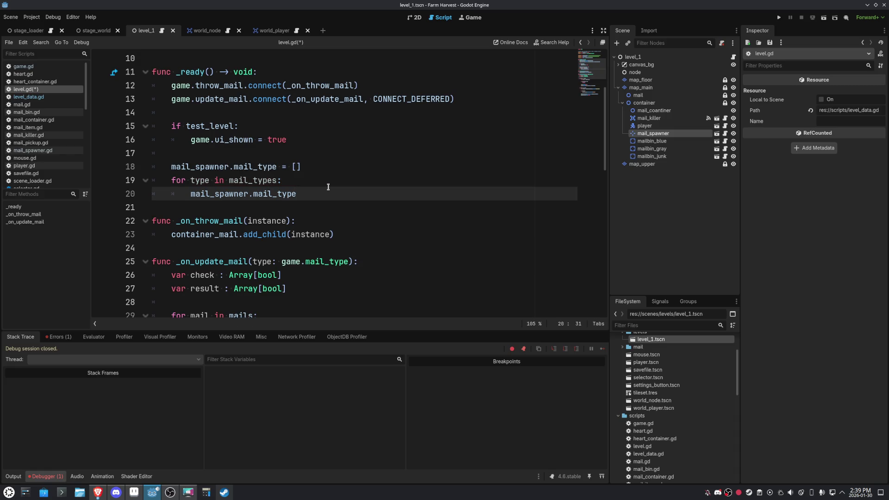
{"action": "type", "text": ".append(type"}
{"action": "left_click", "coordinate": [399, 154]}
{"action": "key", "text": "ctrl+s"}
{"action": "scroll", "coordinate": [430, 182], "scroll_direction": "up", "scroll_amount": 1}
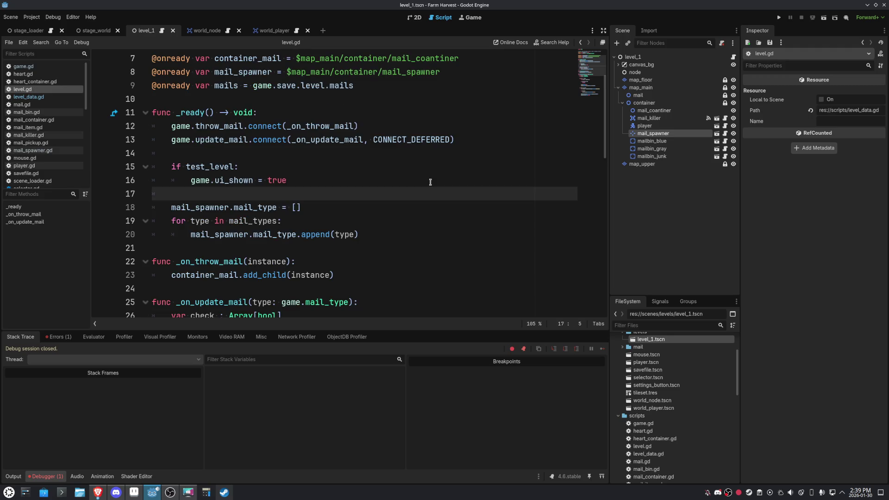
- Check the mail_spawner node's properties and return to the mail_type loop in world_player.gd
{"action": "left_click", "coordinate": [645, 135]}
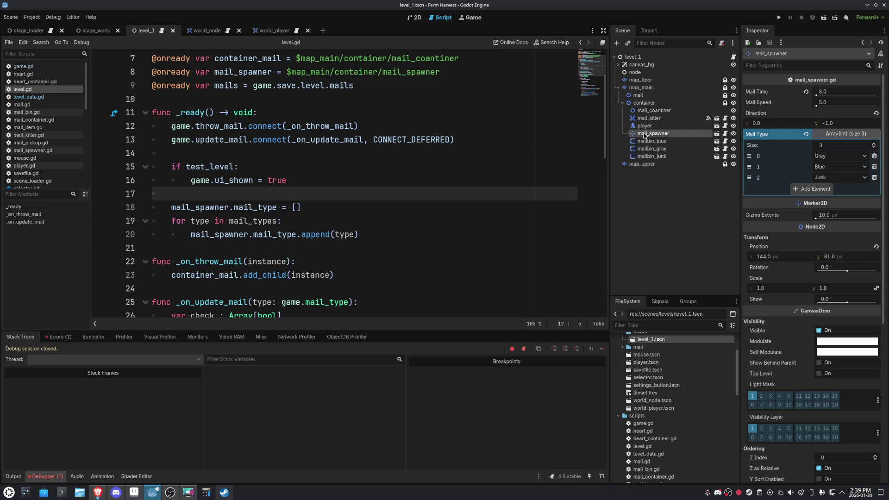
{"action": "scroll", "coordinate": [477, 197], "scroll_direction": "up", "scroll_amount": 2}
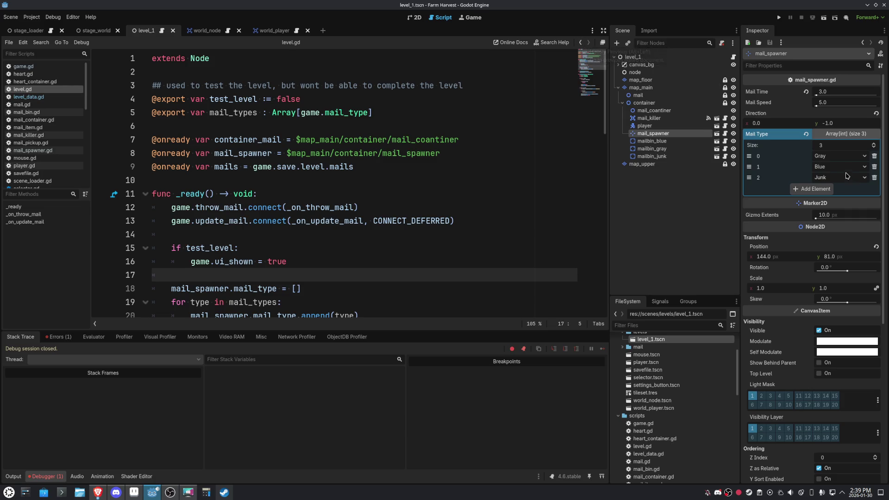
{"action": "left_click", "coordinate": [581, 43]}
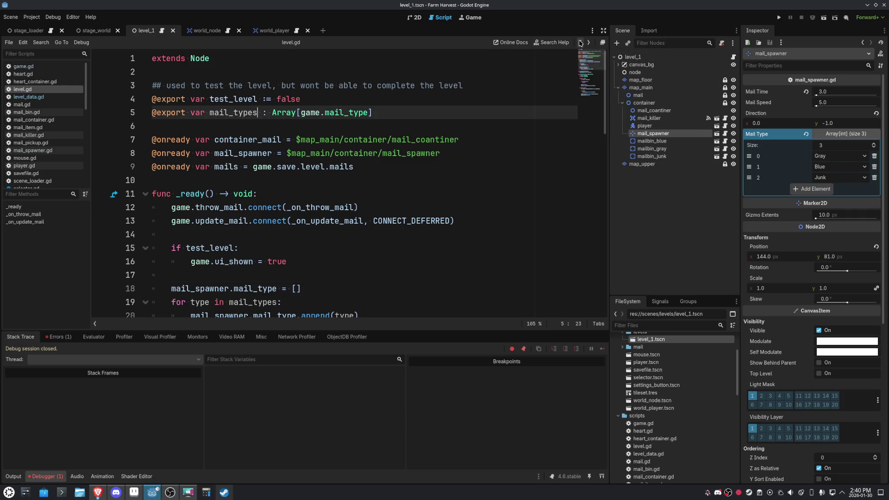
{"action": "left_click", "coordinate": [580, 42]}
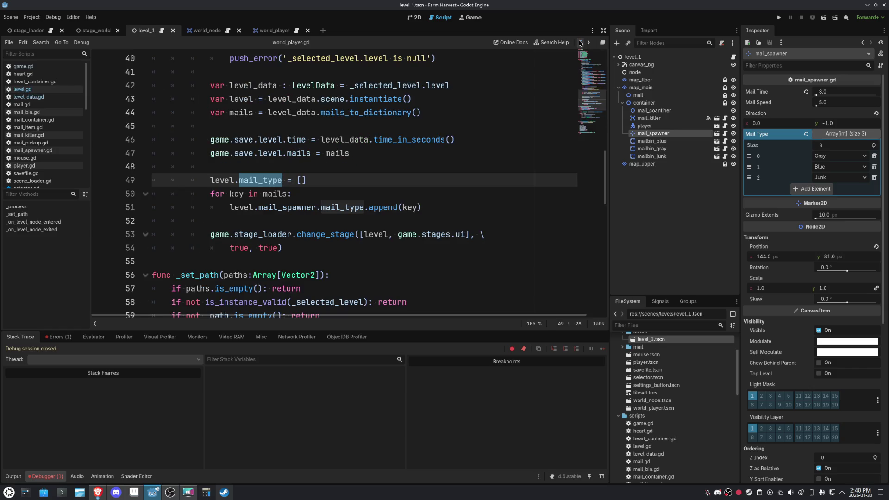
{"action": "left_click", "coordinate": [440, 205]}
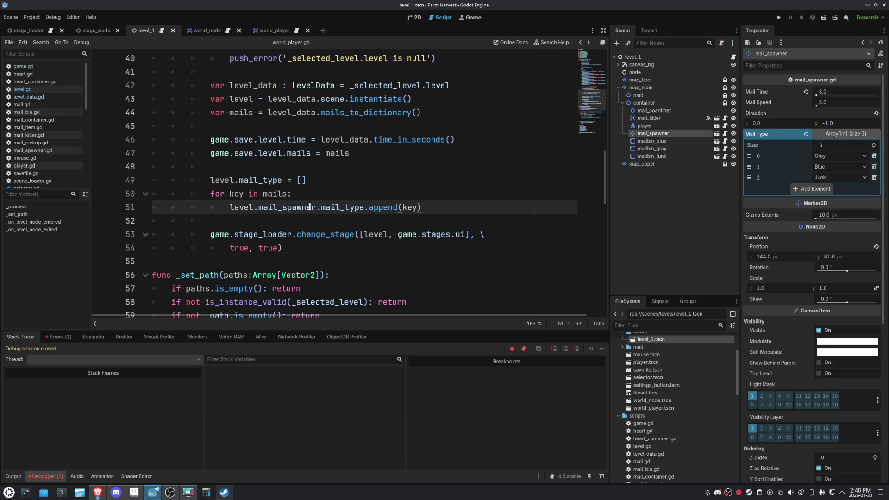
{"action": "double_click", "coordinate": [294, 209]}
{"action": "scroll", "coordinate": [448, 195], "scroll_direction": "up", "scroll_amount": 1}
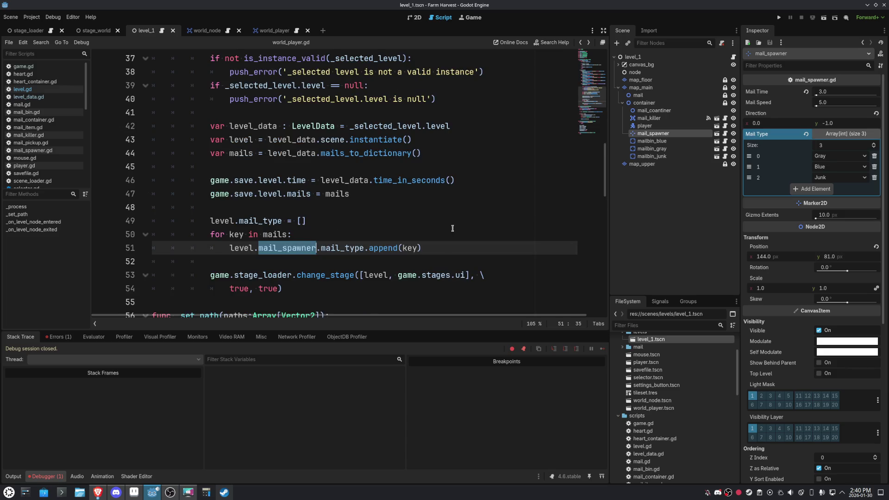
- Replace the lines 49–51 loop with level.mail_types = mails.keys()
{"action": "left_click_drag", "start_coordinate": [427, 248], "coordinate": [149, 222]}
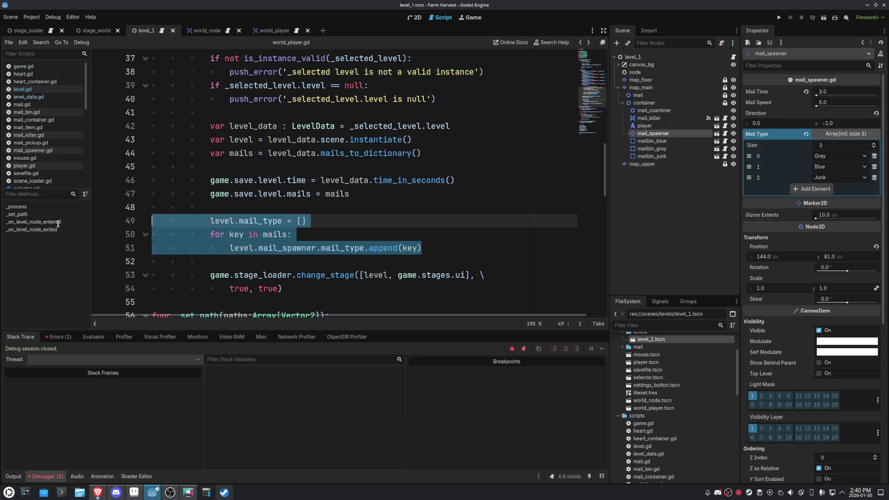
{"action": "key", "text": "Delete"}
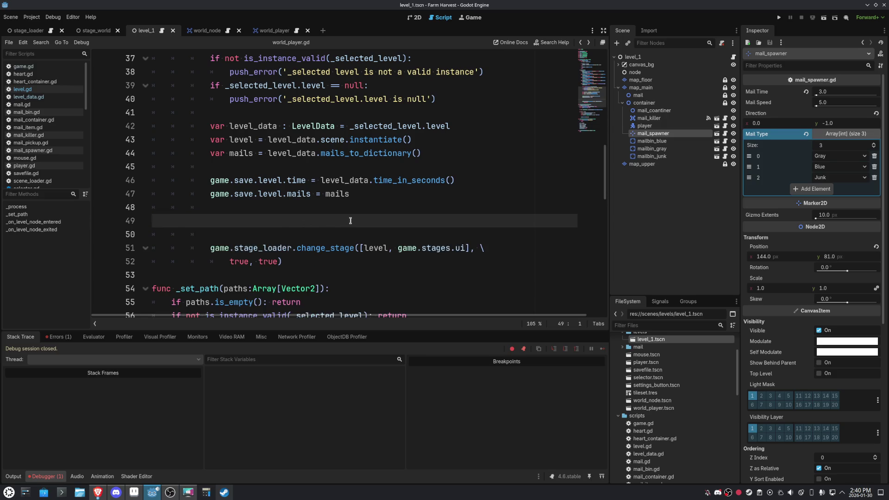
{"action": "key", "text": "Tab"}
{"action": "key", "text": "Tab"}
{"action": "key", "text": "Tab"}
{"action": "type", "text": "level.mail"}
{"action": "type", "text": "_types = "}
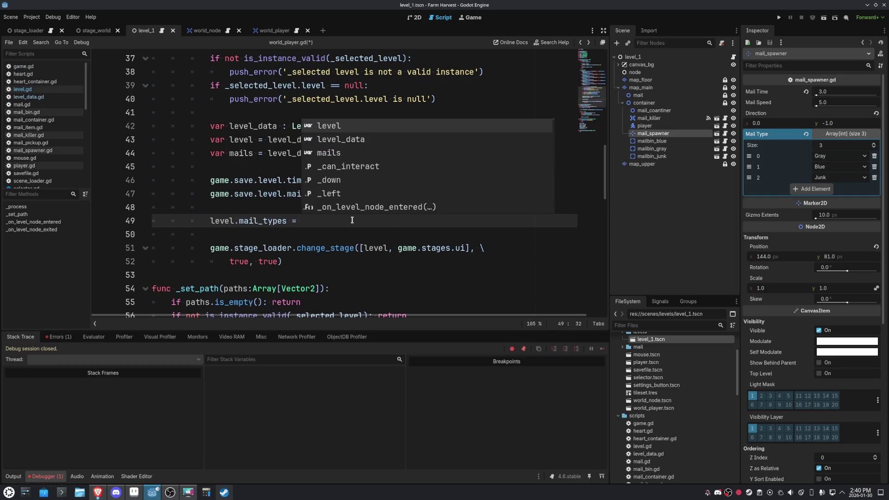
{"action": "type", "text": "mails.key"}
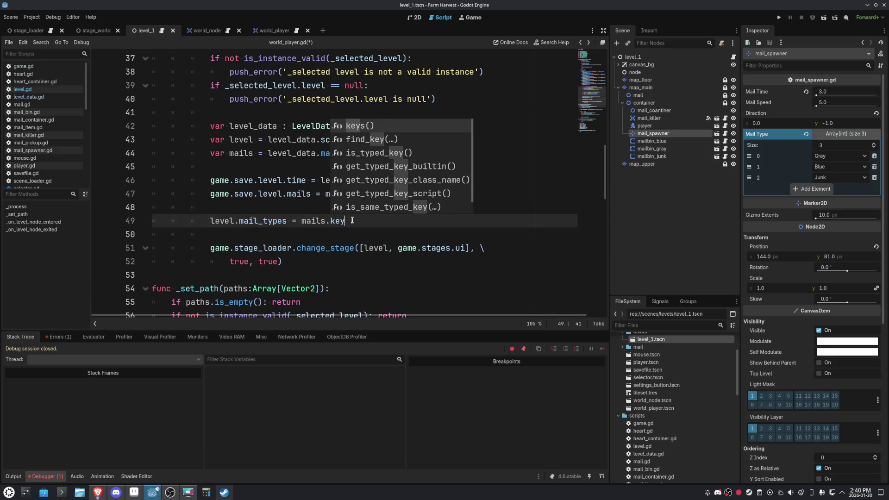
{"action": "key", "text": "Return"}
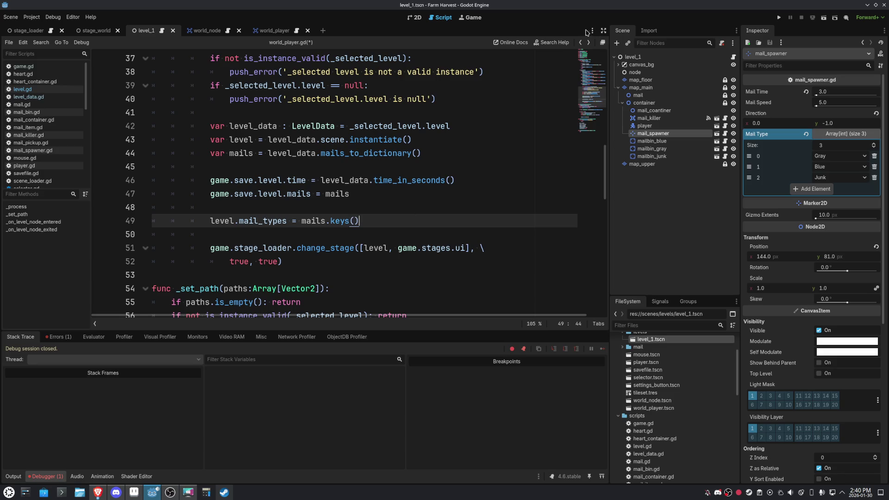
- Check mail_types in level.gd, then save world_player.gd and run the game with F5
{"action": "left_click", "coordinate": [580, 42]}
{"action": "left_click", "coordinate": [589, 43]}
{"action": "left_click", "coordinate": [589, 42]}
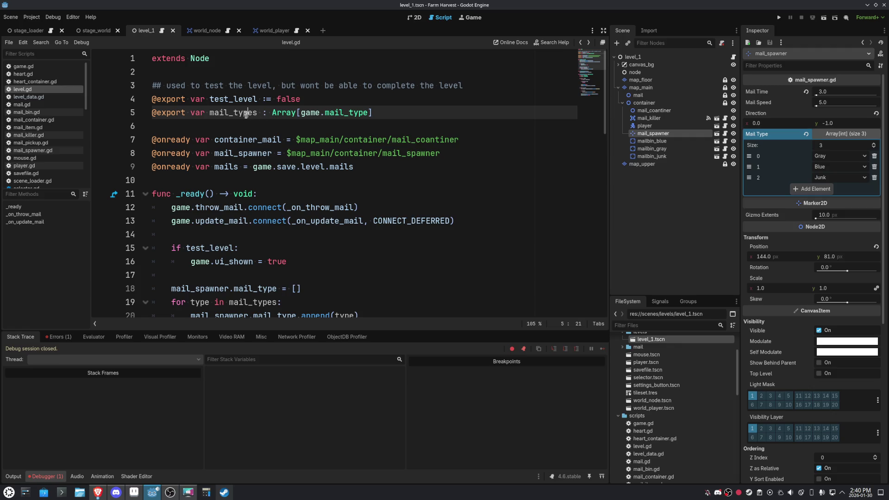
{"action": "double_click", "coordinate": [247, 114]}
{"action": "left_click", "coordinate": [581, 42]}
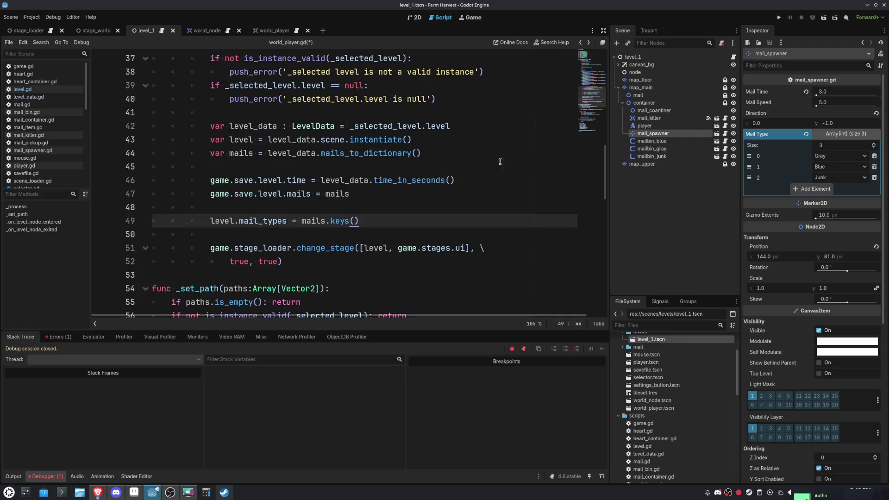
{"action": "key", "text": "ctrl+s"}
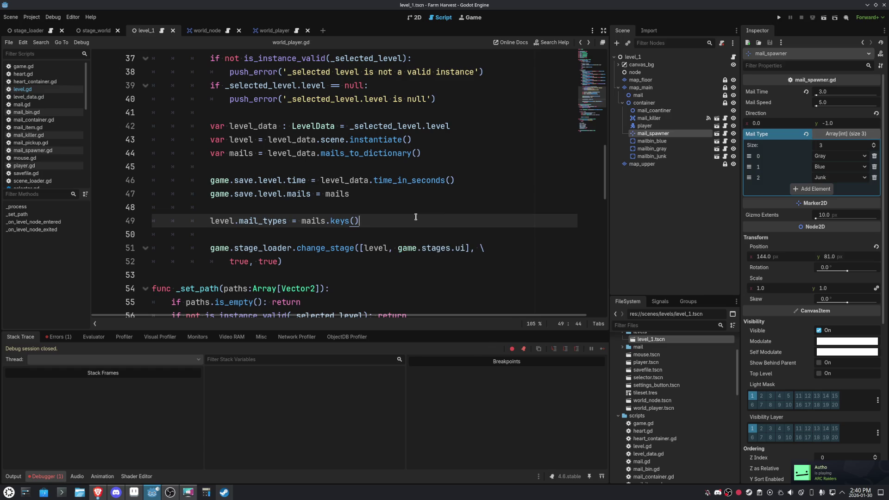
{"action": "key", "text": "F5"}
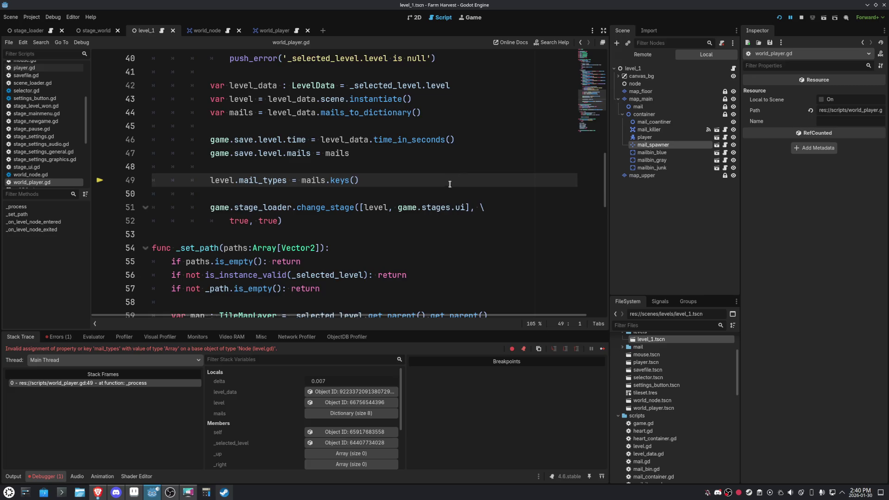
- Inspect the failing mail_types assignment on line 49 of world_player.gd, selecting mails
{"action": "scroll", "coordinate": [324, 209], "scroll_direction": "up", "scroll_amount": 2}
{"action": "mouse_move", "coordinate": [223, 264]}
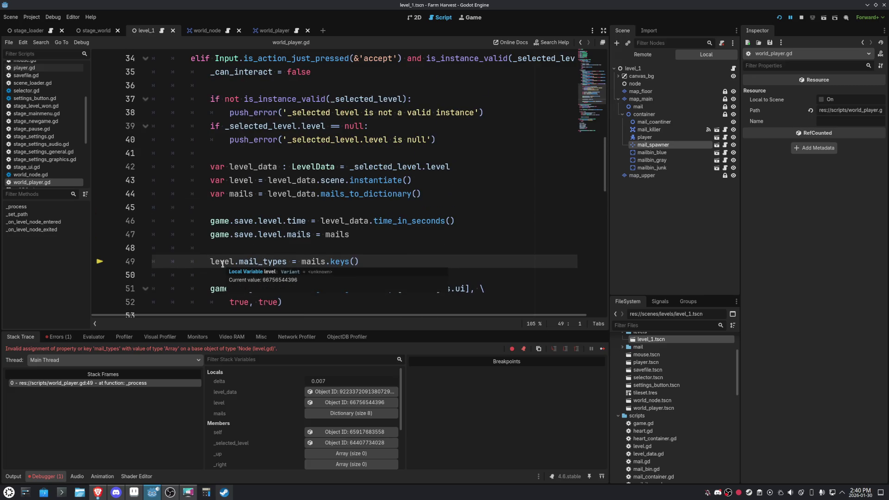
{"action": "right_click", "coordinate": [398, 247]}
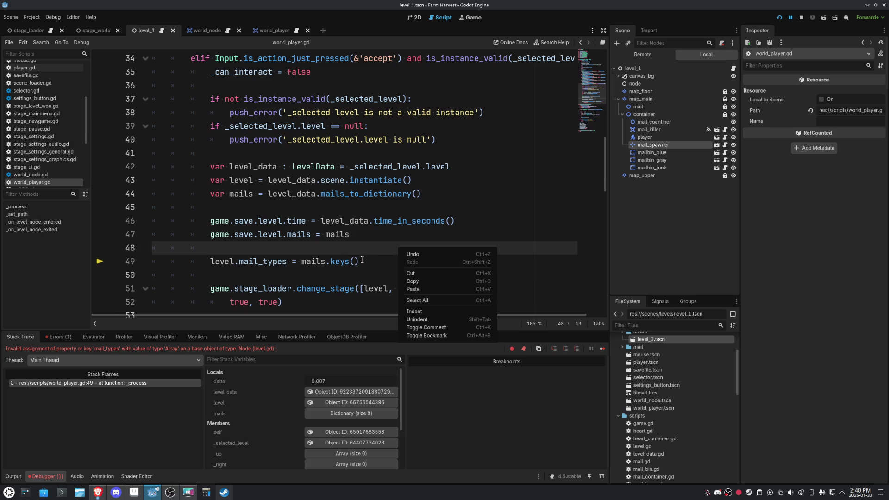
{"action": "key", "text": "Escape"}
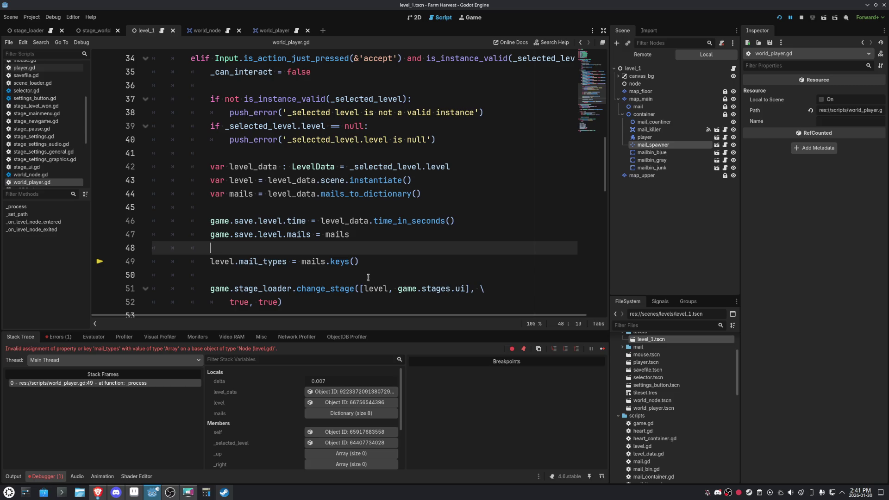
{"action": "mouse_move", "coordinate": [344, 258]}
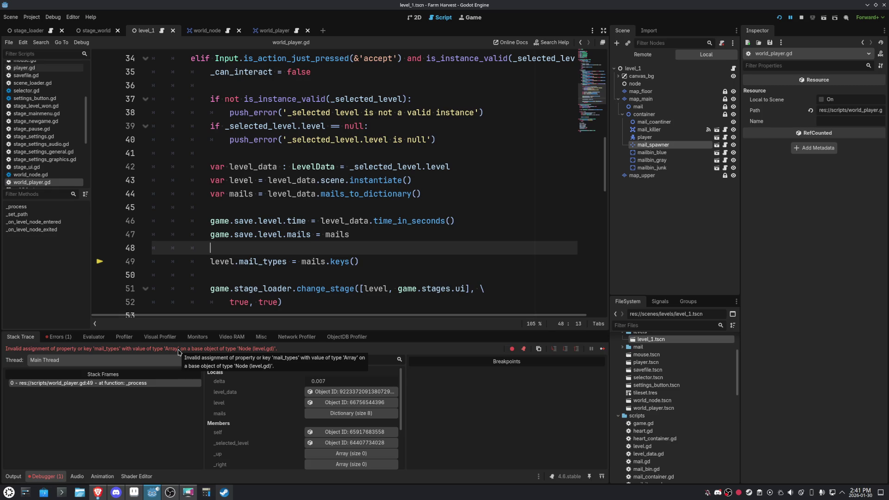
{"action": "double_click", "coordinate": [327, 262]}
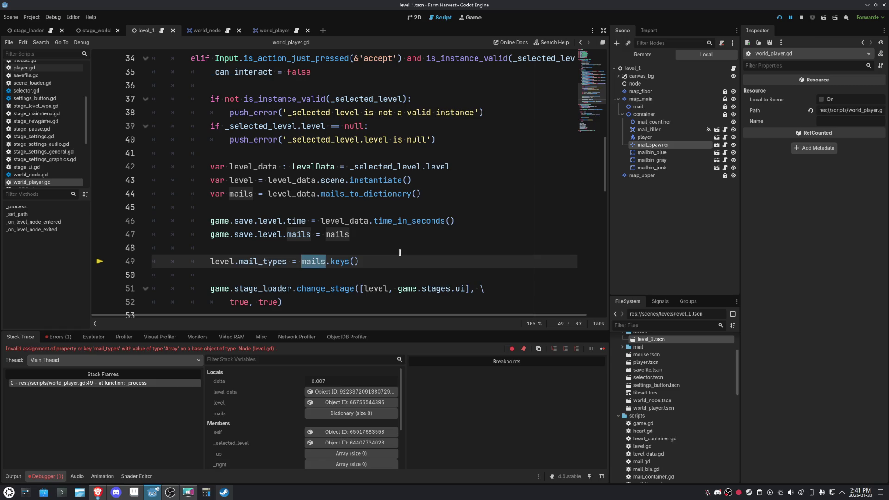
- Check the Dictionary keys() documentation, then return to world_player.gd and select mails on line 47
{"action": "right_click", "coordinate": [400, 253]}
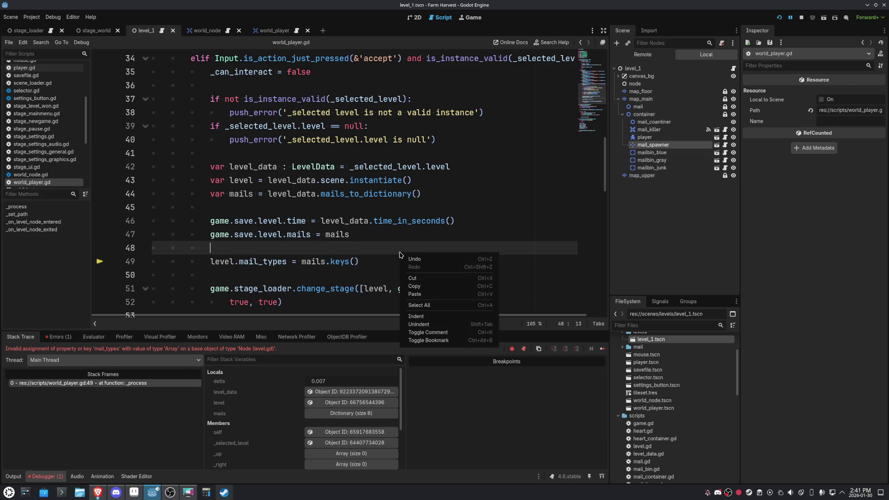
{"action": "left_click", "coordinate": [377, 253]}
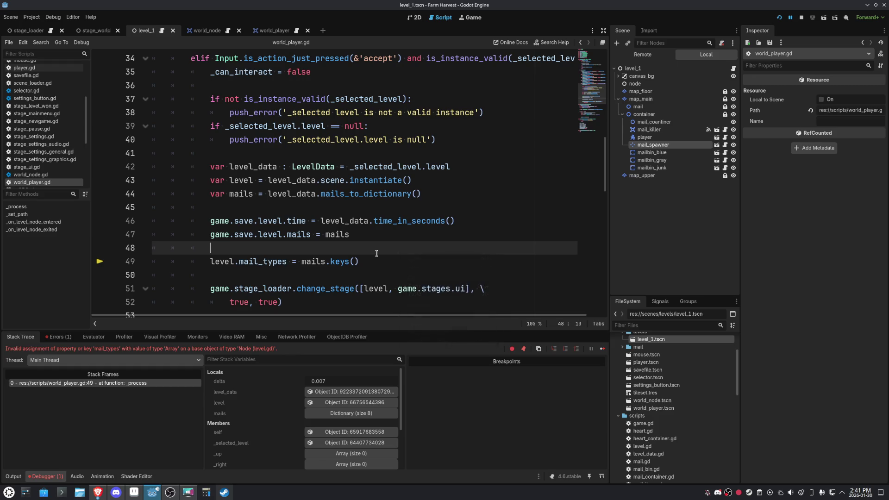
{"action": "left_click", "coordinate": [343, 260], "text": "ctrl"}
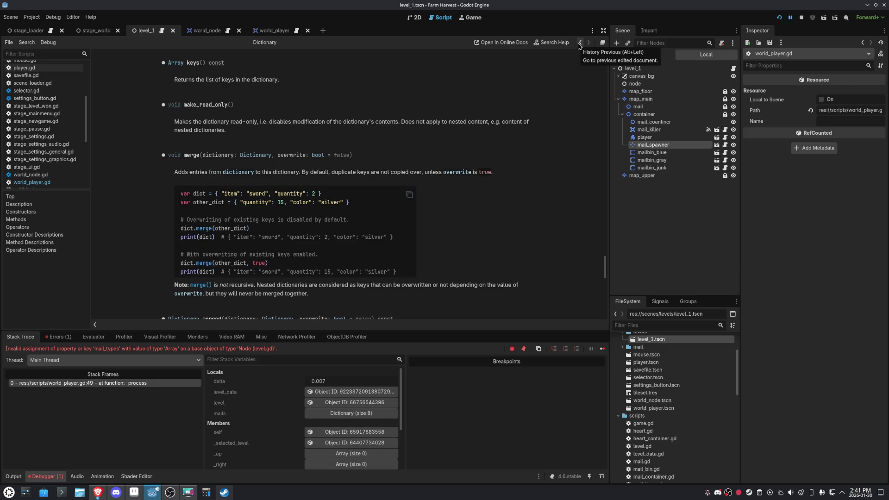
{"action": "left_click", "coordinate": [579, 43]}
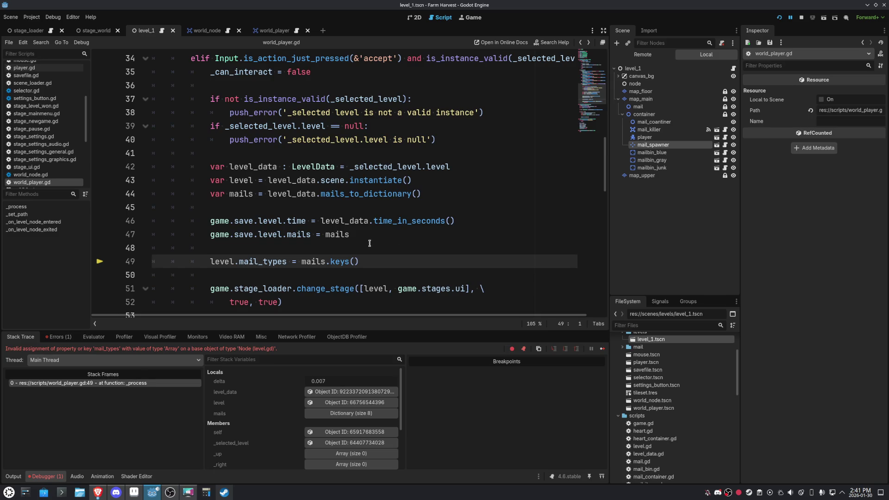
{"action": "double_click", "coordinate": [339, 237]}
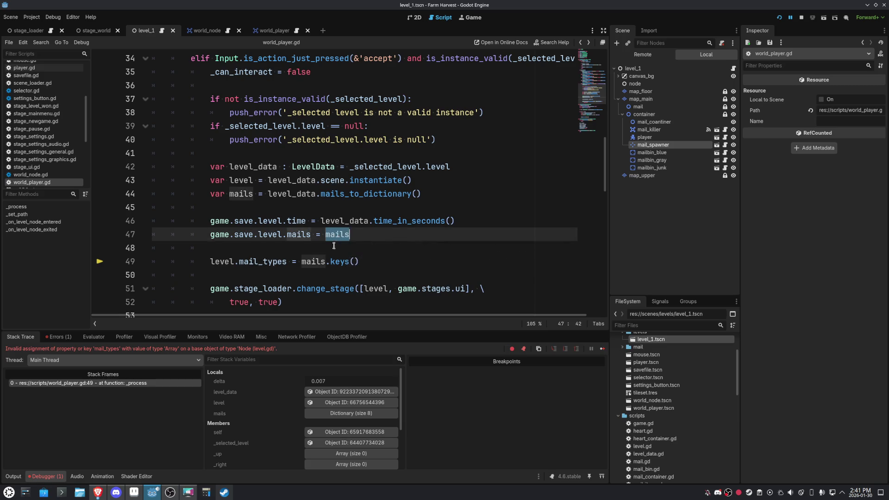
{"action": "left_click", "coordinate": [101, 339]}
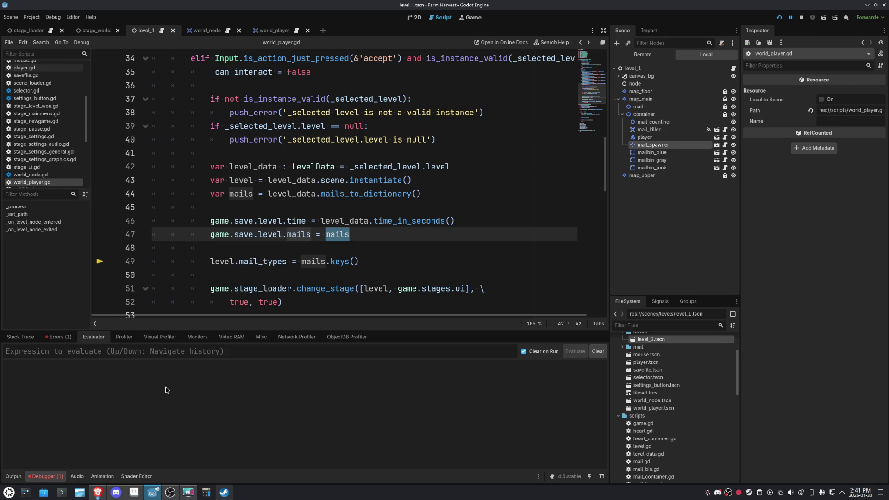
{"action": "left_click", "coordinate": [69, 341]}
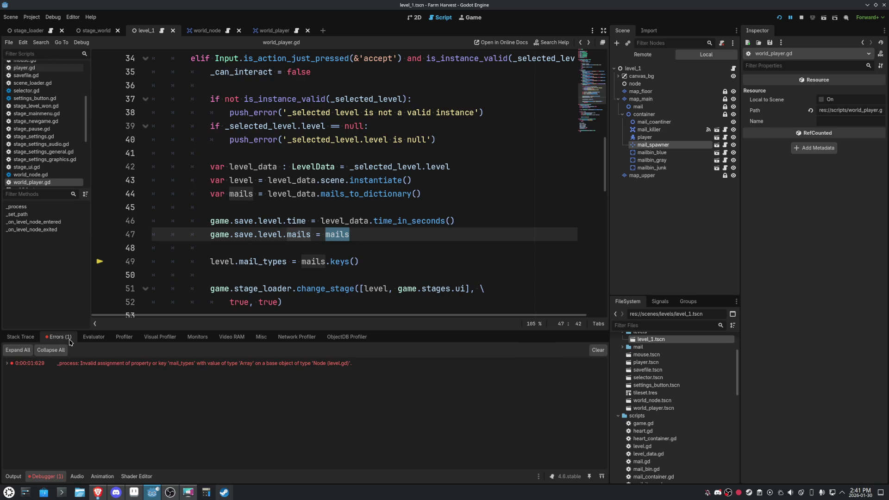
{"action": "left_click", "coordinate": [22, 338]}
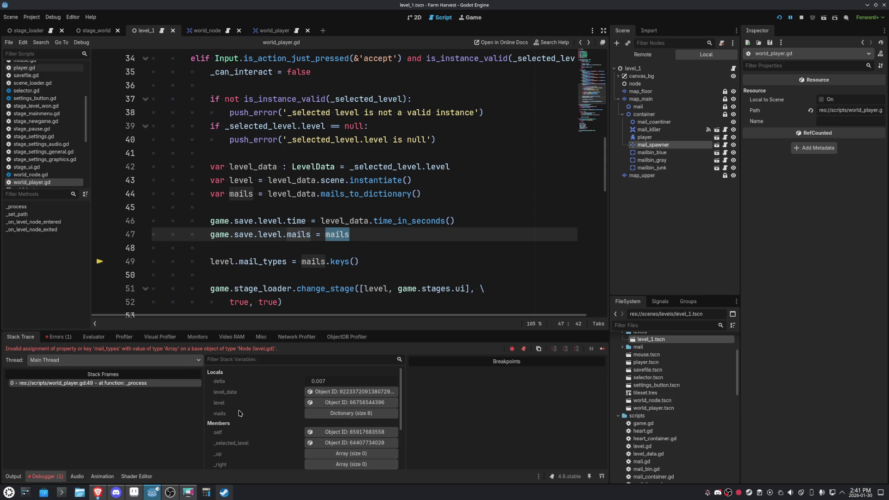
{"action": "left_click", "coordinate": [329, 415]}
{"action": "scroll", "coordinate": [260, 396], "scroll_direction": "down", "scroll_amount": 3}
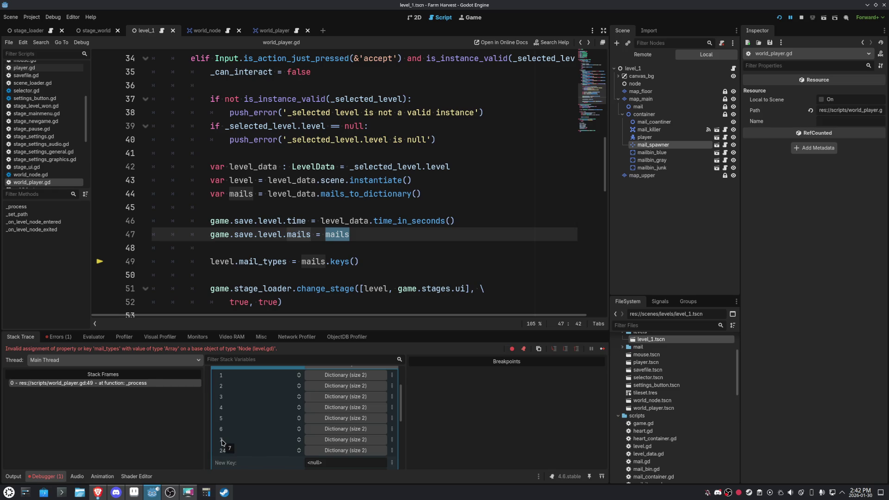
{"action": "scroll", "coordinate": [222, 442], "scroll_direction": "up", "scroll_amount": 2}
{"action": "left_click", "coordinate": [320, 392]}
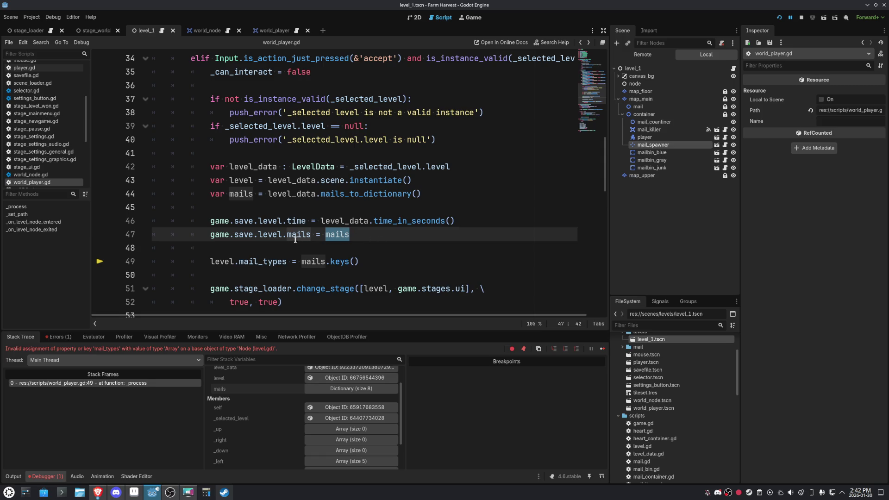
{"action": "mouse_move", "coordinate": [285, 239]}
{"action": "left_click_drag", "start_coordinate": [303, 263], "coordinate": [366, 264]}
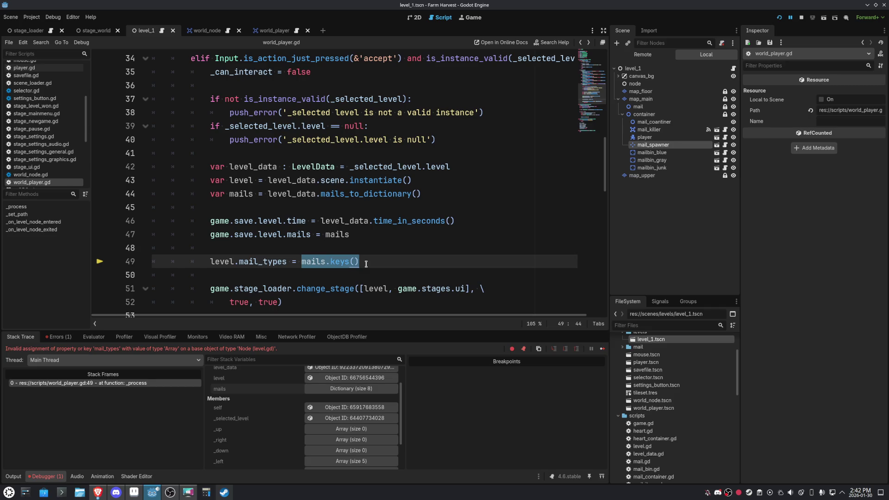
- Replace mails.keys() on line 49 with [] and add a 'for key in mails.keys()' loop
{"action": "left_click_drag", "start_coordinate": [359, 263], "coordinate": [306, 263]}
{"action": "type", "text": "[]"}
{"action": "key", "text": "Return"}
{"action": "type", "text": "for key in mails.keys("}
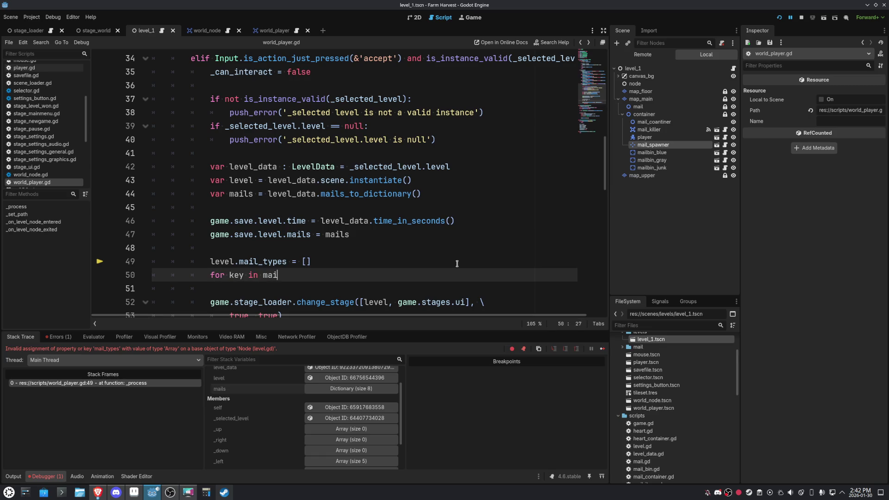
{"action": "type", "text": ")"}
{"action": "key", "text": "Return"}
{"action": "key", "text": "ctrl+z"}
- Inside the loop, append each key as game.mail_type to level.mail_types, then rerun the game
{"action": "key", "text": "Return"}
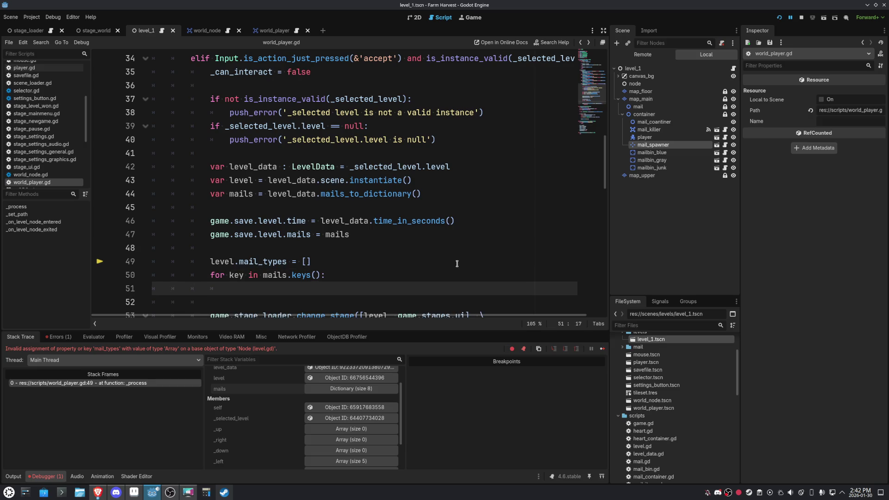
{"action": "type", "text": "level.m"}
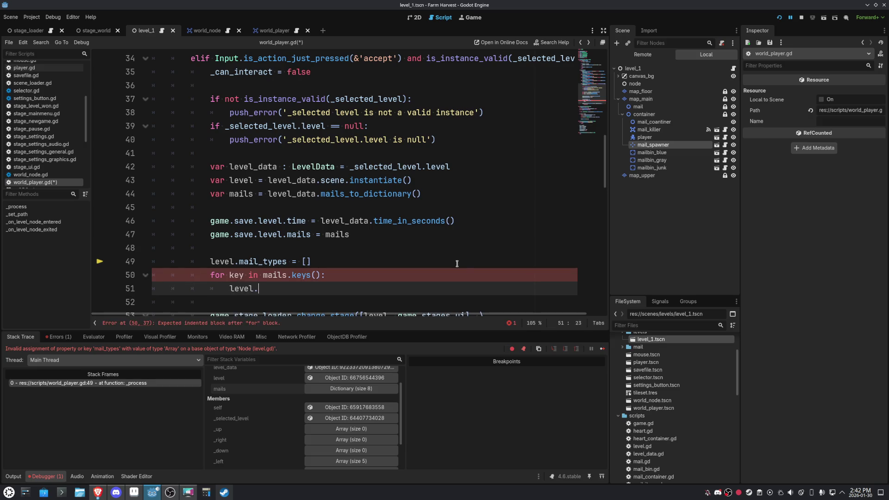
{"action": "type", "text": "ail_ty"}
{"action": "type", "text": "pes.append"}
{"action": "type", "text": "("}
{"action": "type", "text": "key as game."}
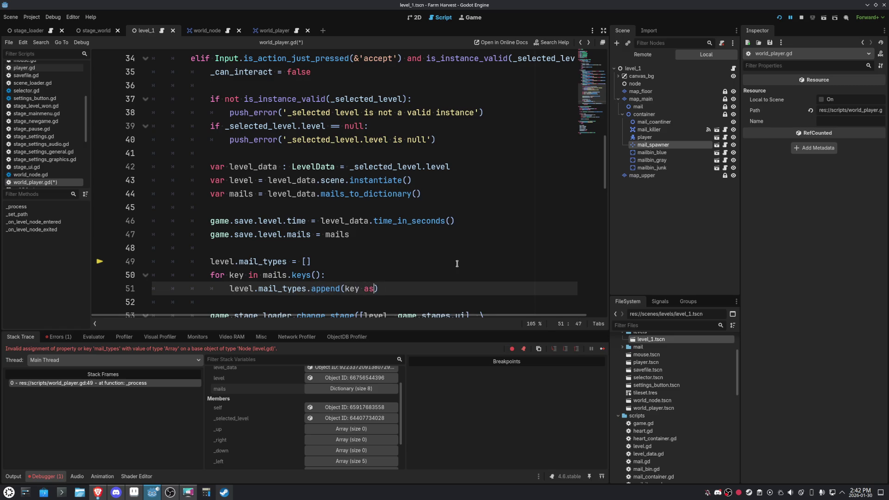
{"action": "type", "text": "mai"}
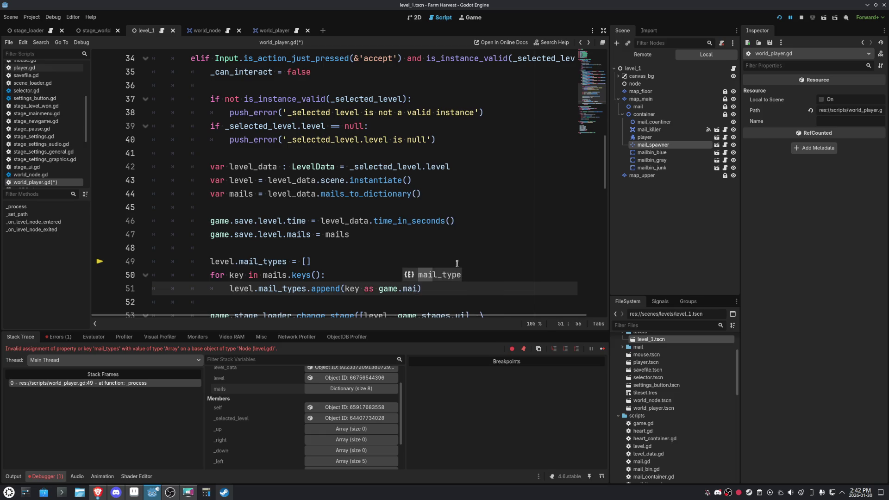
{"action": "key", "text": "Return"}
{"action": "scroll", "coordinate": [457, 264], "scroll_direction": "down", "scroll_amount": 2}
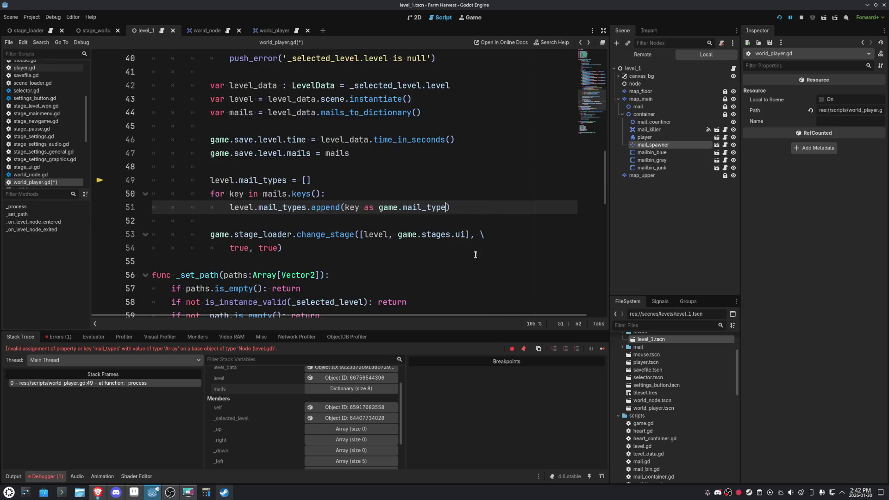
{"action": "left_click", "coordinate": [495, 189]}
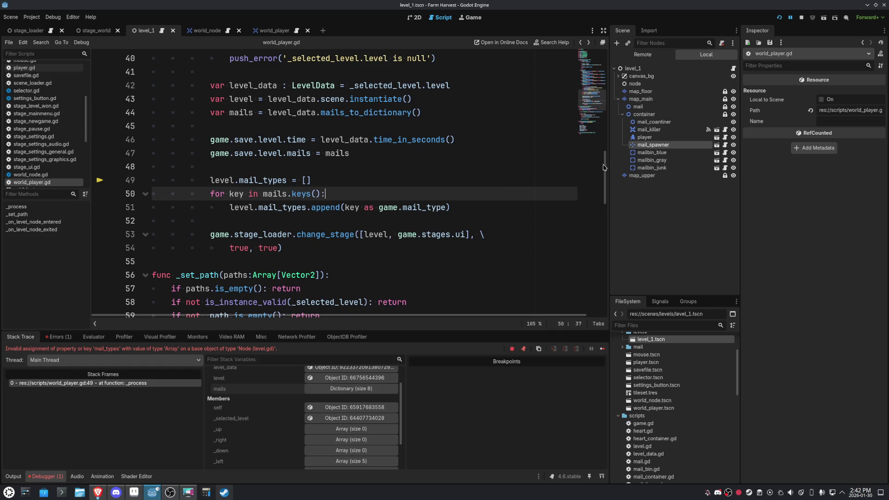
{"action": "left_click", "coordinate": [780, 18]}
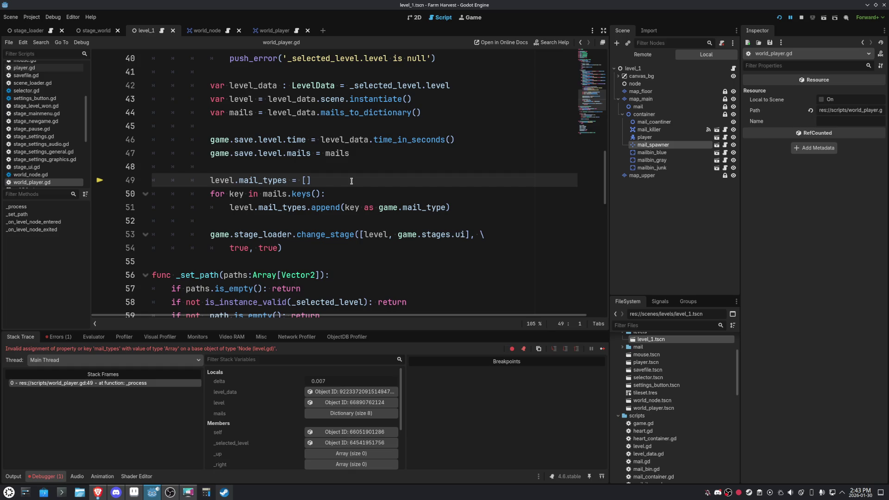
- Search for 'level', delete line 49 resetting level.mail_types to [], and rerun with F5
{"action": "double_click", "coordinate": [217, 180]}
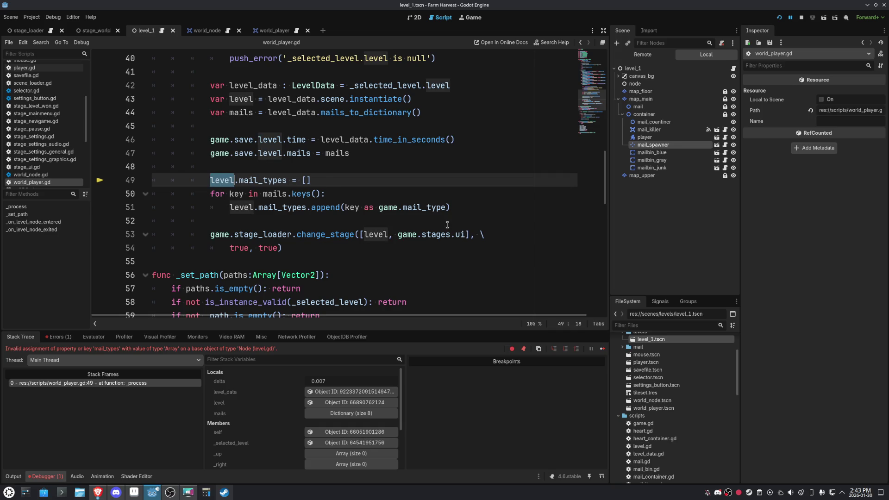
{"action": "scroll", "coordinate": [448, 225], "scroll_direction": "up", "scroll_amount": 3}
{"action": "scroll", "coordinate": [448, 225], "scroll_direction": "up", "scroll_amount": 10}
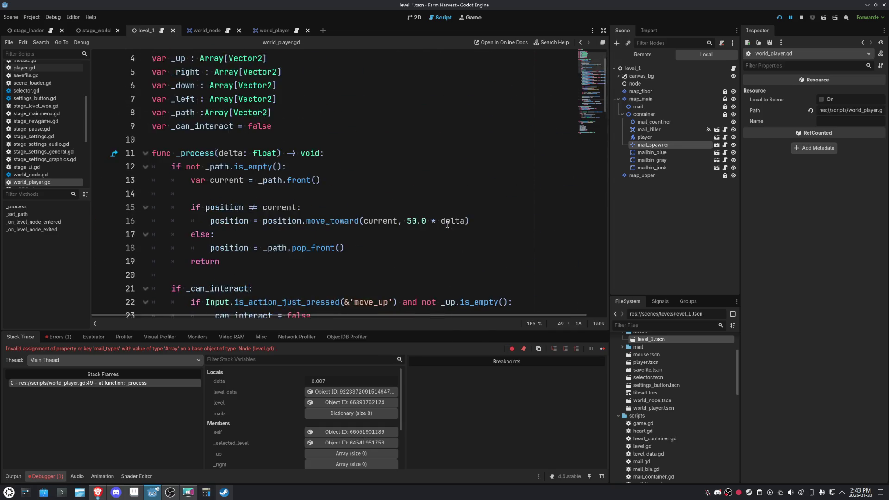
{"action": "scroll", "coordinate": [447, 225], "scroll_direction": "down", "scroll_amount": 11}
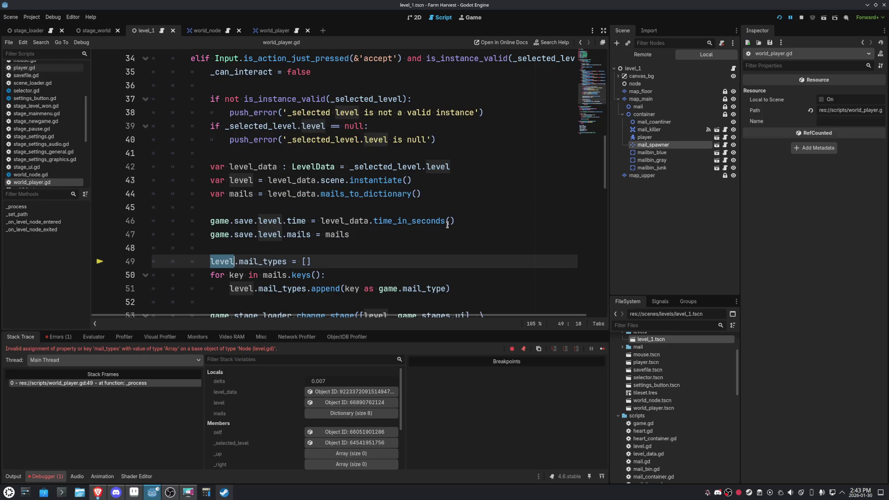
{"action": "scroll", "coordinate": [448, 225], "scroll_direction": "up", "scroll_amount": 2}
{"action": "key", "text": "ctrl+f"}
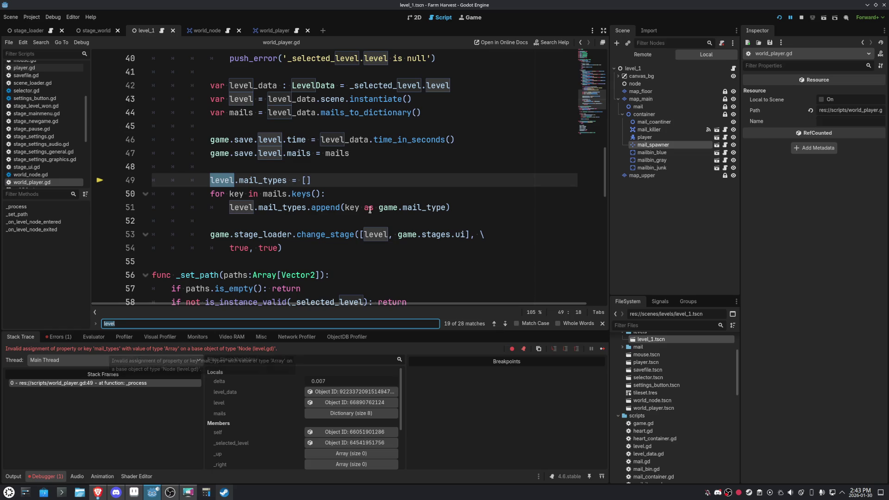
{"action": "left_click", "coordinate": [313, 180]}
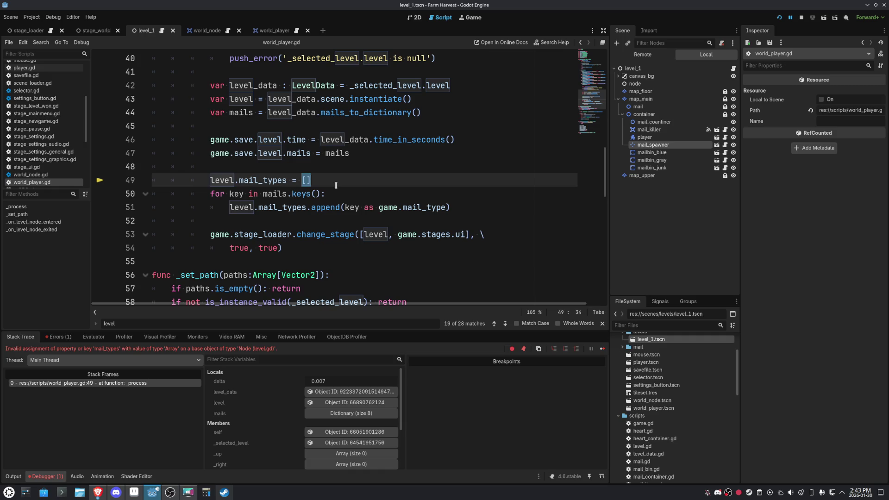
{"action": "key", "text": "ctrl+shift+k"}
{"action": "key", "text": "F5"}
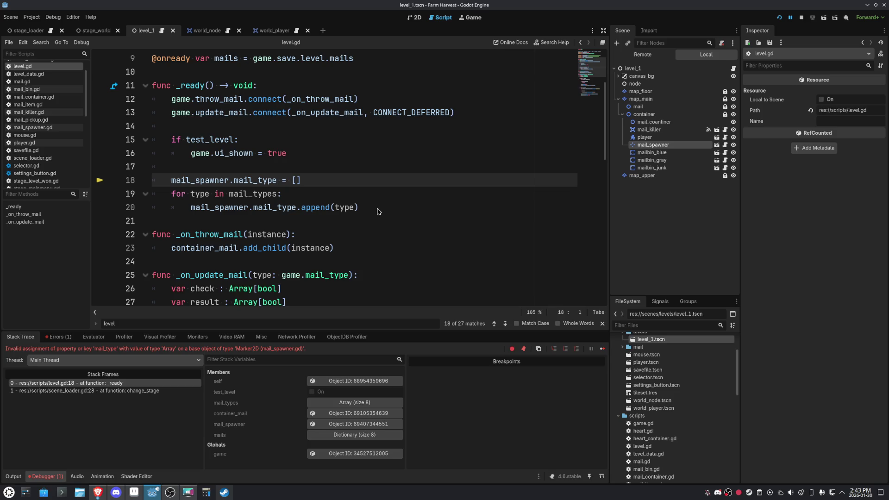
- Delete level.gd line 18 setting mail_spawner.mail_type to [], save, and stop the debugger
{"action": "left_click", "coordinate": [323, 178]}
{"action": "scroll", "coordinate": [359, 180], "scroll_direction": "up", "scroll_amount": 2}
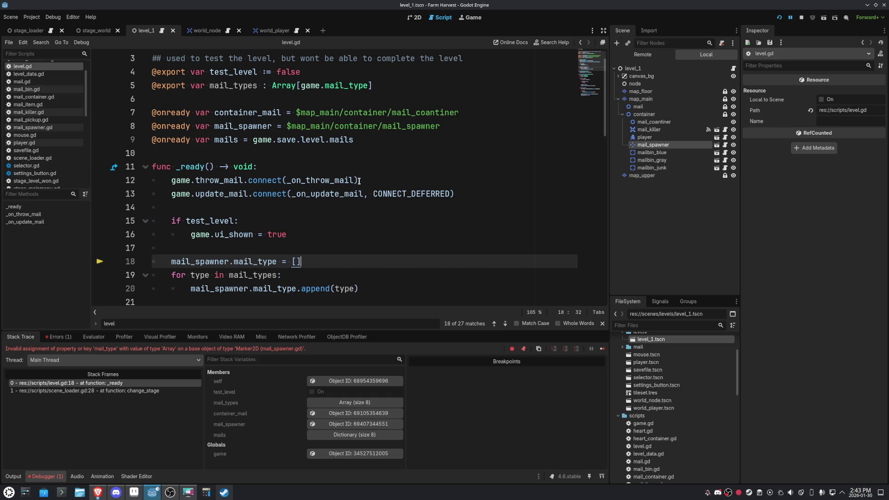
{"action": "key", "text": "ctrl+shift+k"}
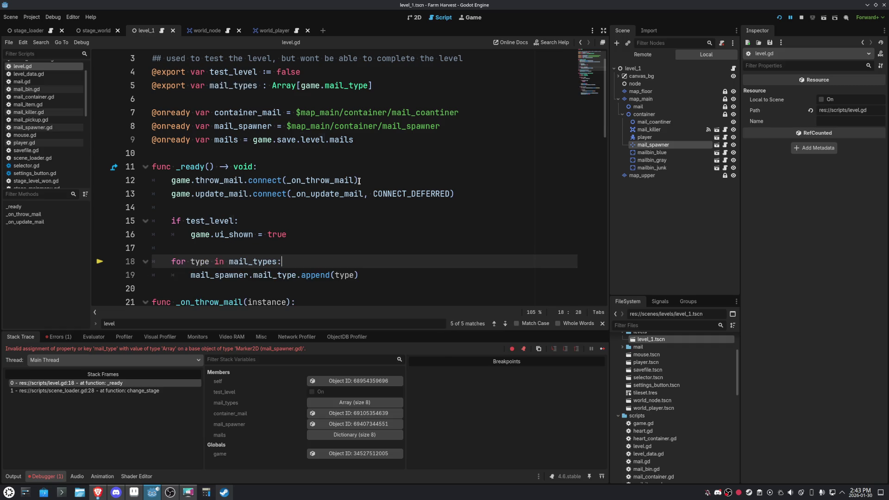
{"action": "key", "text": "ctrl+s"}
{"action": "key", "text": "F8"}
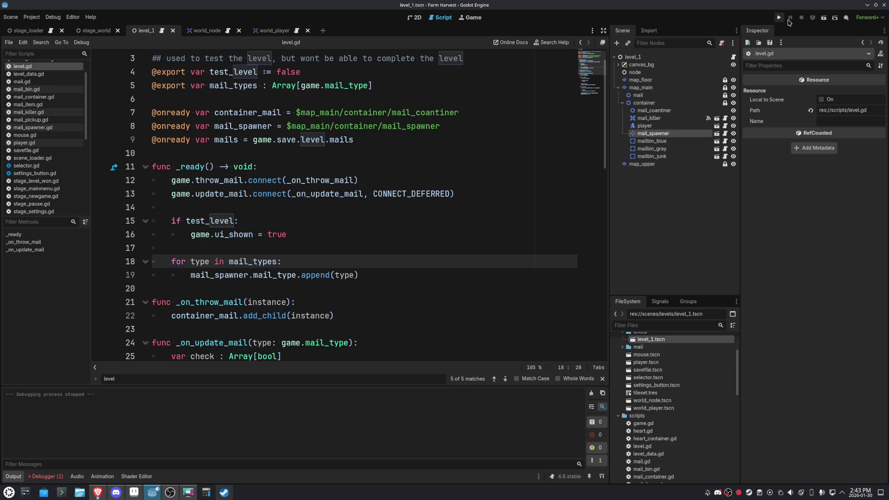
- Test-run the project, stop it, and view the level_1 scene in 2D
{"action": "left_click", "coordinate": [780, 18]}
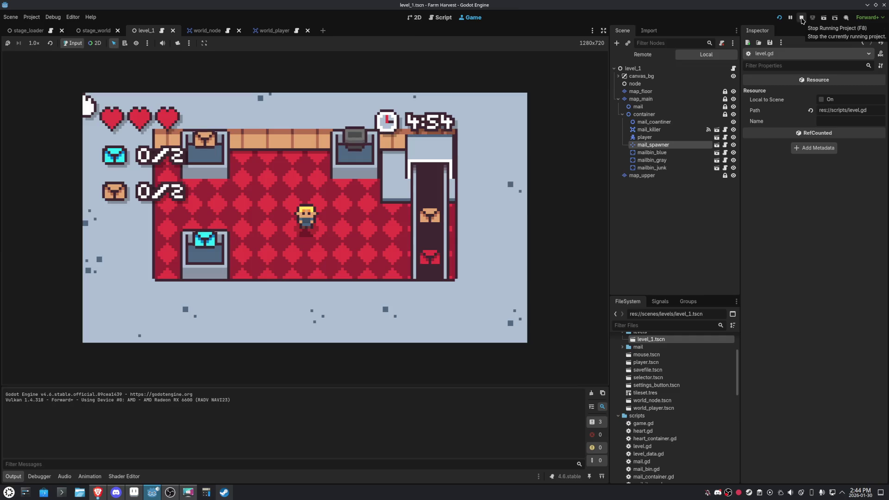
{"action": "left_click", "coordinate": [802, 20]}
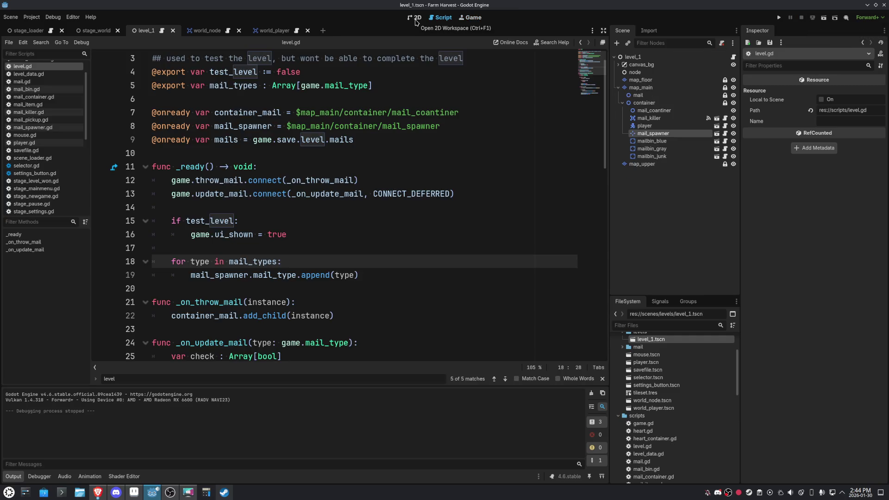
{"action": "left_click", "coordinate": [416, 19]}
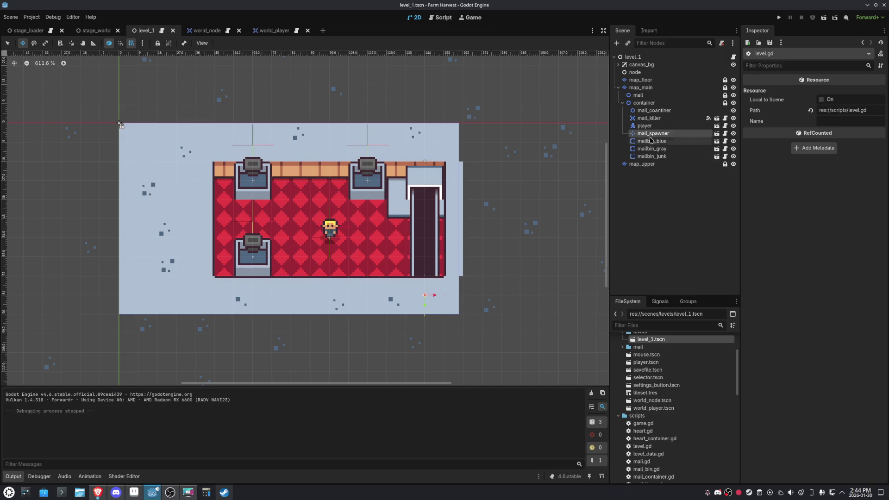
- Remove both entries from mail_spawner's Mail Type array in level_1, save, and run
{"action": "left_click", "coordinate": [651, 134]}
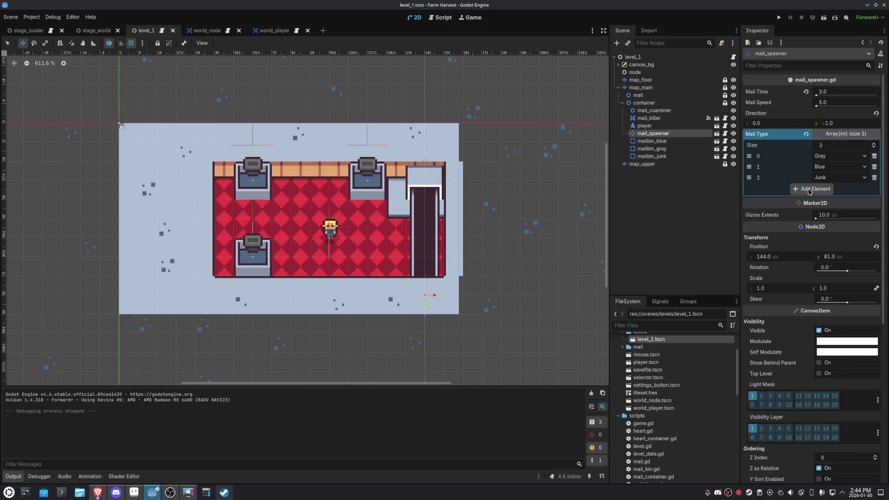
{"action": "left_click", "coordinate": [875, 157]}
{"action": "left_click", "coordinate": [875, 157]}
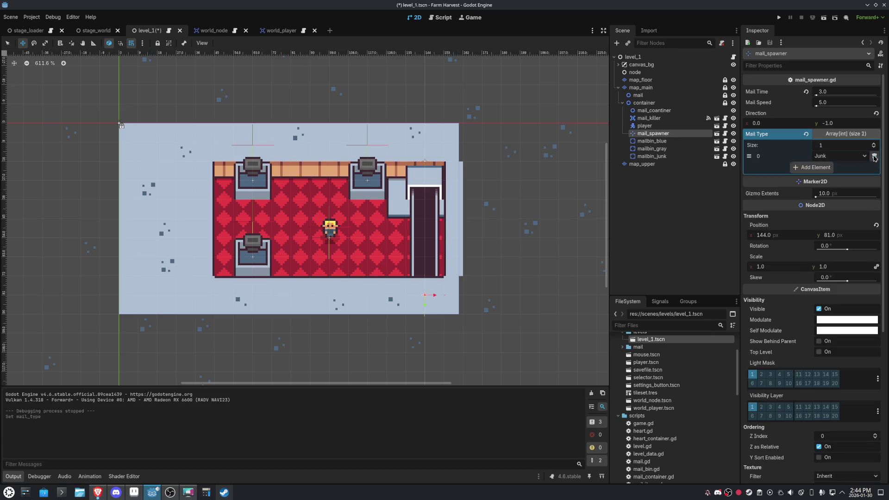
{"action": "left_click", "coordinate": [875, 157]}
{"action": "left_click", "coordinate": [846, 134]}
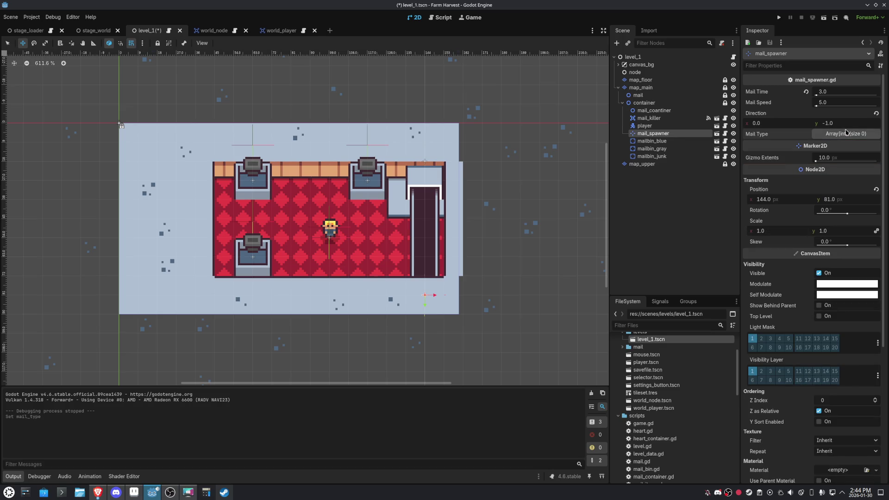
{"action": "key", "text": "ctrl+s"}
{"action": "left_click", "coordinate": [779, 18]}
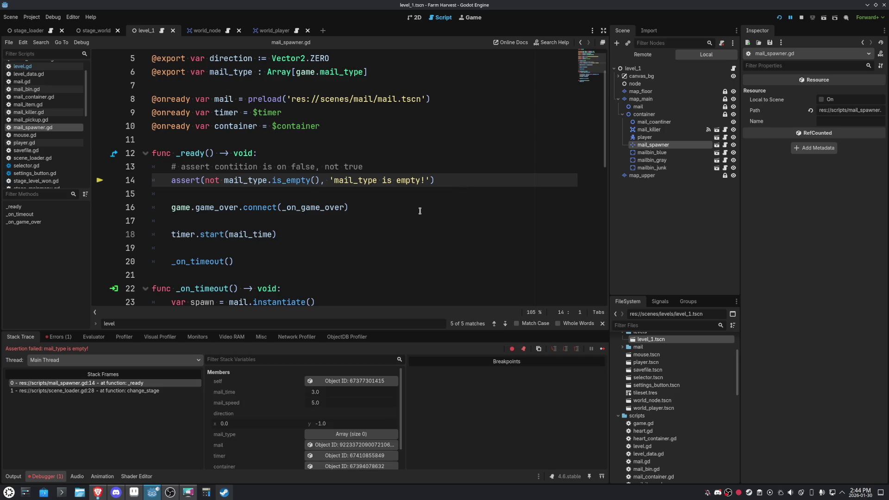
- Comment out the mail_type-is-empty assert in mail_spawner.gd and restart the game
{"action": "left_click", "coordinate": [456, 180]}
{"action": "key", "text": "ctrl+k"}
{"action": "key", "text": "F5"}
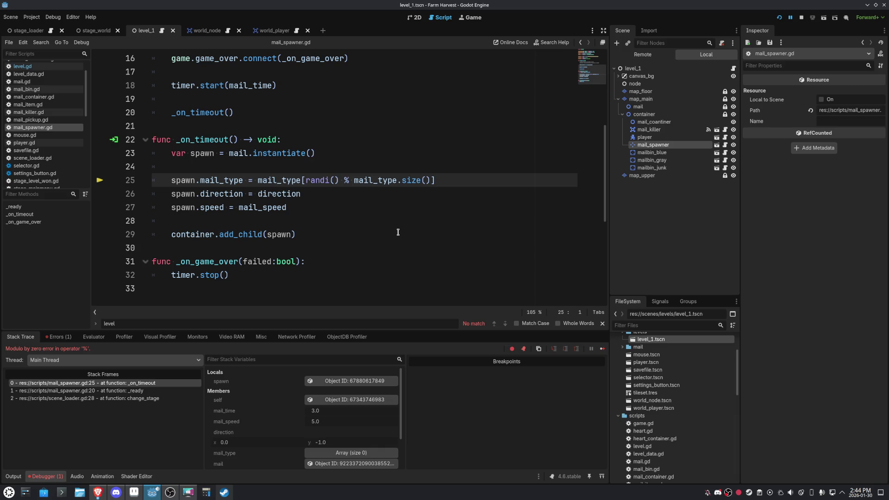
{"action": "scroll", "coordinate": [398, 232], "scroll_direction": "up", "scroll_amount": 5}
{"action": "scroll", "coordinate": [437, 237], "scroll_direction": "down", "scroll_amount": 2}
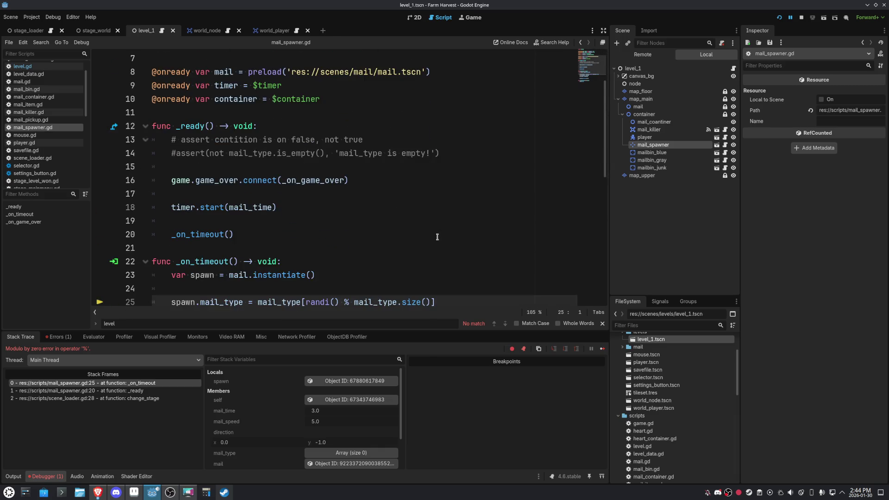
{"action": "scroll", "coordinate": [438, 237], "scroll_direction": "up", "scroll_amount": 2}
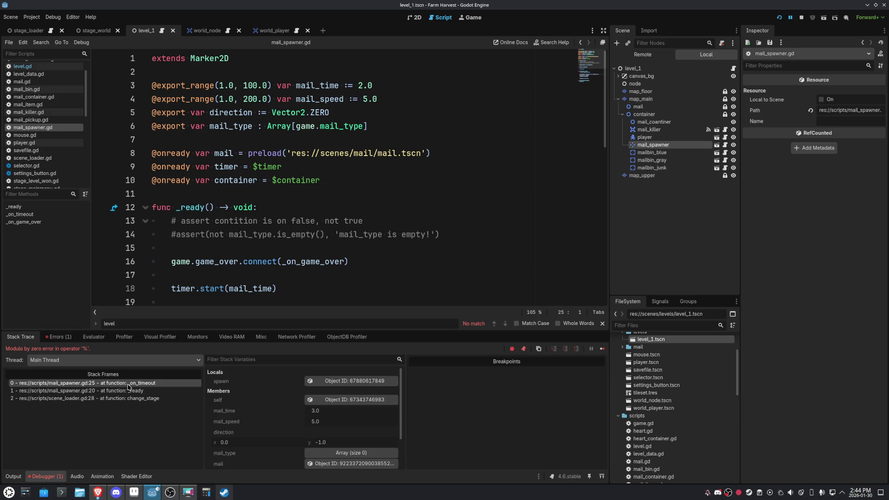
{"action": "left_click", "coordinate": [70, 385]}
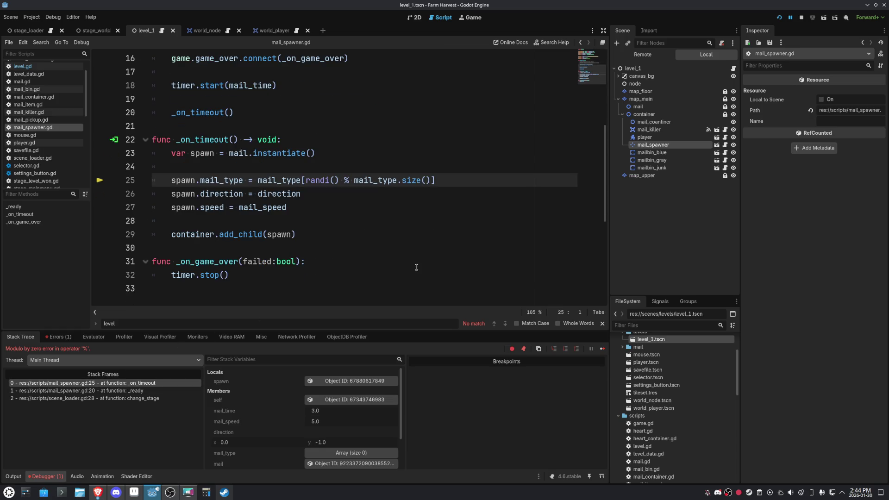
{"action": "scroll", "coordinate": [416, 268], "scroll_direction": "up", "scroll_amount": 5}
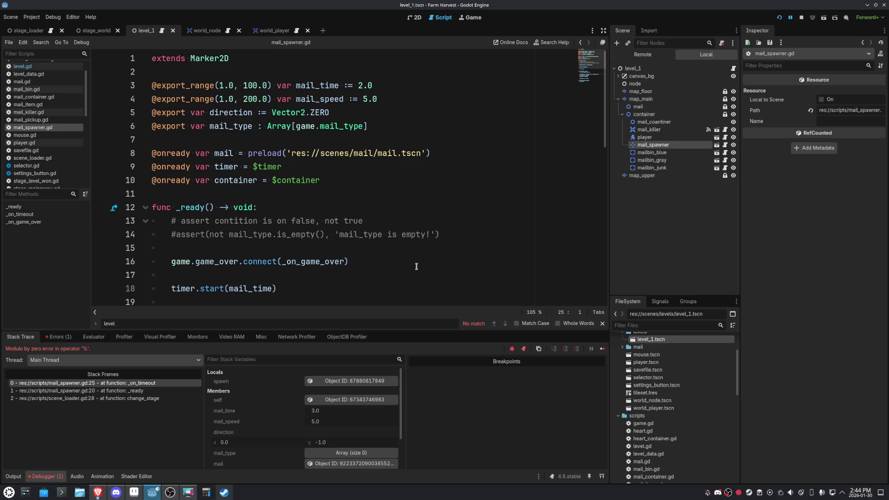
{"action": "mouse_move", "coordinate": [234, 130]}
{"action": "scroll", "coordinate": [265, 133], "scroll_direction": "down", "scroll_amount": 5}
{"action": "scroll", "coordinate": [265, 133], "scroll_direction": "up", "scroll_amount": 5}
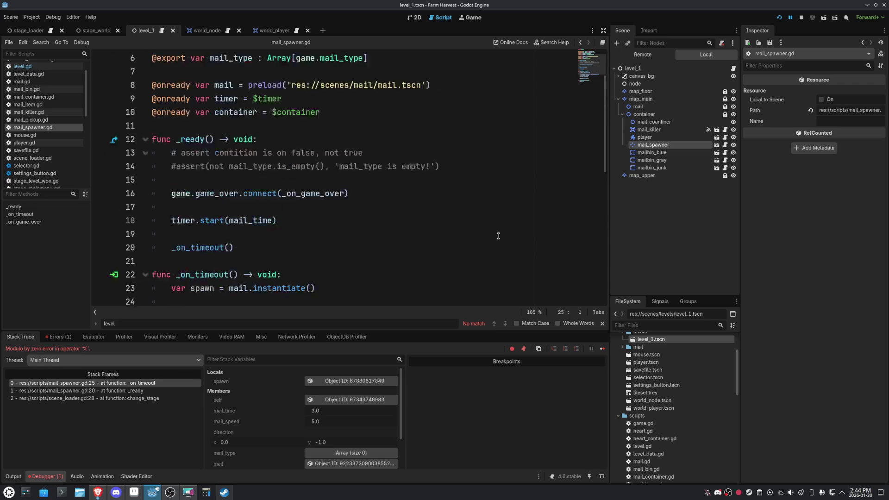
{"action": "left_click", "coordinate": [582, 45]}
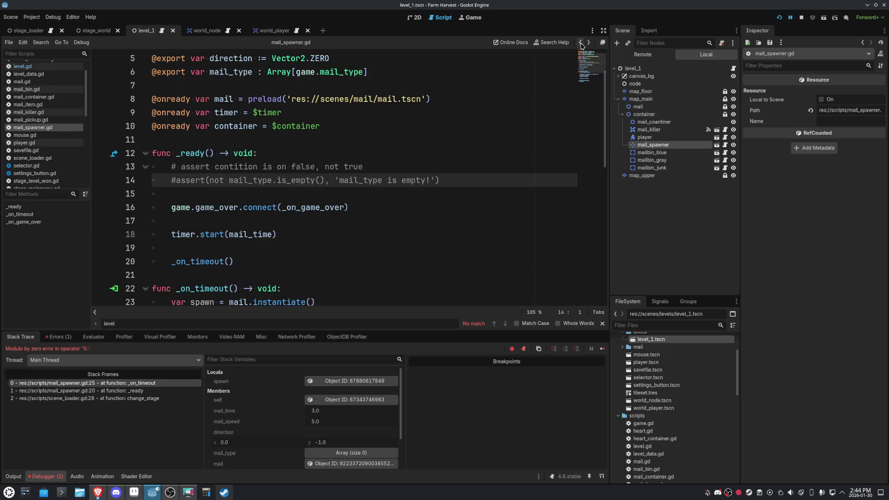
{"action": "left_click", "coordinate": [582, 45]}
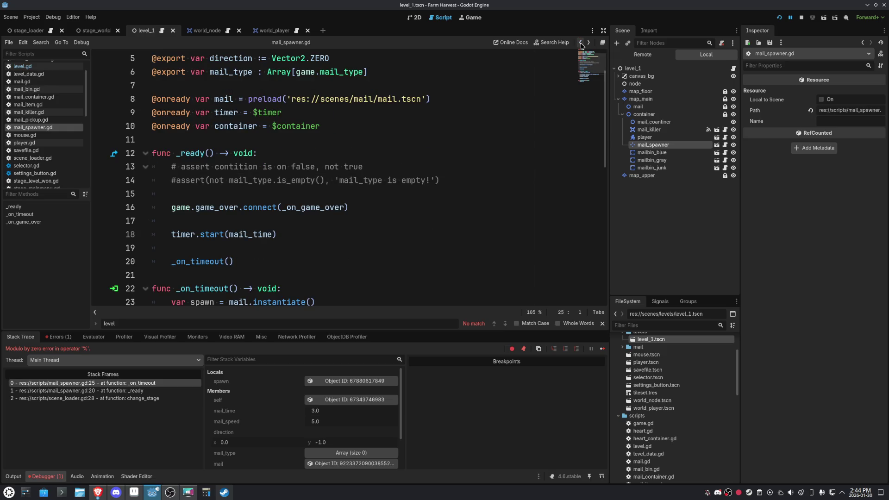
{"action": "left_click", "coordinate": [582, 45]}
{"action": "scroll", "coordinate": [467, 216], "scroll_direction": "down", "scroll_amount": 2}
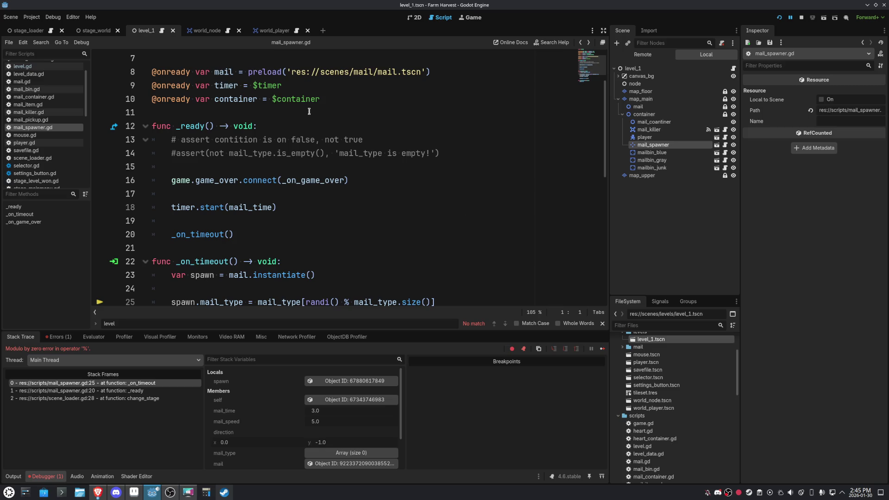
- Return to level.gd, change line 19 to append(type as game.mail_type), and run
{"action": "left_click", "coordinate": [583, 43]}
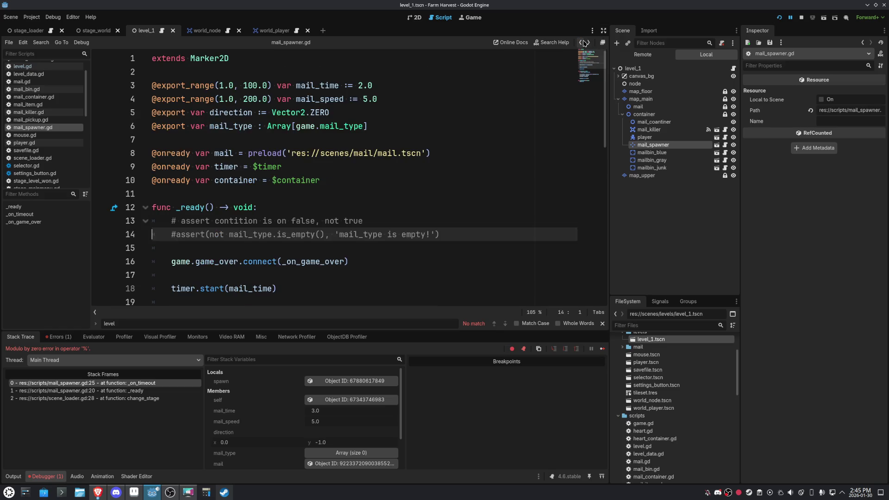
{"action": "left_click", "coordinate": [583, 43]}
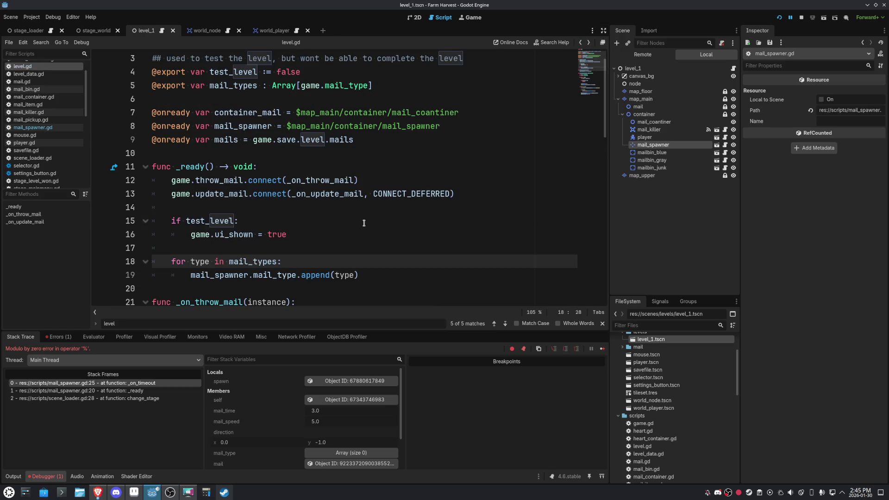
{"action": "scroll", "coordinate": [364, 223], "scroll_direction": "down", "scroll_amount": 1}
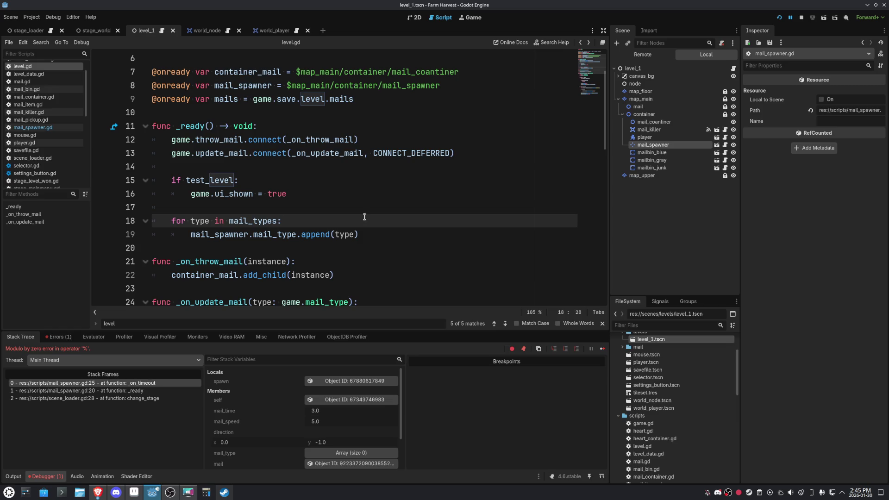
{"action": "left_click", "coordinate": [354, 235]}
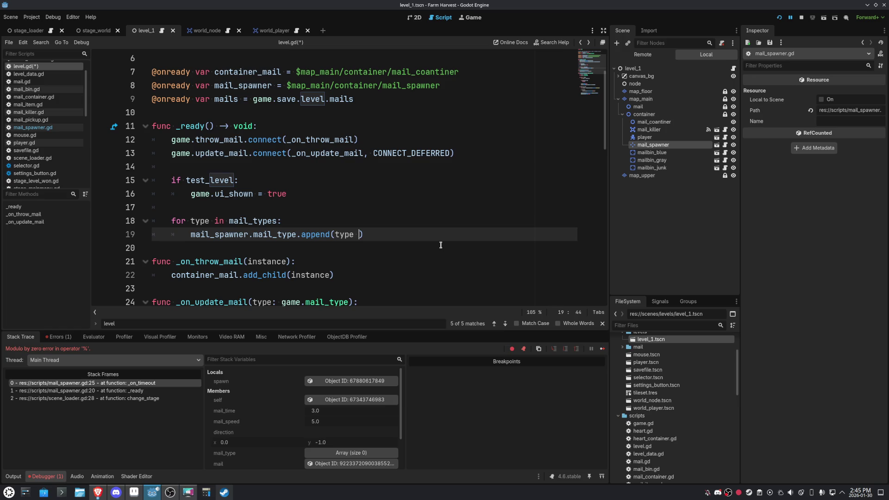
{"action": "type", "text": "as game."}
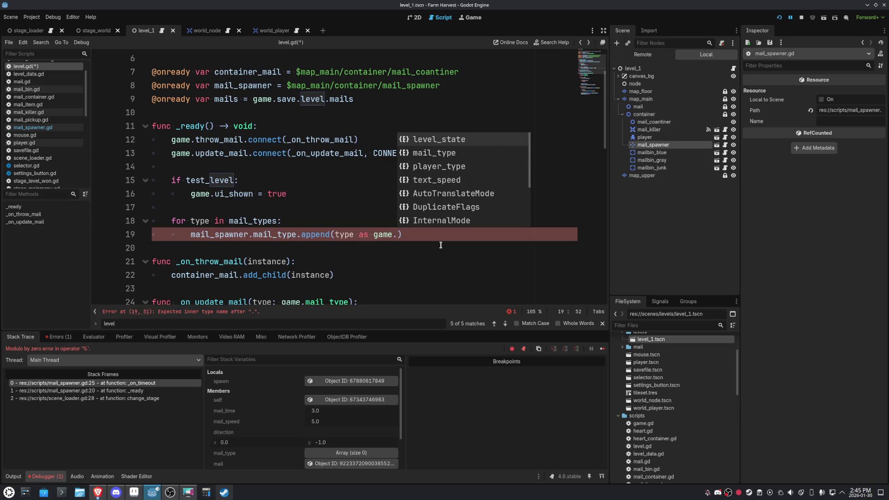
{"action": "key", "text": "Down"}
{"action": "key", "text": "Return"}
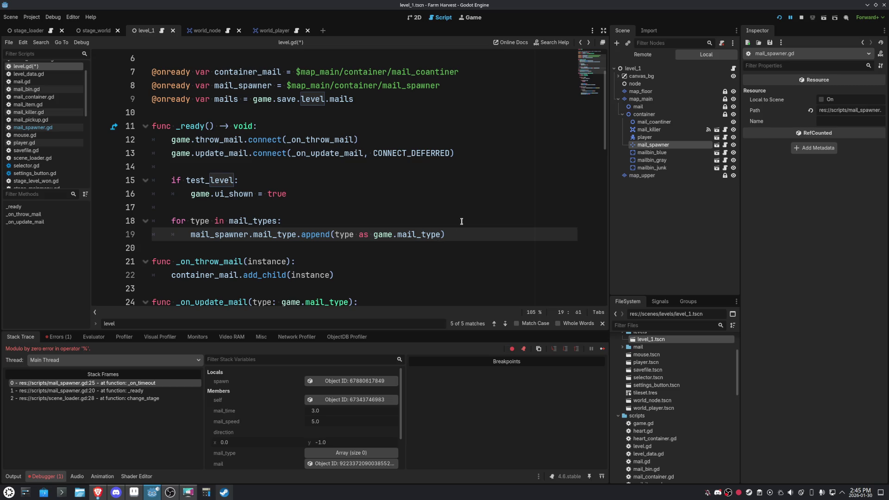
{"action": "scroll", "coordinate": [462, 222], "scroll_direction": "up", "scroll_amount": 2}
{"action": "scroll", "coordinate": [456, 236], "scroll_direction": "down", "scroll_amount": 2}
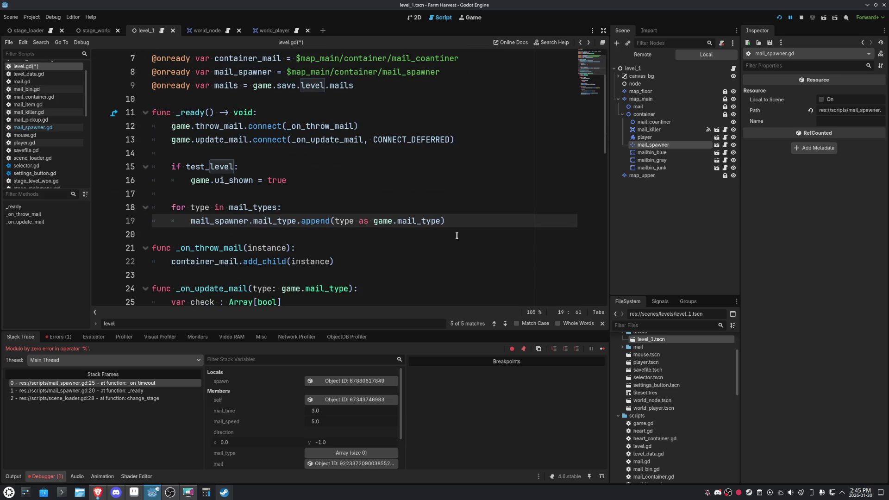
{"action": "scroll", "coordinate": [456, 236], "scroll_direction": "up", "scroll_amount": 2}
{"action": "scroll", "coordinate": [457, 235], "scroll_direction": "down", "scroll_amount": 1}
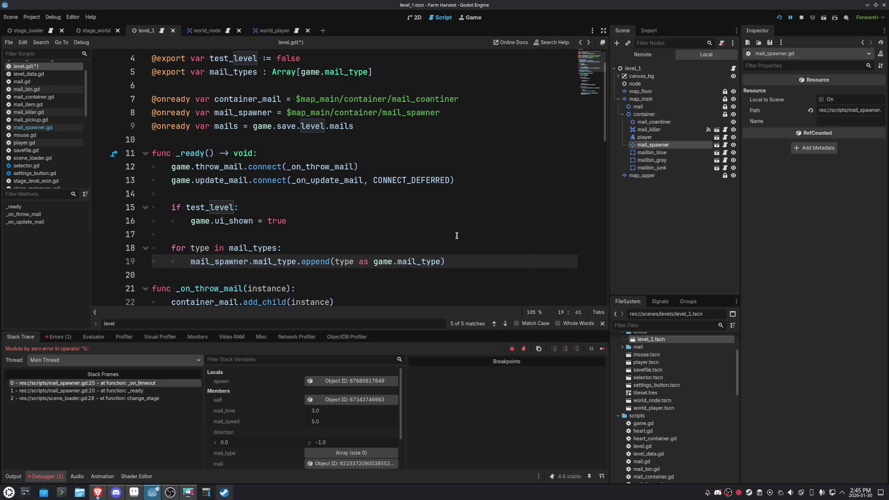
{"action": "left_click", "coordinate": [780, 17]}
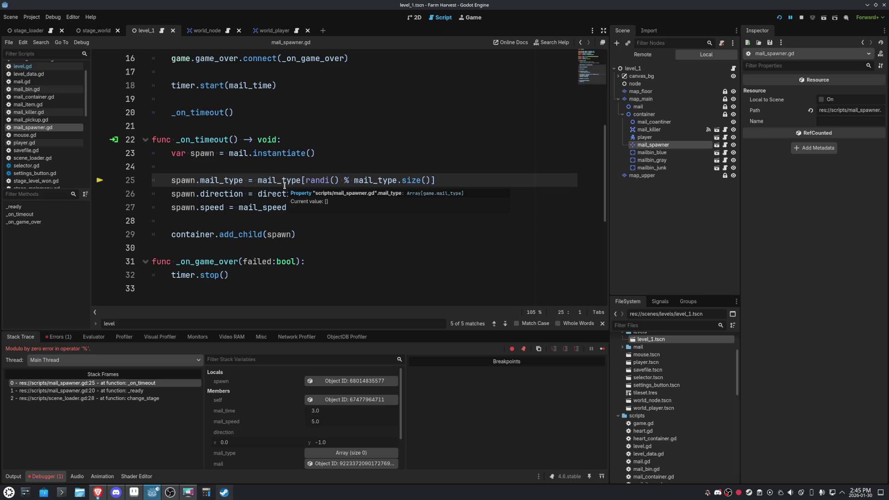
- Trace the modulo-by-zero error through the _on_timeout, _ready and change_stage stack frames
{"action": "left_click", "coordinate": [581, 44]}
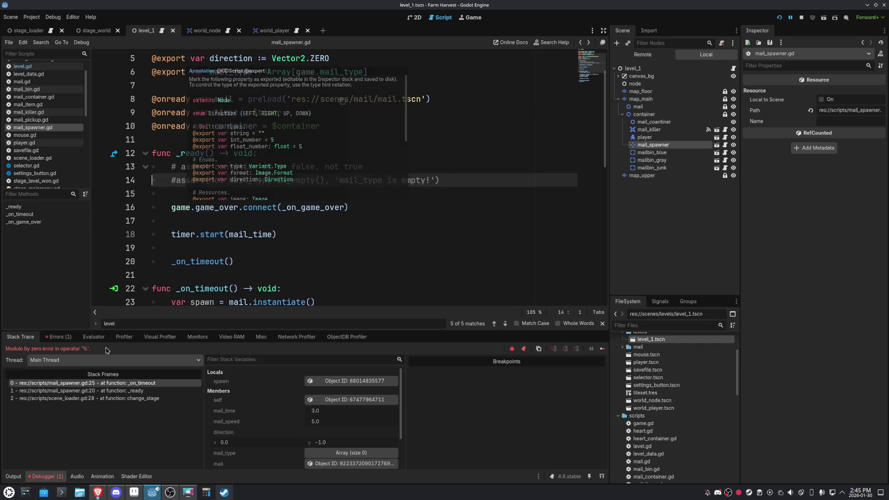
{"action": "left_click", "coordinate": [138, 384]}
{"action": "left_click", "coordinate": [144, 393]}
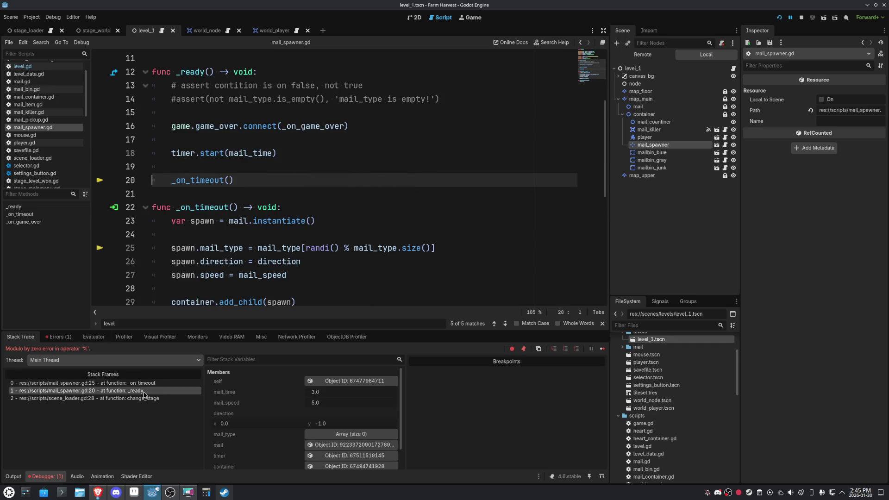
{"action": "left_click", "coordinate": [144, 399]}
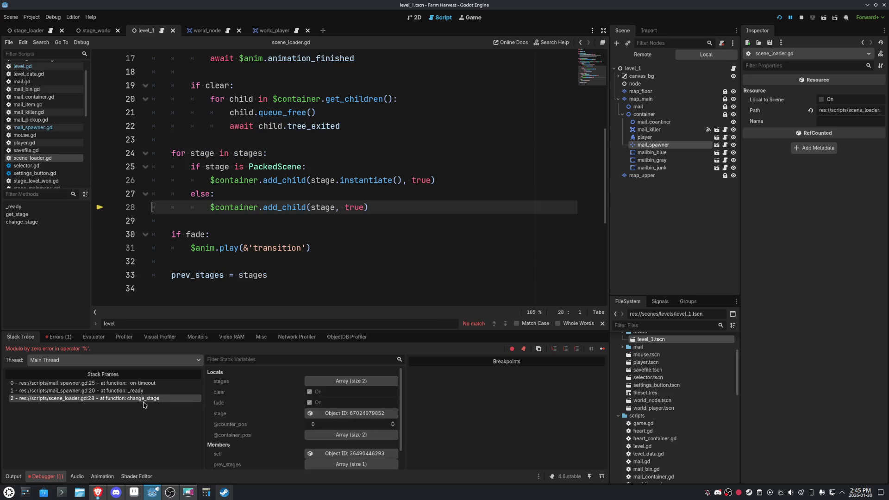
{"action": "left_click", "coordinate": [147, 397]}
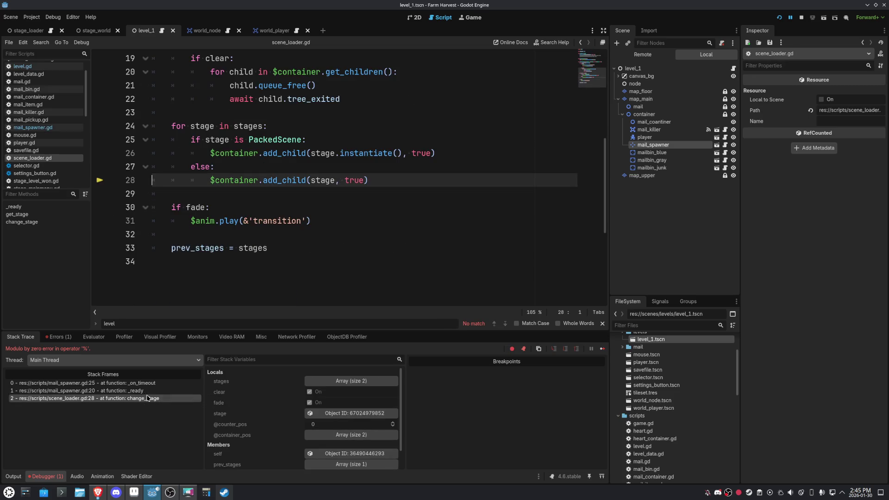
- Return to mail_spawner.gd's _ready frame, stop the debug session, and open world_node
{"action": "left_click", "coordinate": [150, 391]}
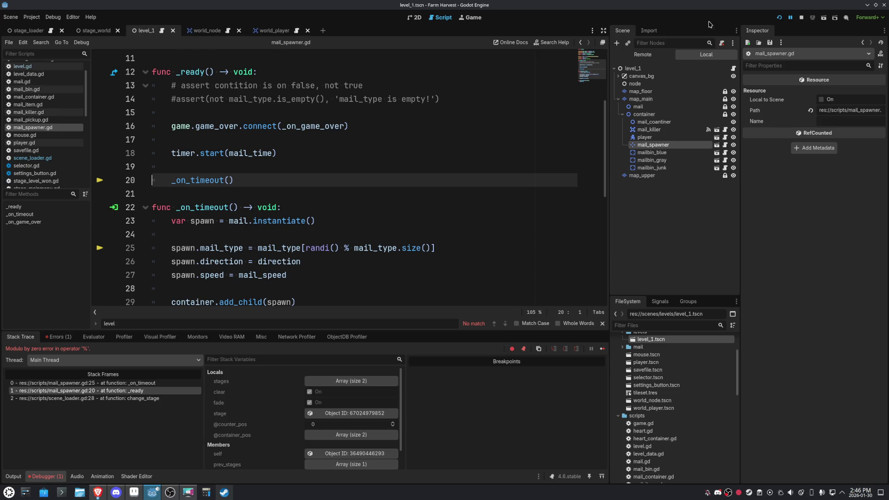
{"action": "left_click", "coordinate": [801, 19]}
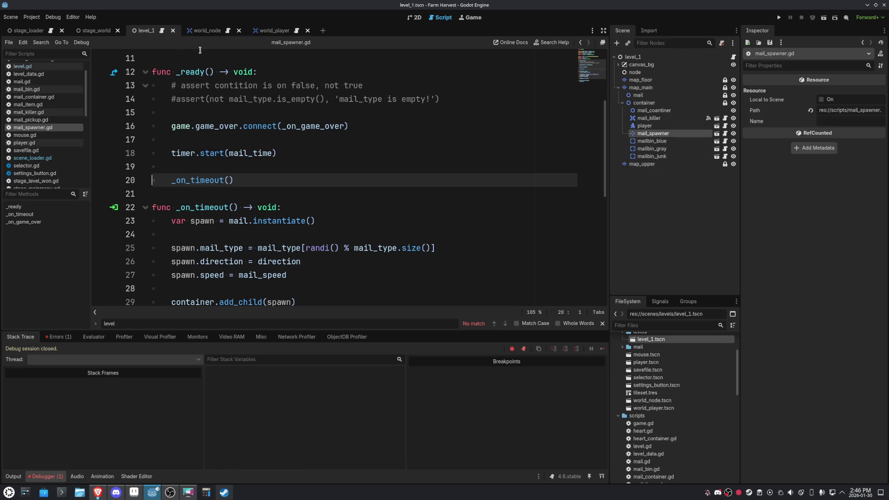
{"action": "left_click", "coordinate": [205, 32]}
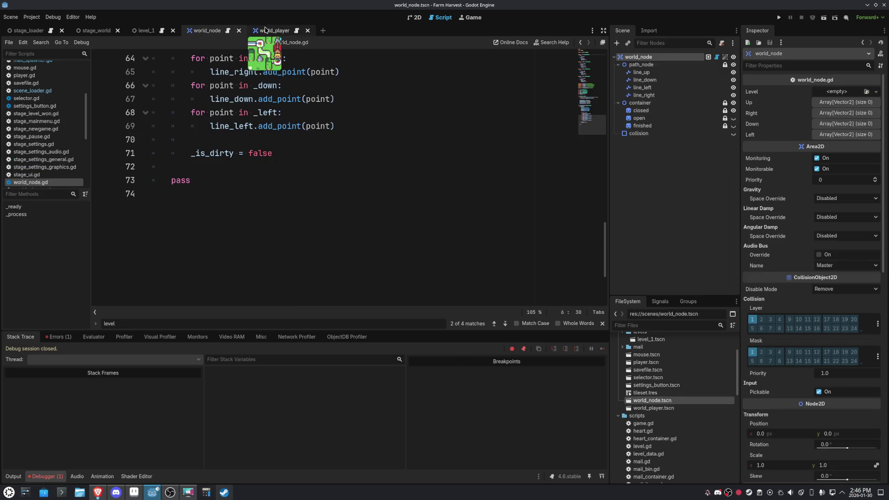
- From level_1, open the mail_spawner scene in its own tab along with mail_spawner.gd
{"action": "left_click", "coordinate": [266, 30]}
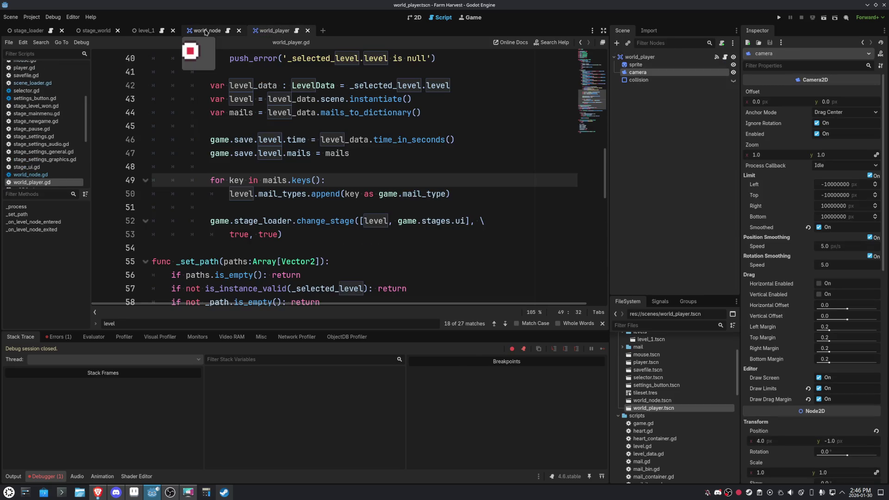
{"action": "left_click", "coordinate": [204, 32]}
{"action": "left_click", "coordinate": [151, 34]}
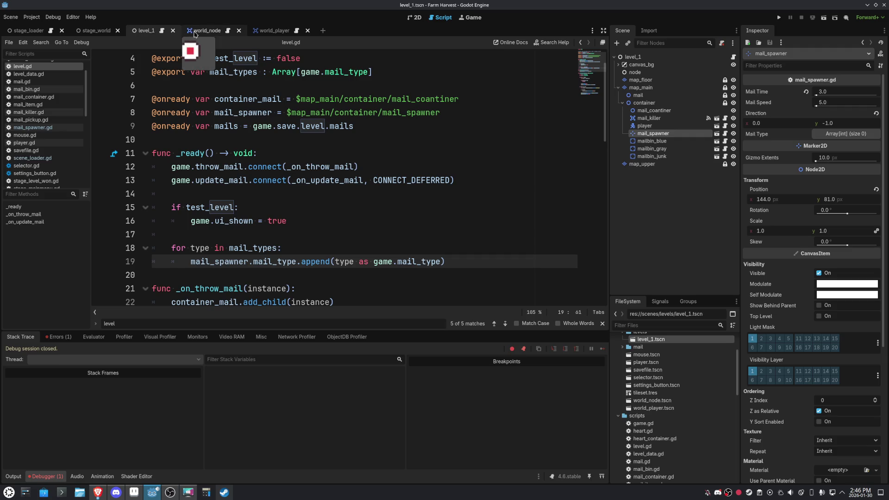
{"action": "left_click", "coordinate": [269, 31]}
{"action": "left_click", "coordinate": [413, 17]}
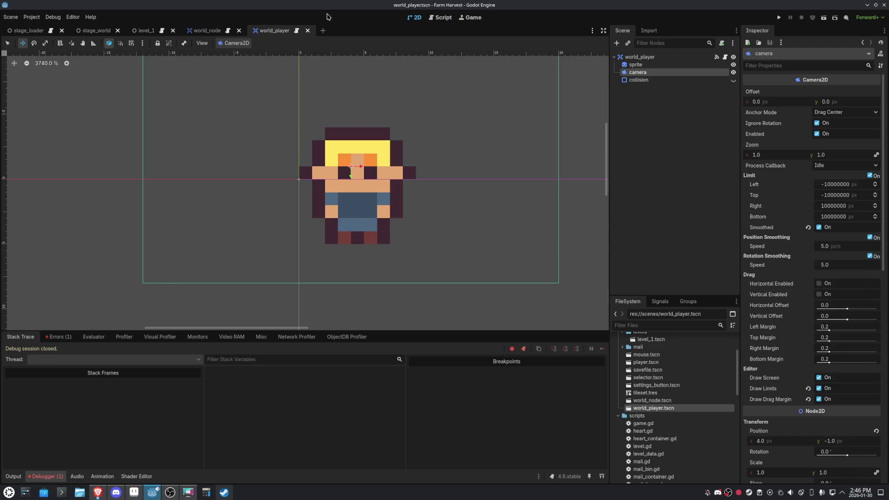
{"action": "left_click", "coordinate": [147, 30]}
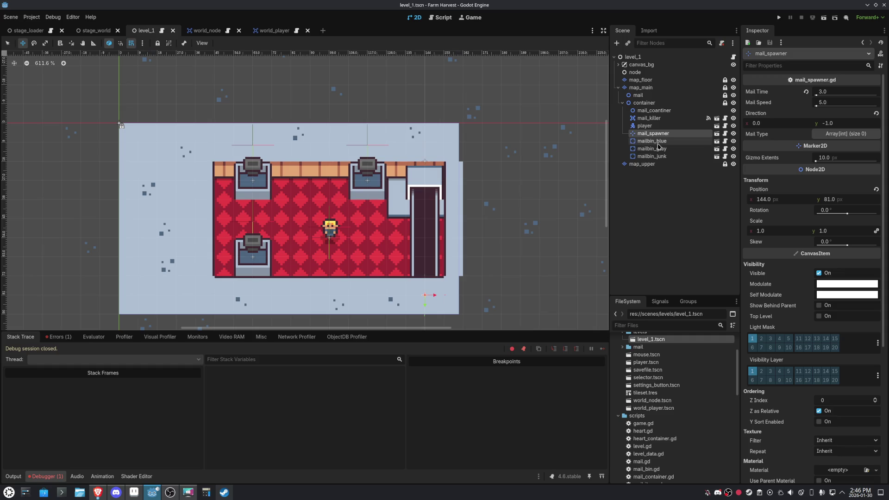
{"action": "left_click", "coordinate": [717, 133]}
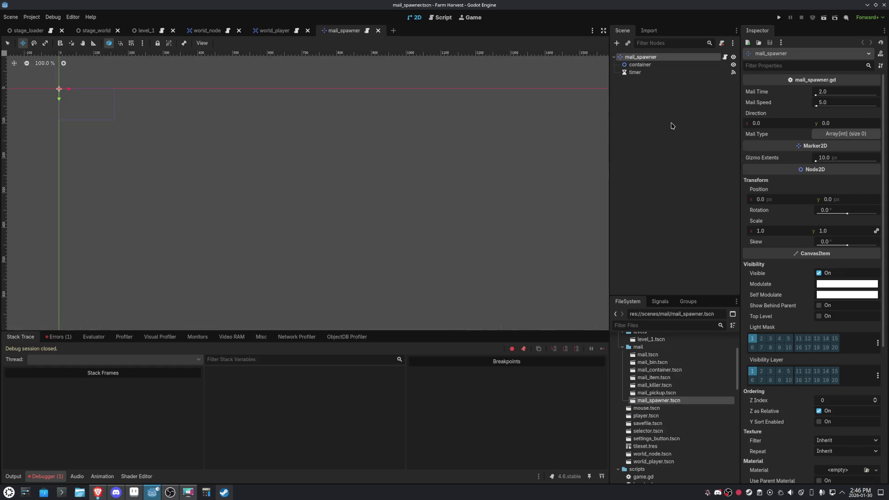
{"action": "left_click", "coordinate": [724, 58]}
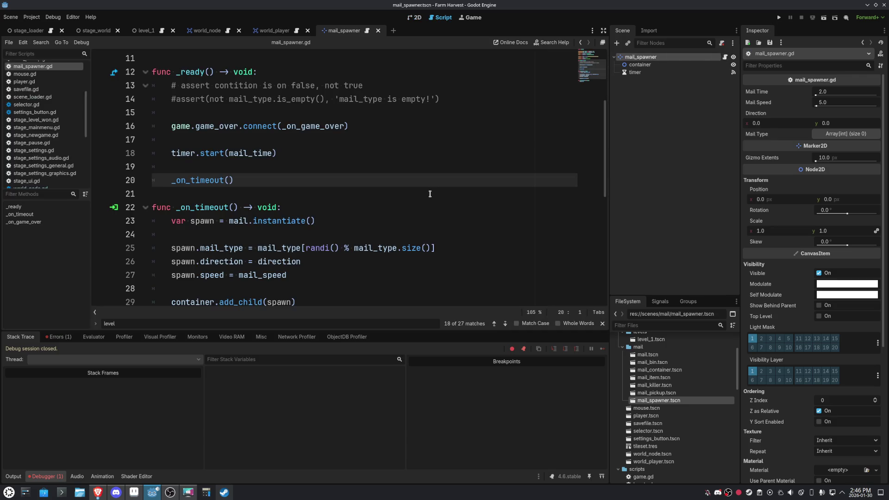
{"action": "scroll", "coordinate": [429, 194], "scroll_direction": "down", "scroll_amount": 1}
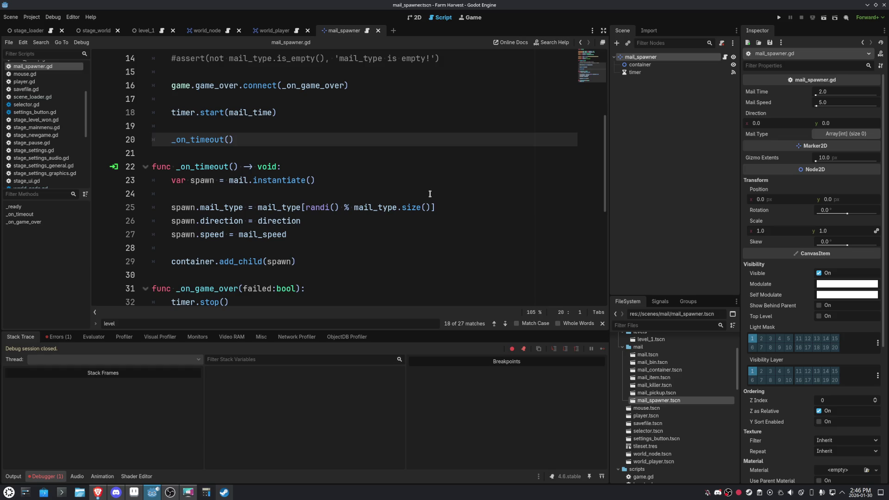
{"action": "scroll", "coordinate": [430, 194], "scroll_direction": "up", "scroll_amount": 3}
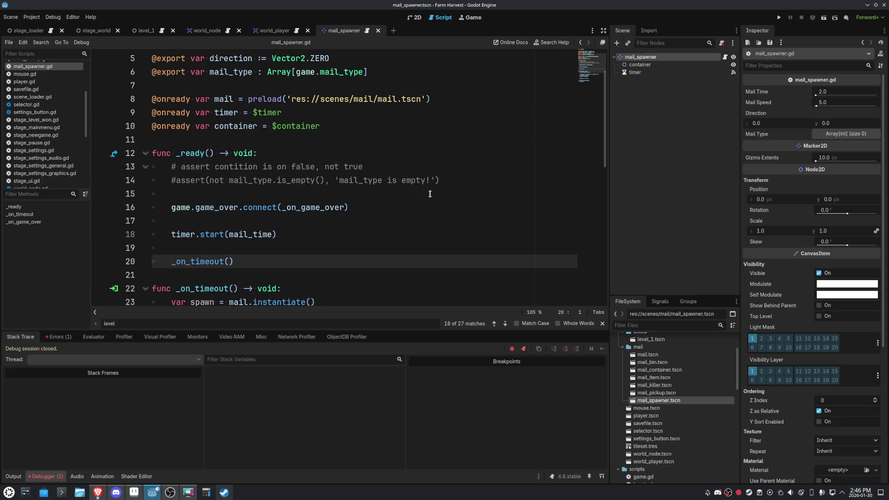
{"action": "scroll", "coordinate": [430, 193], "scroll_direction": "down", "scroll_amount": 3}
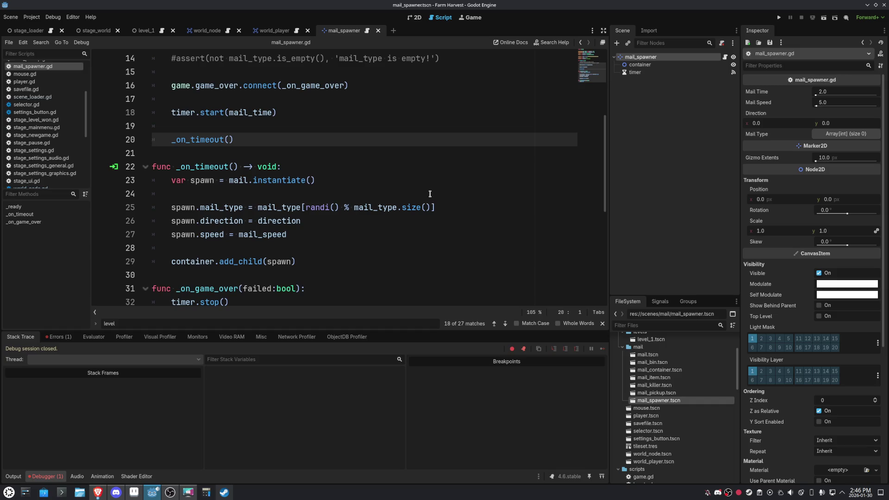
{"action": "scroll", "coordinate": [429, 194], "scroll_direction": "up", "scroll_amount": 2}
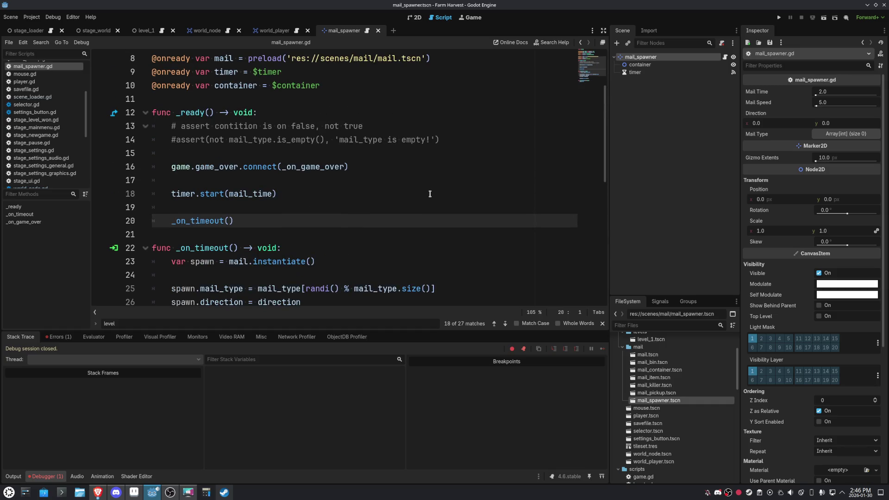
{"action": "scroll", "coordinate": [430, 193], "scroll_direction": "down", "scroll_amount": 2}
{"action": "scroll", "coordinate": [430, 193], "scroll_direction": "up", "scroll_amount": 3}
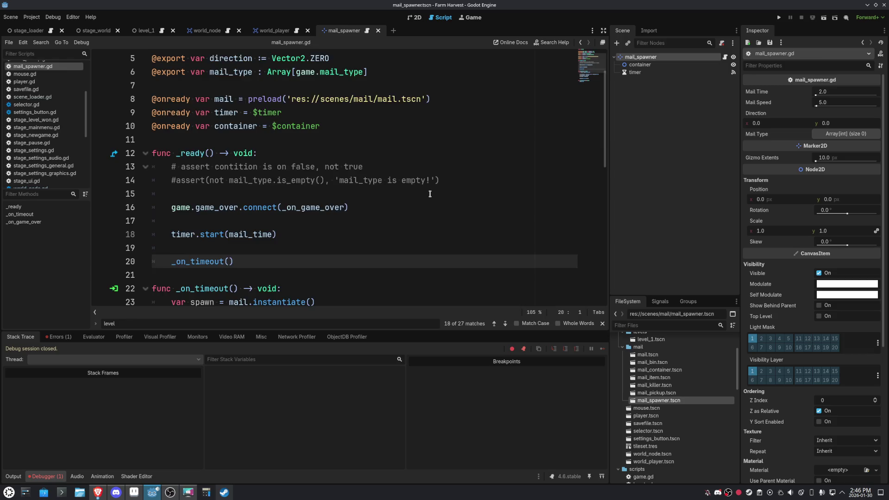
{"action": "scroll", "coordinate": [430, 194], "scroll_direction": "up", "scroll_amount": 1}
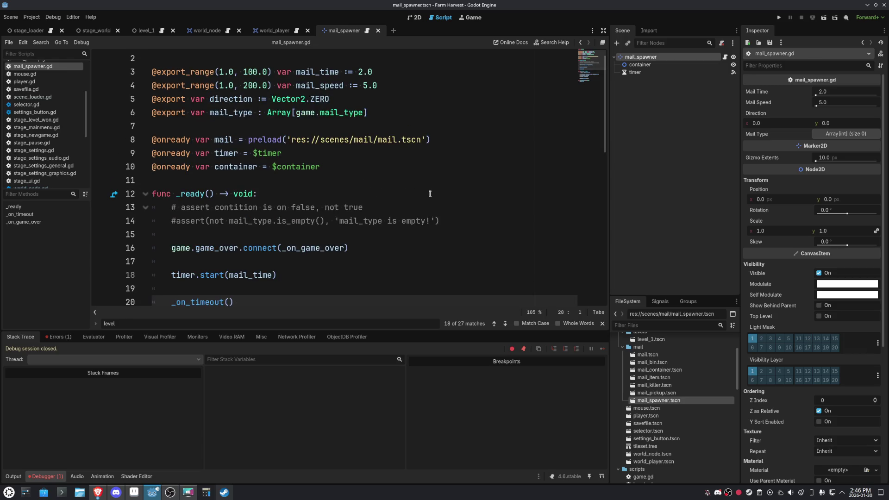
{"action": "left_click", "coordinate": [407, 103]}
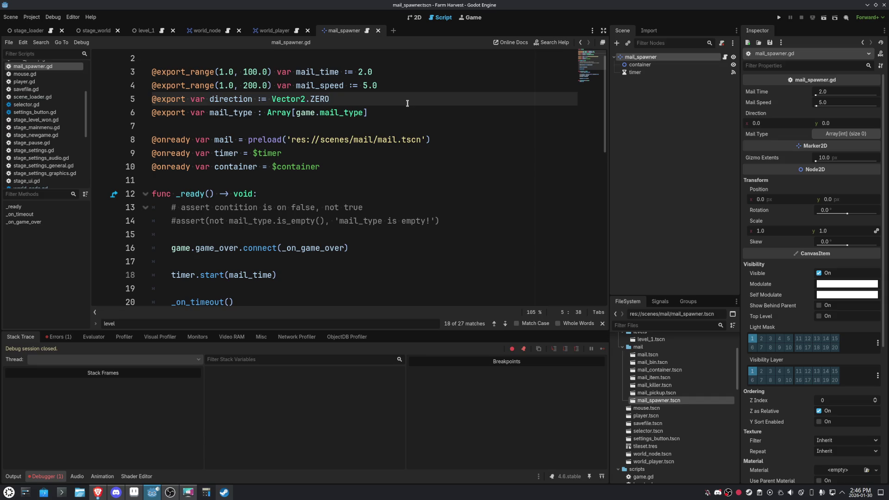
{"action": "scroll", "coordinate": [408, 103], "scroll_direction": "up", "scroll_amount": 1}
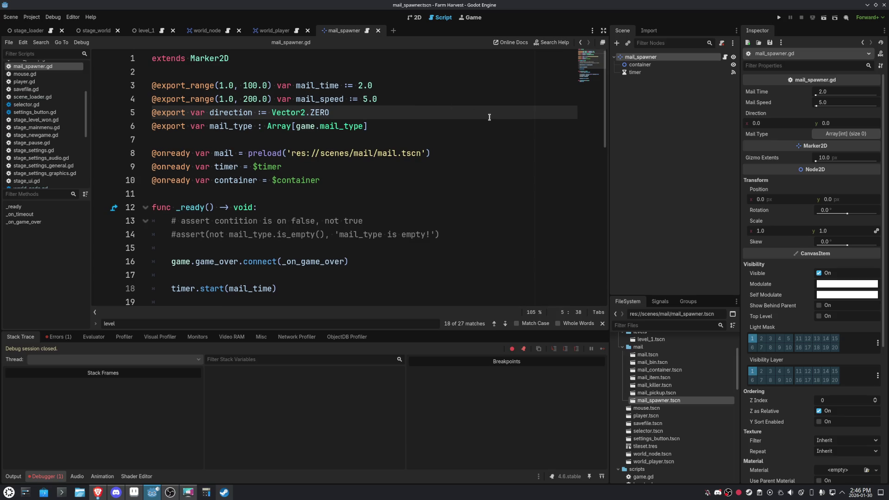
{"action": "key", "text": "Return"}
- Declare var _arrays below the container, typed with the copied Array[game.mail_type] hint
{"action": "key", "text": "Down"}
{"action": "key", "text": "Down"}
{"action": "key", "text": "Down"}
{"action": "key", "text": "End"}
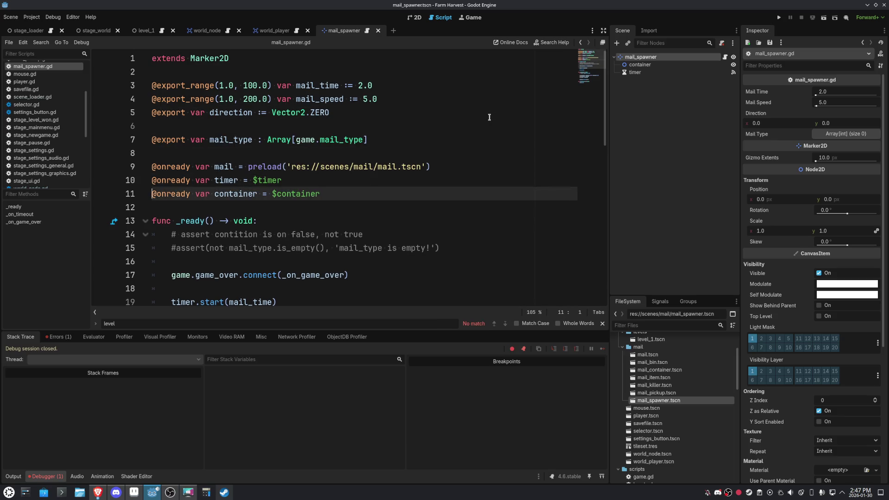
{"action": "key", "text": "Return"}
{"action": "key", "text": "Return"}
{"action": "type", "text": "var"}
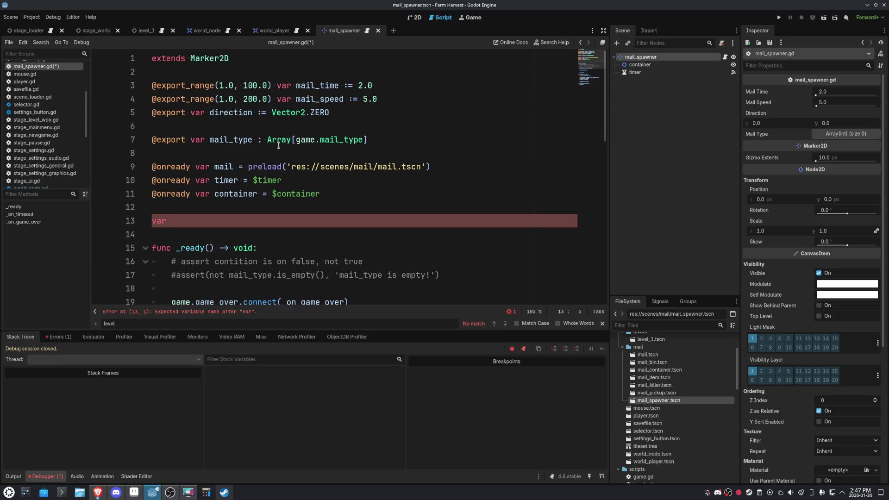
{"action": "left_click_drag", "start_coordinate": [258, 139], "coordinate": [368, 140]}
{"action": "key", "text": "ctrl+c"}
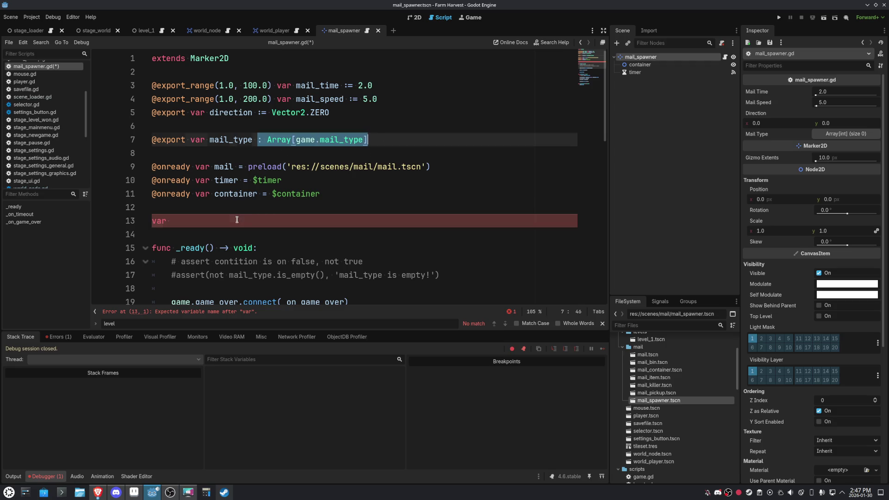
{"action": "left_click", "coordinate": [236, 220]}
{"action": "type", "text": "_arrays"}
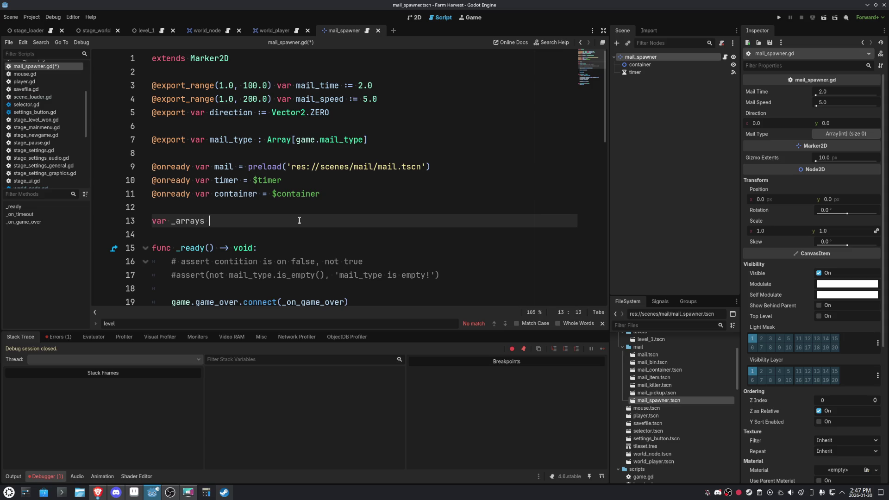
{"action": "key", "text": "ctrl+v"}
- Give the mail_type export a set(value) setter assigning _arrays = value
{"action": "key", "text": "Up"}
{"action": "key", "text": "Up"}
{"action": "key", "text": "Up"}
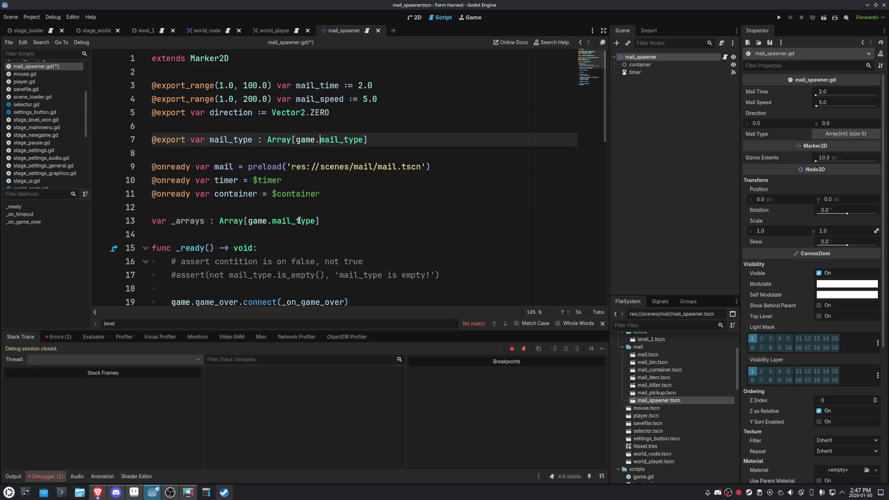
{"action": "type", "text": ":"}
{"action": "key", "text": "Return"}
{"action": "type", "text": "set("}
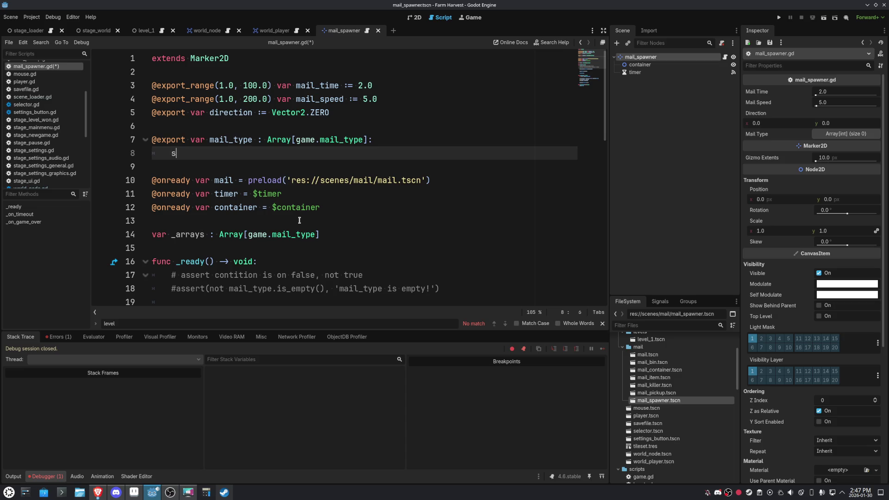
{"action": "type", "text": "value)"}
{"action": "type", "text": ":"}
{"action": "key", "text": "Return"}
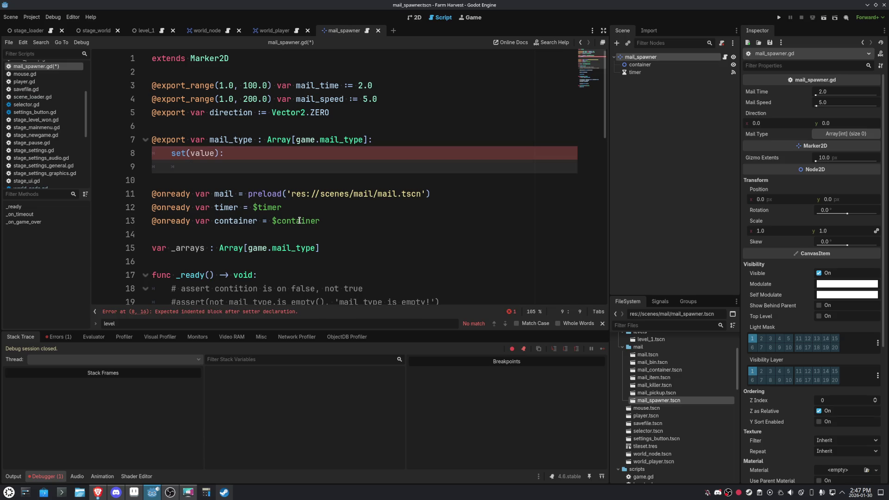
{"action": "type", "text": "_arrays = "}
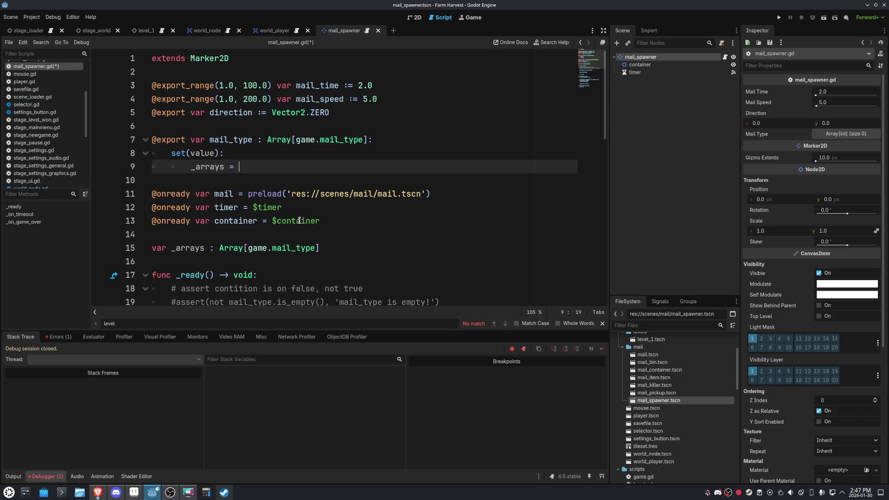
{"action": "type", "text": "vakye"}
{"action": "key", "text": "Home"}
{"action": "key", "text": "BackSpace"}
{"action": "key", "text": "BackSpace"}
{"action": "key", "text": "BackSpace"}
{"action": "type", "text": "lue"}
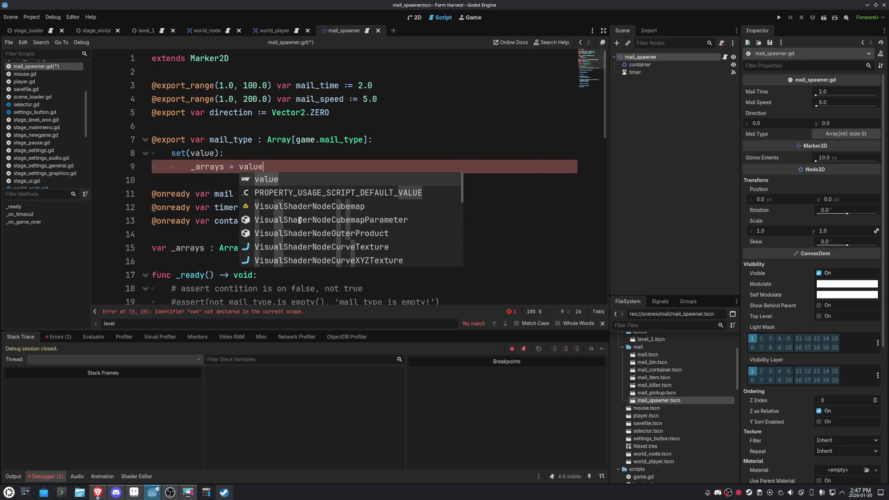
{"action": "left_click", "coordinate": [442, 113]}
- Cut the timer start and _on_timeout lines from _ready and open new lines in the setter
{"action": "scroll", "coordinate": [429, 185], "scroll_direction": "down", "scroll_amount": 3}
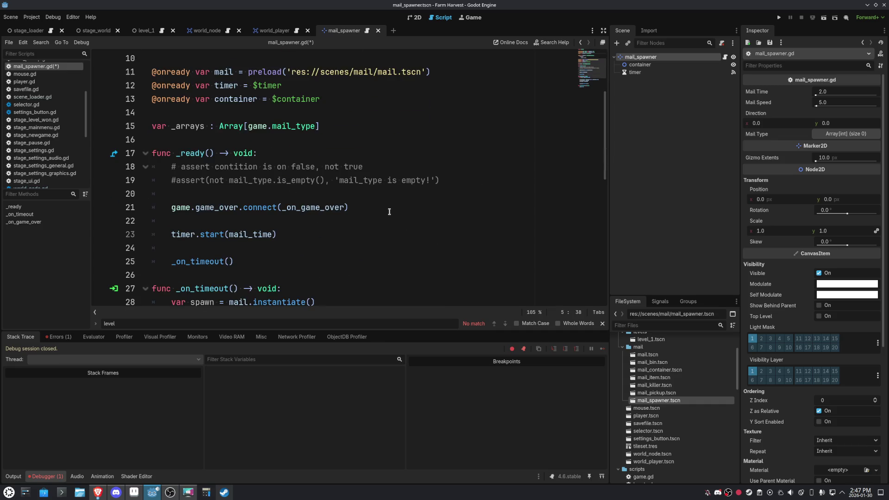
{"action": "scroll", "coordinate": [389, 211], "scroll_direction": "up", "scroll_amount": 1}
{"action": "scroll", "coordinate": [380, 228], "scroll_direction": "down", "scroll_amount": 1}
{"action": "mouse_move", "coordinate": [239, 262]}
{"action": "left_mouse_down"}
{"action": "mouse_move", "coordinate": [185, 247]}
{"action": "mouse_move", "coordinate": [173, 235]}
{"action": "left_mouse_up"}
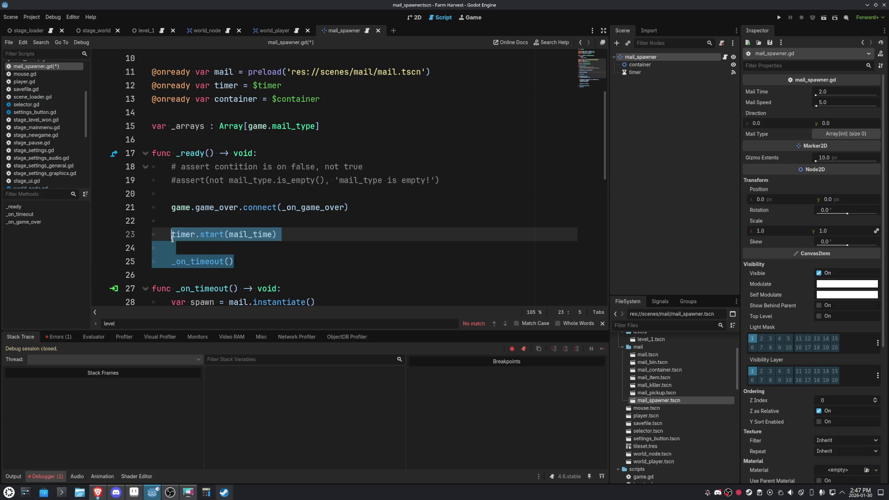
{"action": "key", "text": "BackSpace"}
{"action": "scroll", "coordinate": [335, 208], "scroll_direction": "up", "scroll_amount": 3}
{"action": "left_click", "coordinate": [312, 167]}
{"action": "key", "text": "Return"}
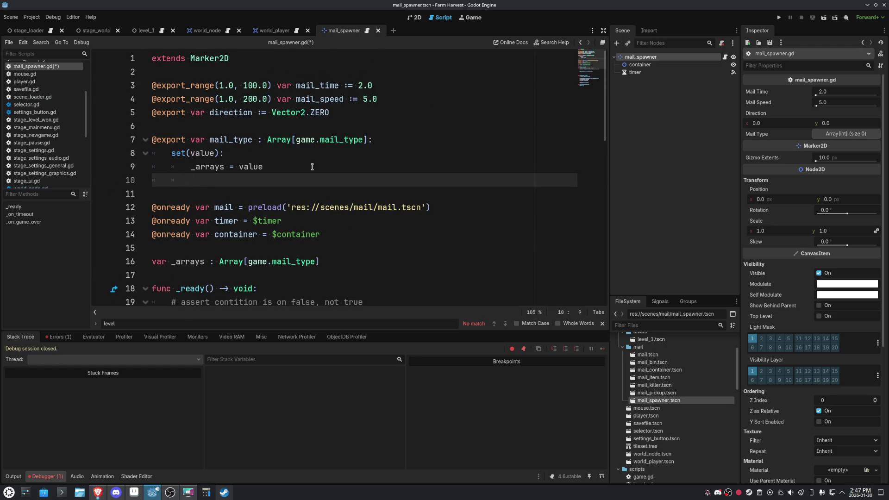
{"action": "key", "text": "Return"}
- Add an 'if $timer.is_stopped():' check to the mail_type setter
{"action": "type", "text": "if not %t"}
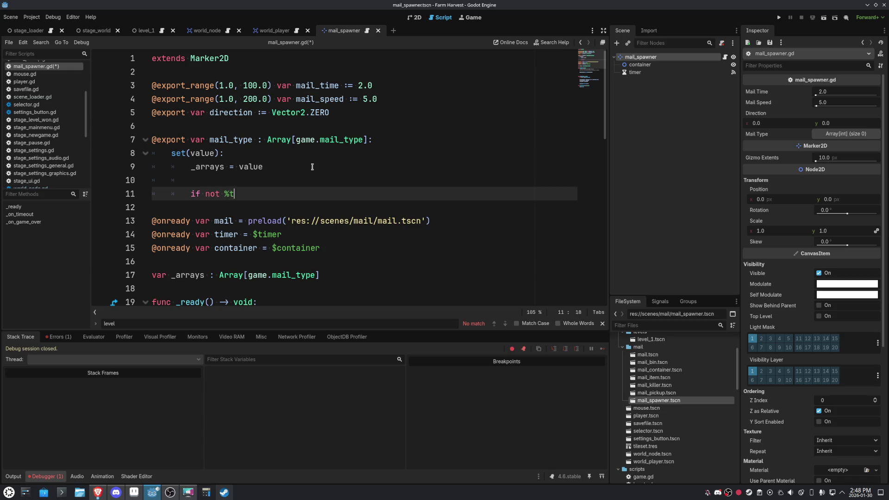
{"action": "key", "text": "BackSpace"}
{"action": "type", "text": "$timer."}
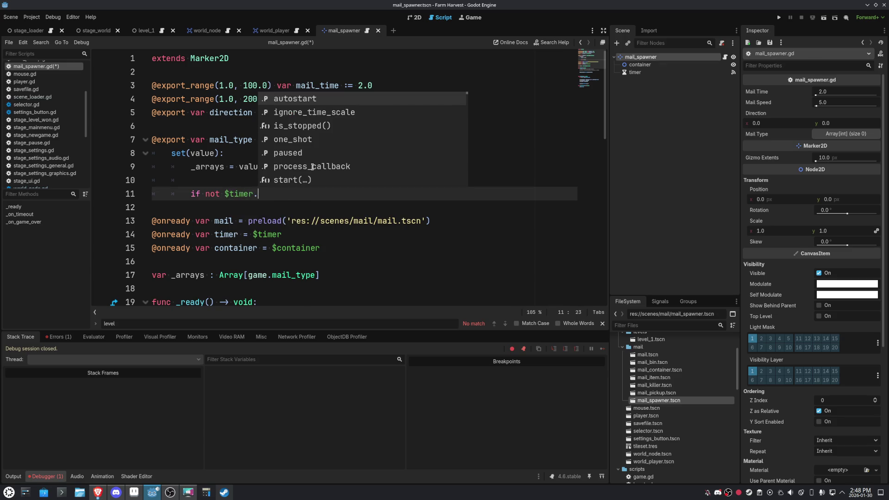
{"action": "key", "text": "Down"}
{"action": "key", "text": "Down"}
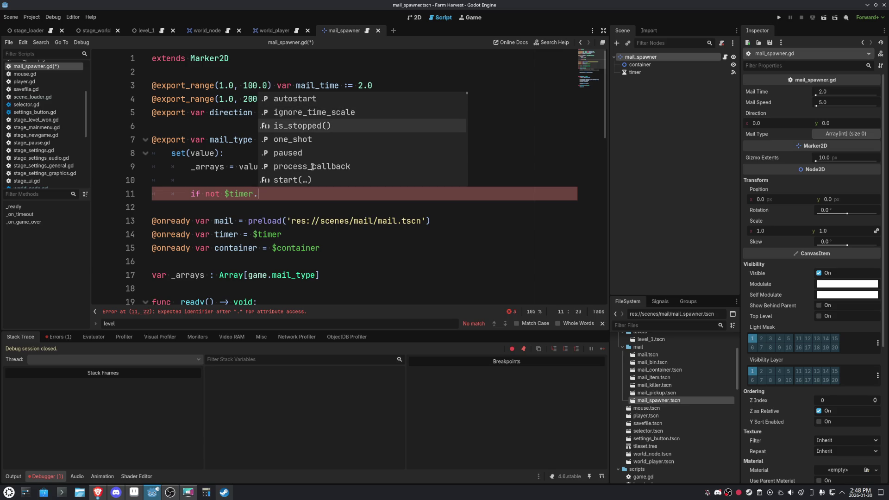
{"action": "type", "text": "is"}
{"action": "key", "text": "Return"}
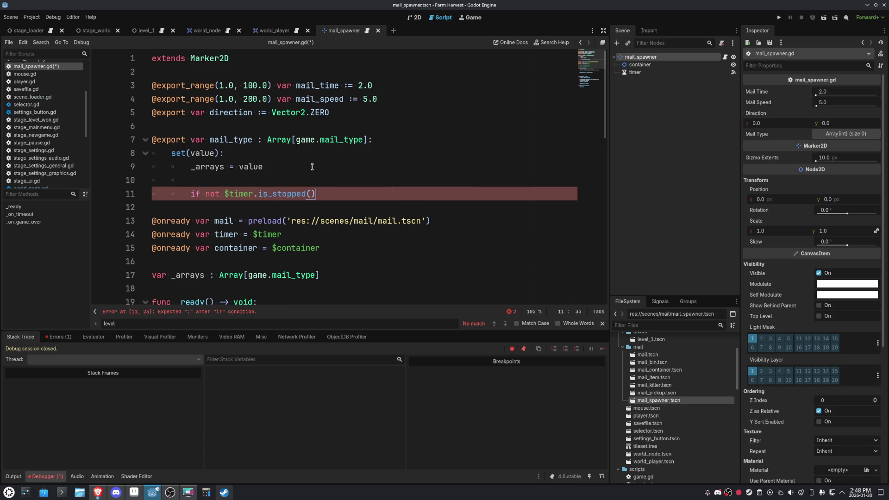
{"action": "key", "text": "ctrl+Left"}
{"action": "key", "text": "ctrl+Left"}
{"action": "key", "text": "BackSpace"}
{"action": "key", "text": "Delete"}
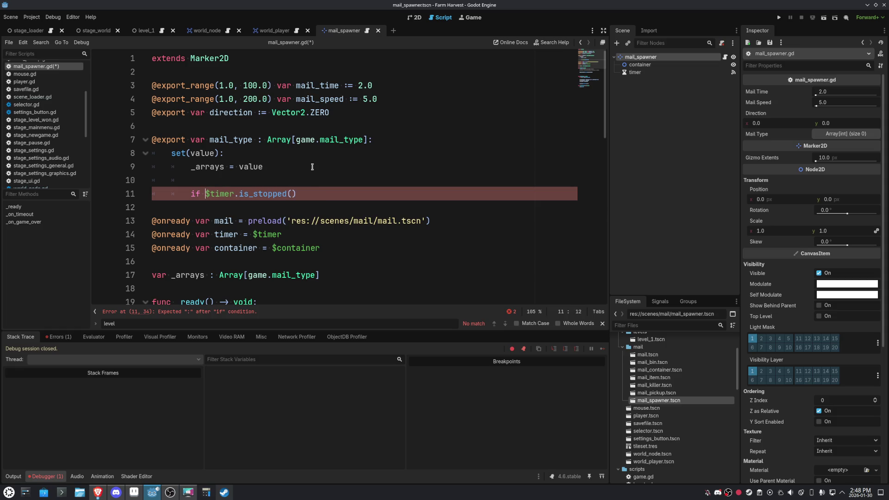
{"action": "type", "text": ":"}
- Put timer.start(mail_time) and _on_timeout() inside the if block and save
{"action": "key", "text": "Return"}
{"action": "type", "text": "timer.start(mail_time)"}
{"action": "key", "text": "Return"}
{"action": "key", "text": "Return"}
{"action": "type", "text": "_on_timeout()"}
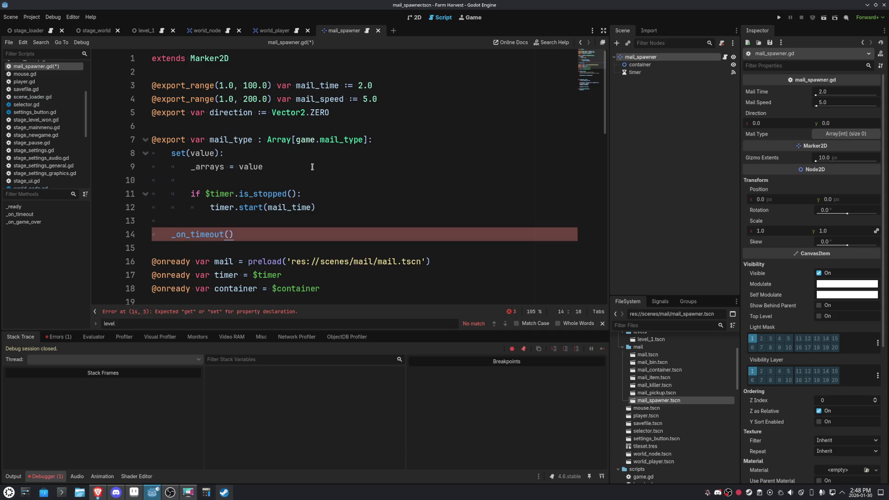
{"action": "key", "text": "Tab"}
{"action": "key", "text": "Tab"}
{"action": "key", "text": "Up"}
{"action": "key", "text": "ctrl+s"}
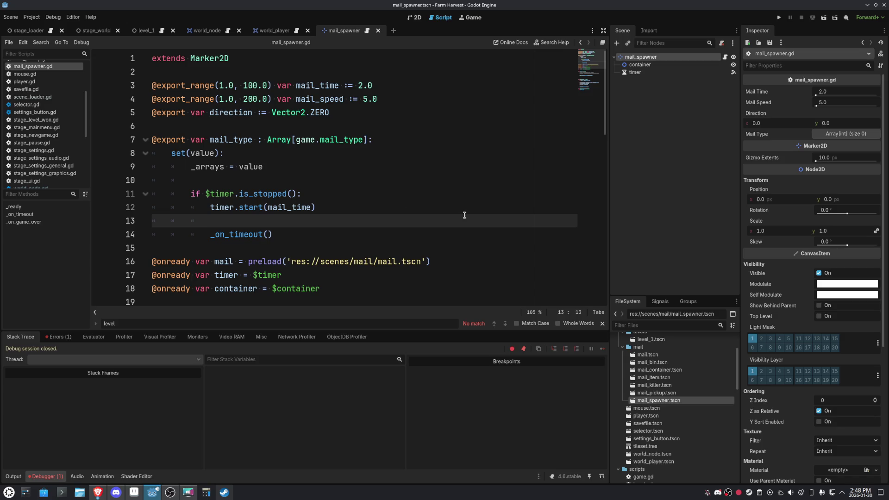
- Remove the leftover empty lines in _ready and run the mail_spawner scene
{"action": "scroll", "coordinate": [465, 215], "scroll_direction": "down", "scroll_amount": 4}
{"action": "left_click", "coordinate": [290, 264]}
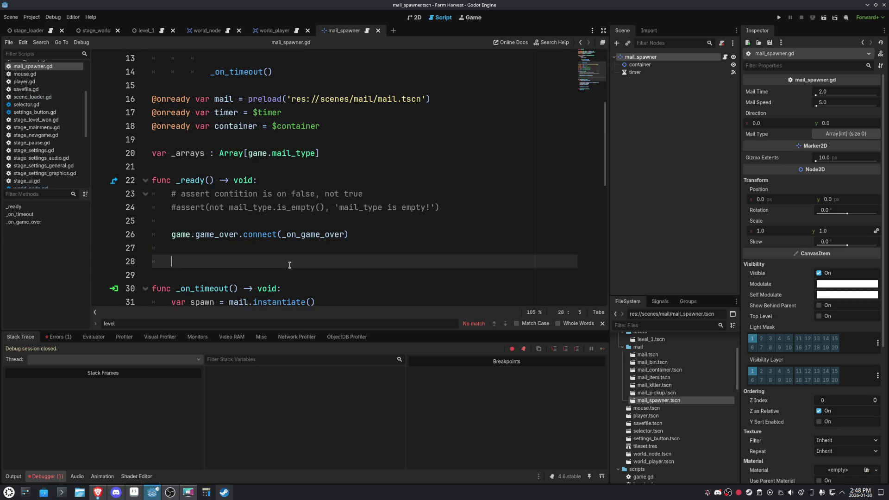
{"action": "key", "text": "BackSpace"}
{"action": "key", "text": "BackSpace"}
{"action": "key", "text": "BackSpace"}
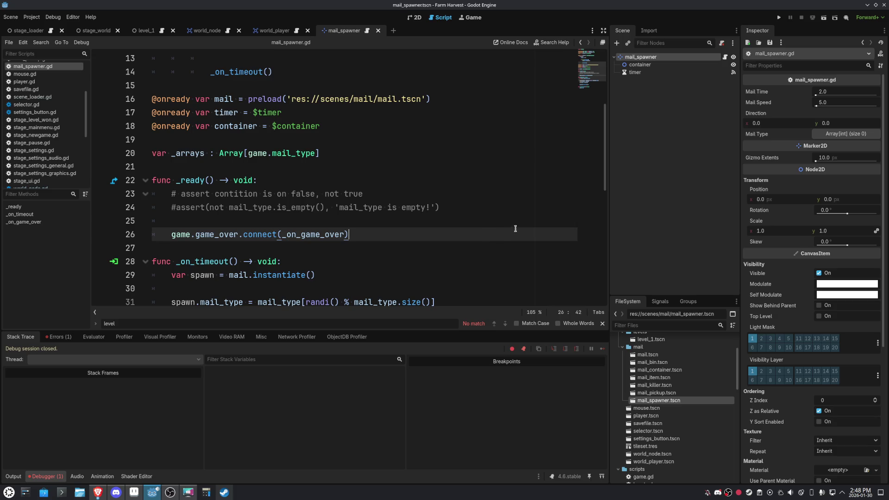
{"action": "left_click", "coordinate": [778, 18]}
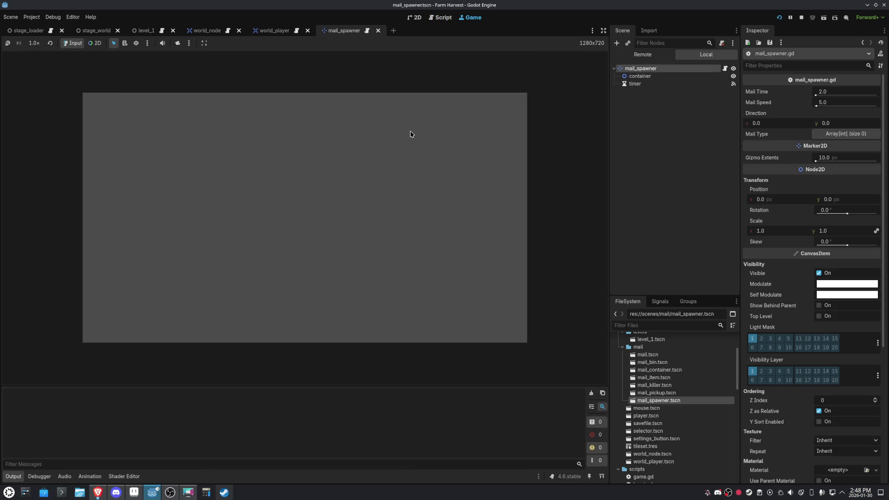